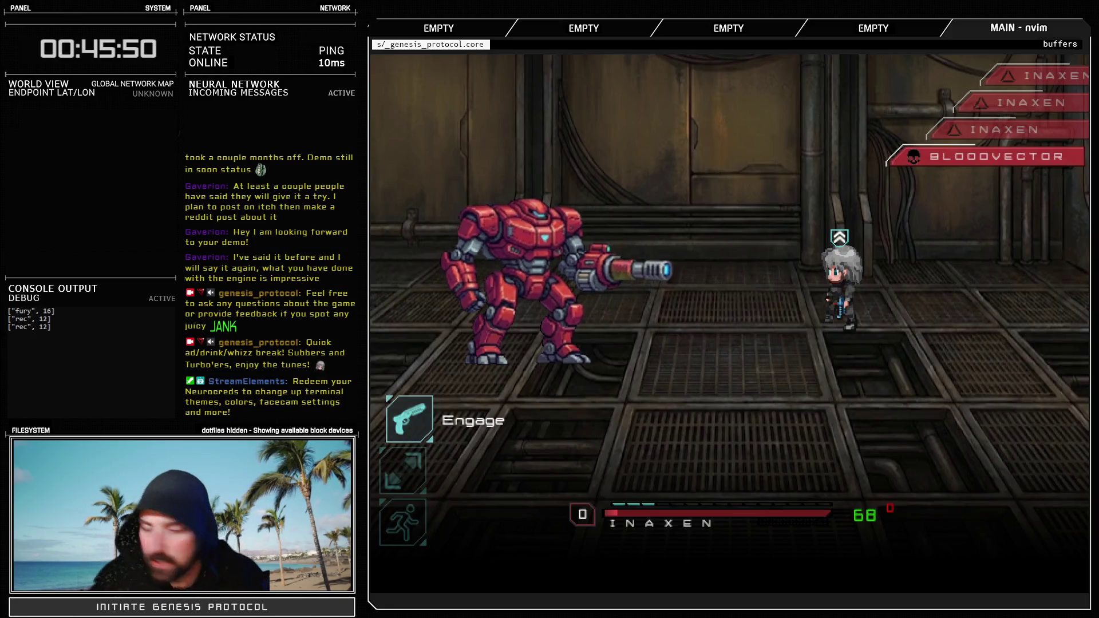
Restart a battle test of Test Battle and use Adrenalize on the character
key(Return)
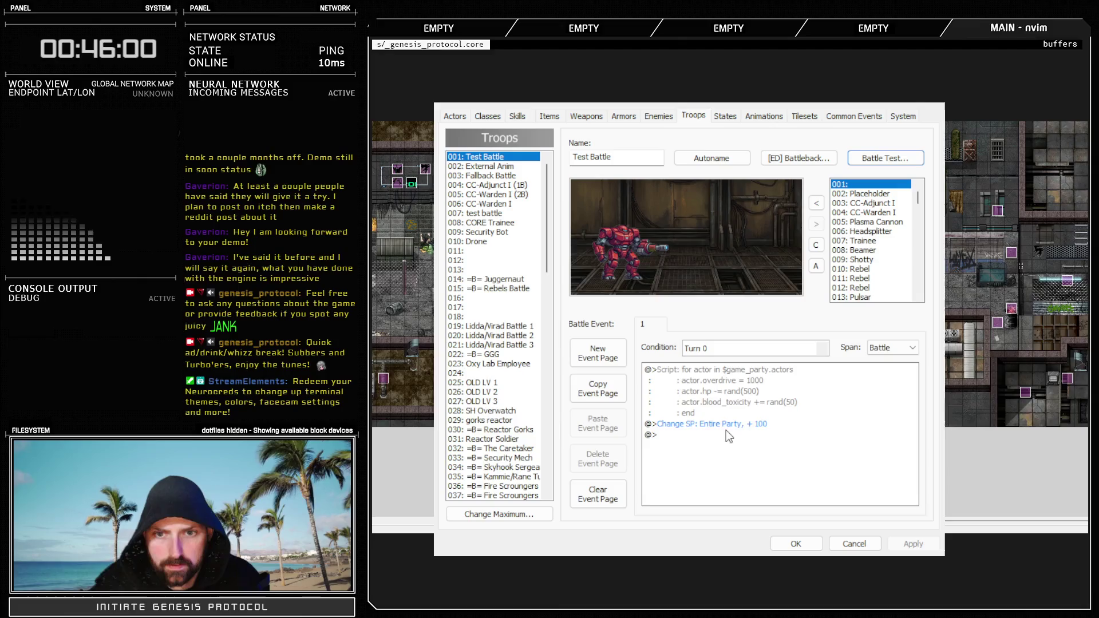
click(903, 161)
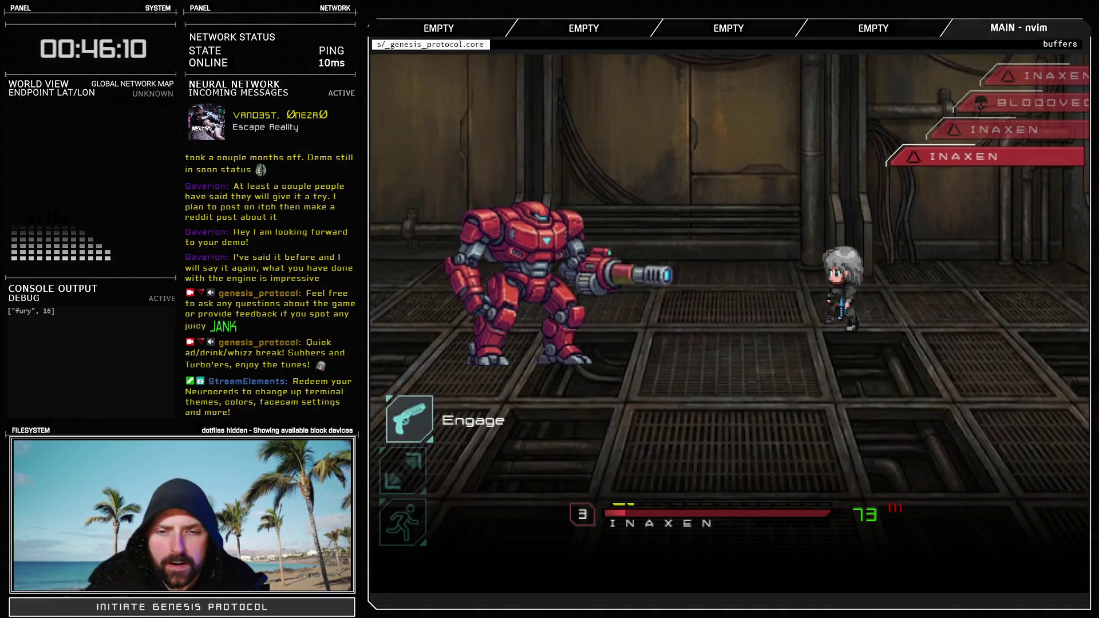
key(Return)
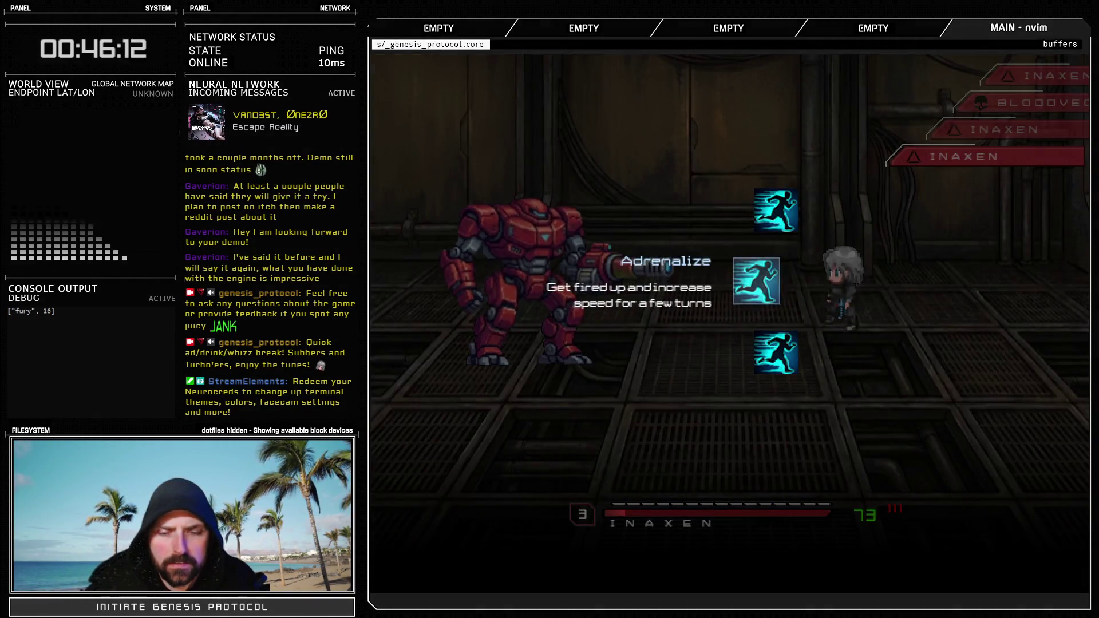
key(Return)
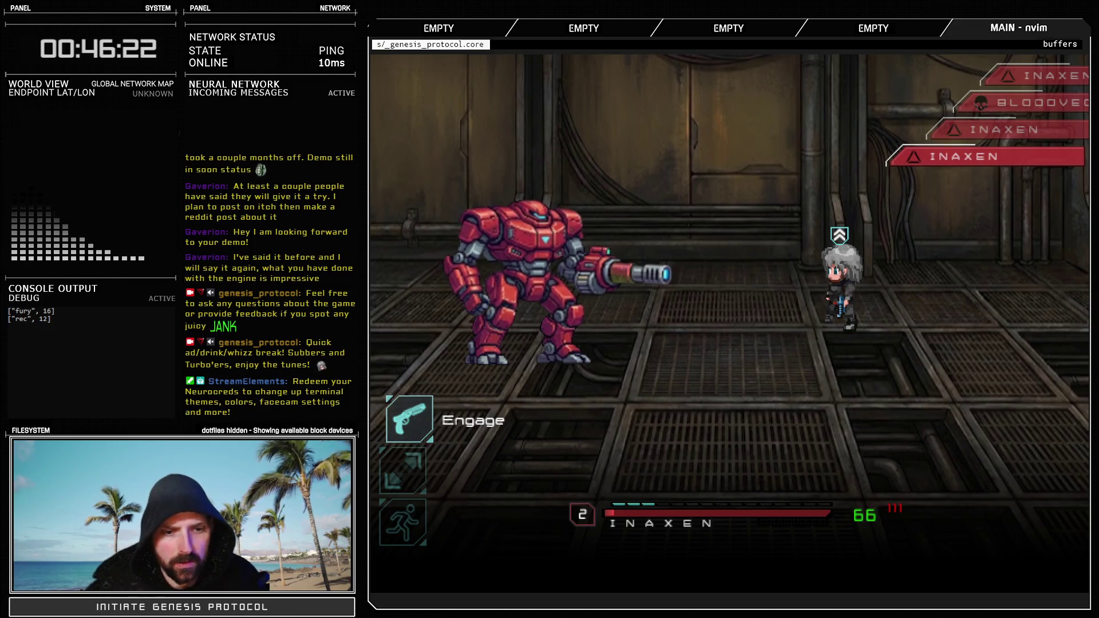
Engage the enemy with the RAGE attack Gigapulse aimed at all enemies
key(Return)
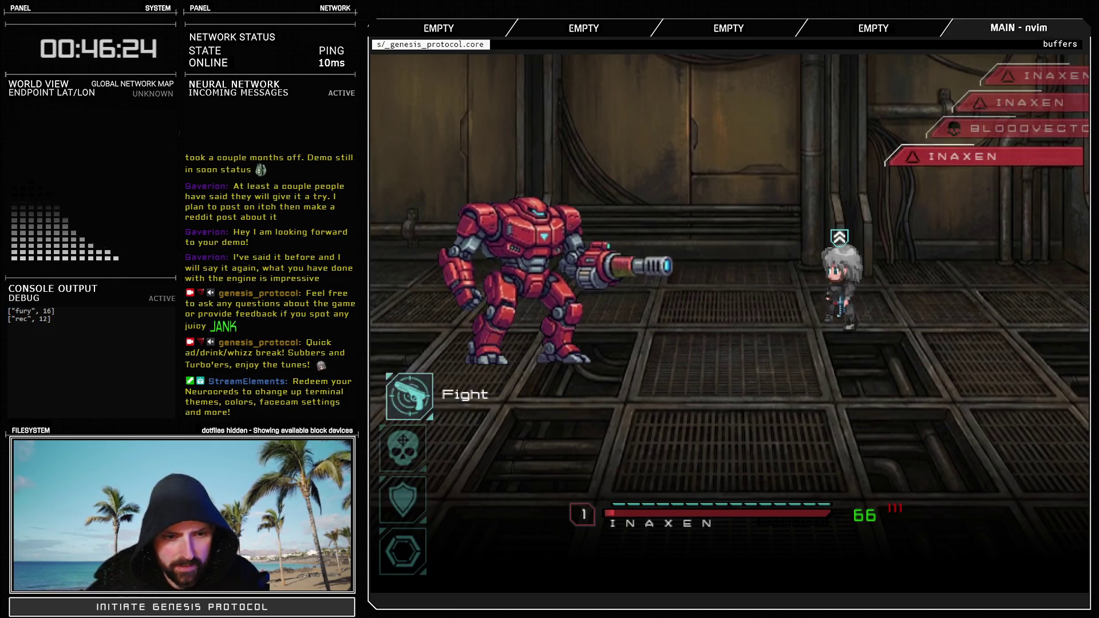
key(Down)
key(Return)
key(Return)
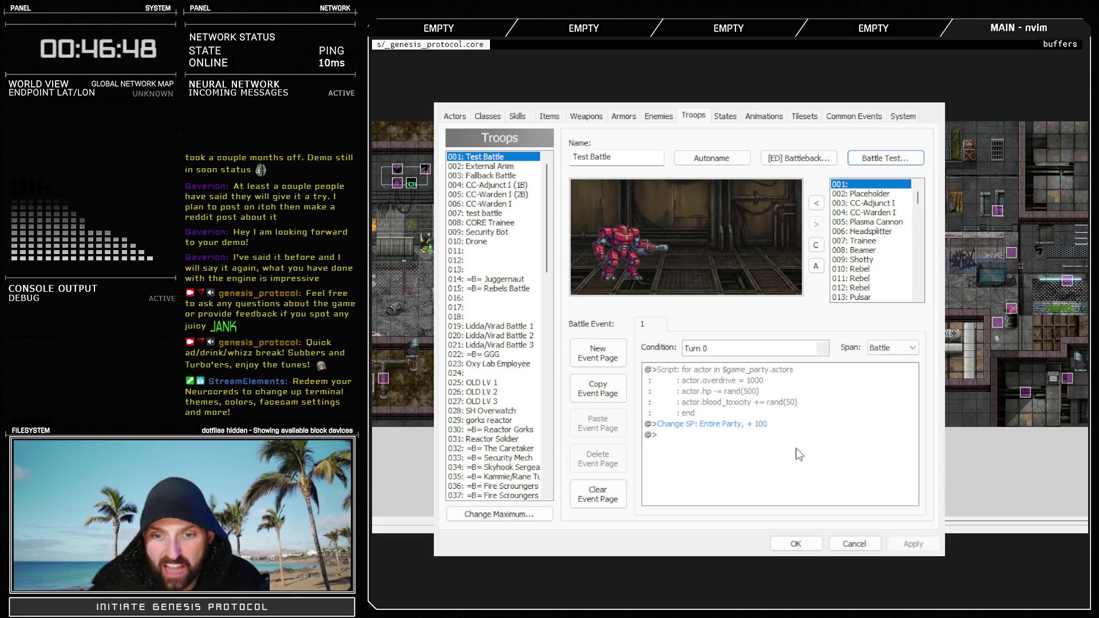
Close and reopen the Database with F9, then switch to the Animations list showing Buff
click(796, 544)
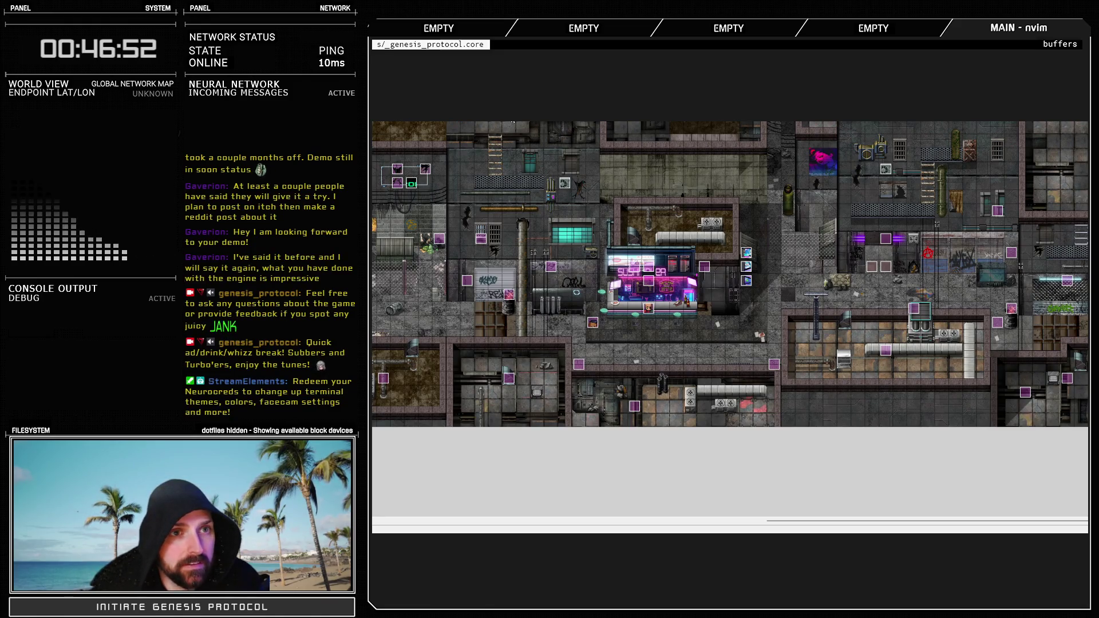
key(F9)
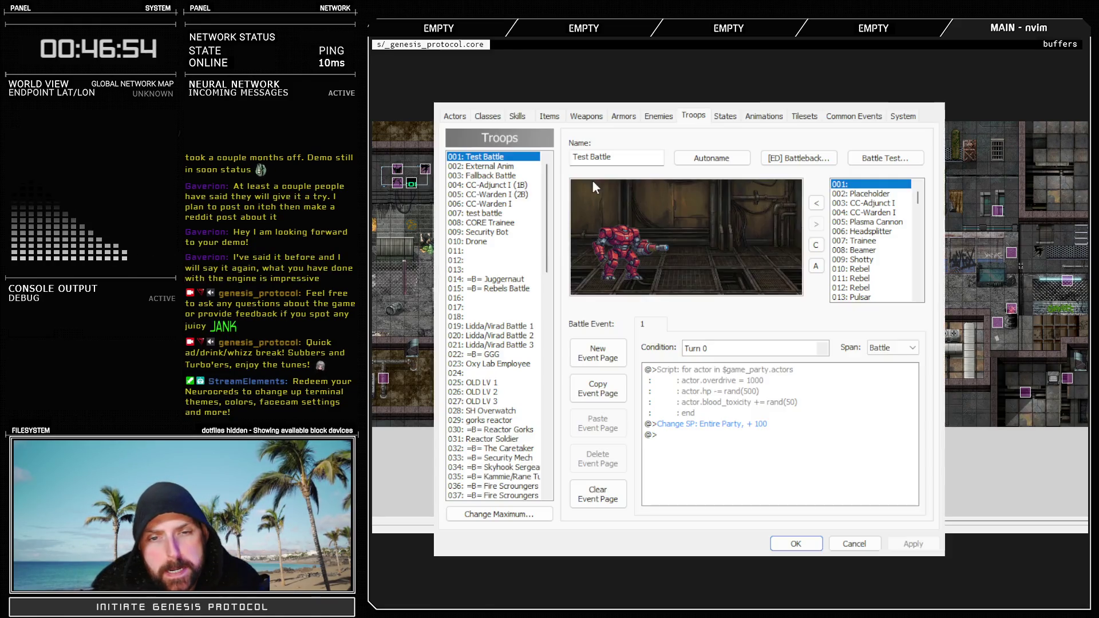
click(765, 116)
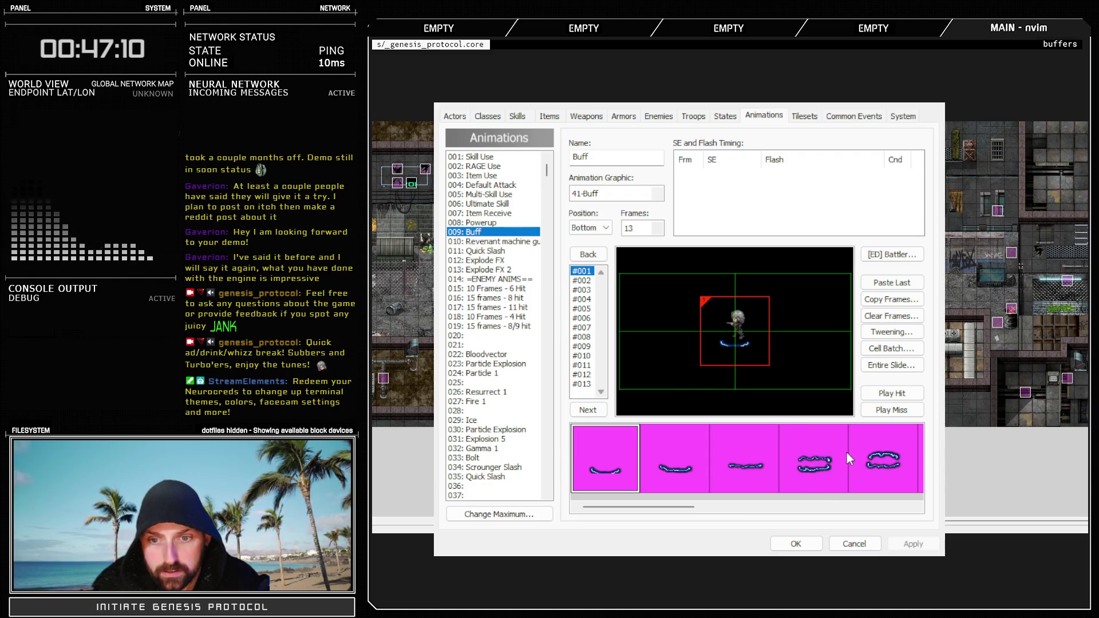
Preview and apply the green-tinted Buff animation, then switch to the Skills database
click(886, 393)
click(913, 544)
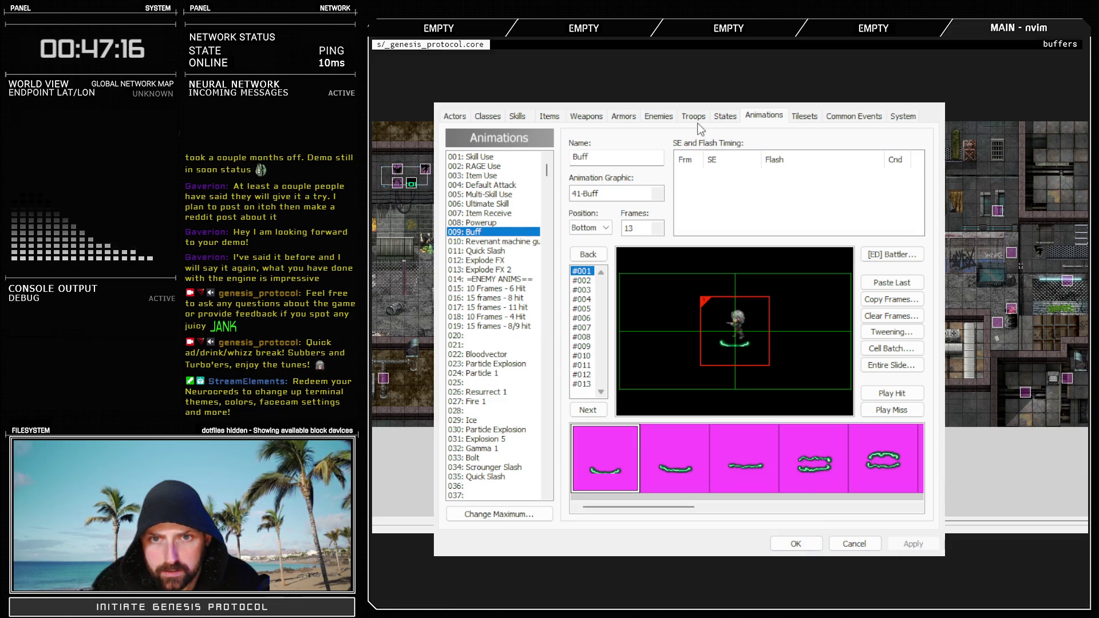
click(526, 116)
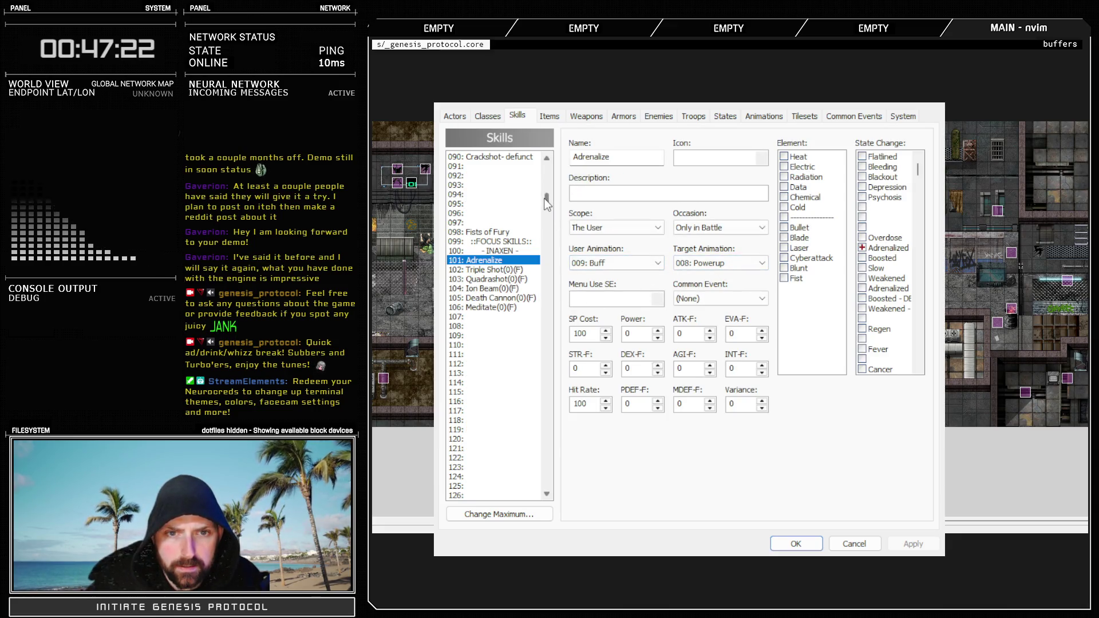
Set 301: Warcry's user animation to Buff
scroll(550, 229, down, 20)
drag(551, 228, 550, 263)
click(502, 288)
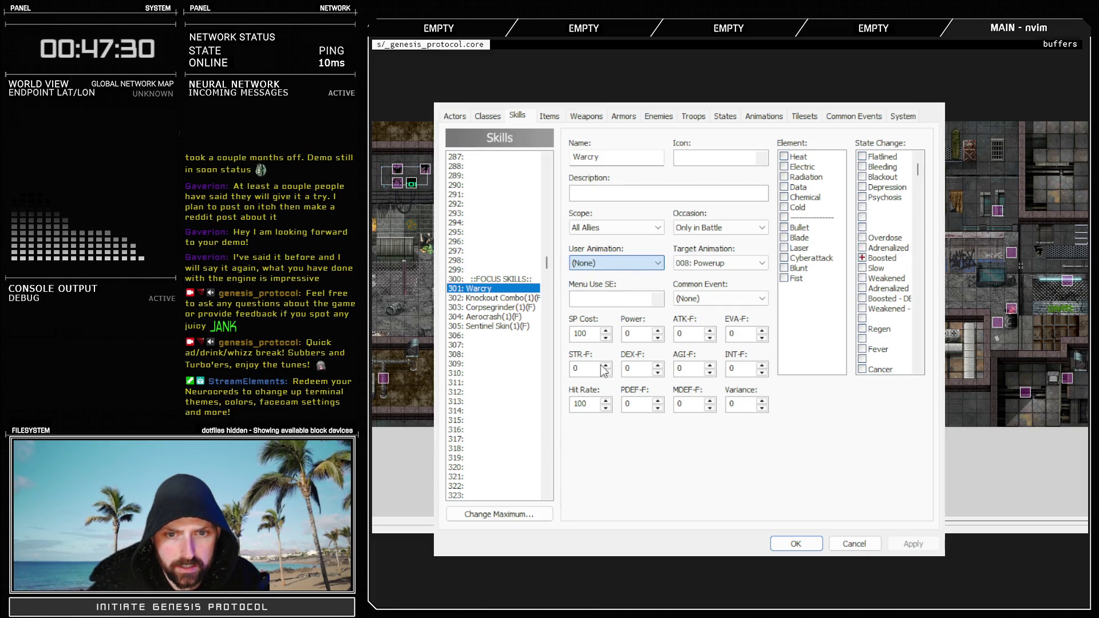
key(Down)
key(Down)
key(Down)
Set 433: Lock N Load's user animation to 009: Buff and apply the skill changes
drag(544, 260, 545, 302)
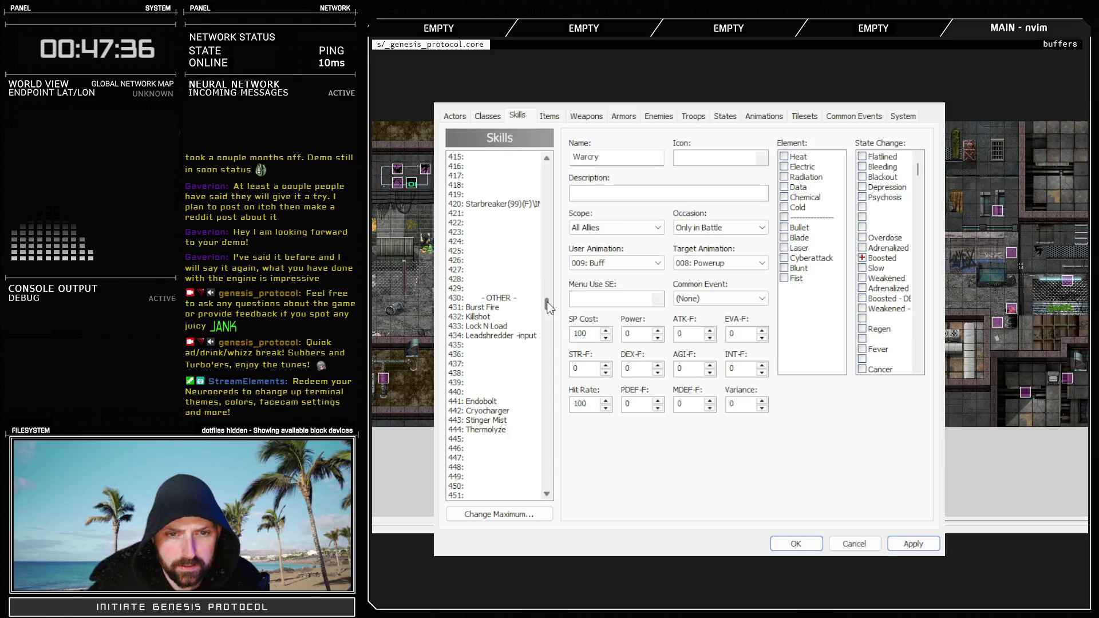
click(489, 325)
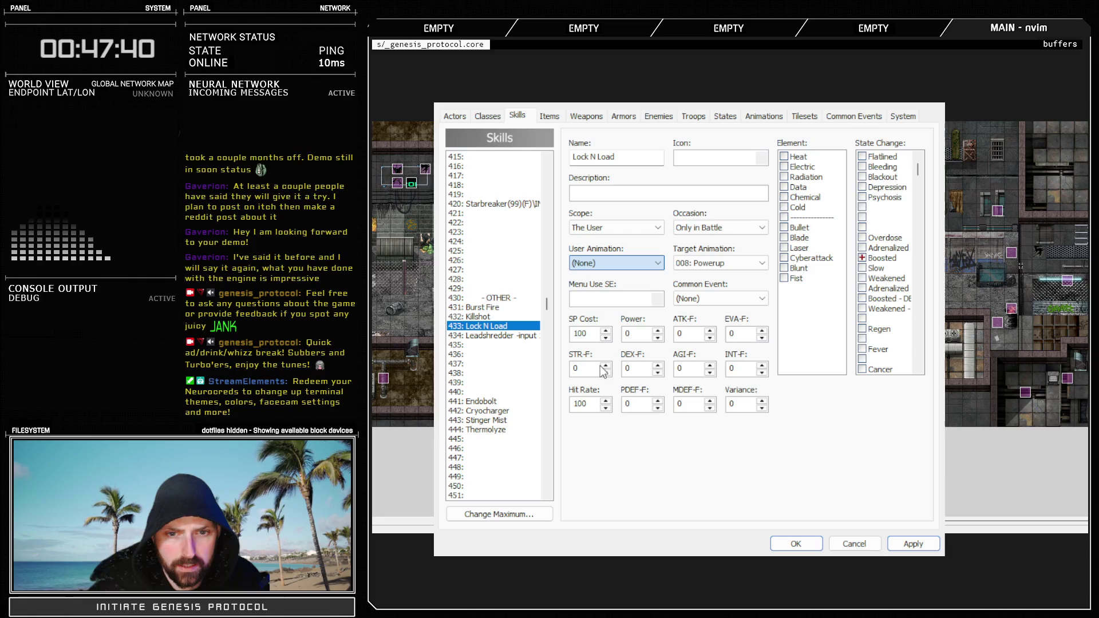
text(009: Buff)
click(493, 423)
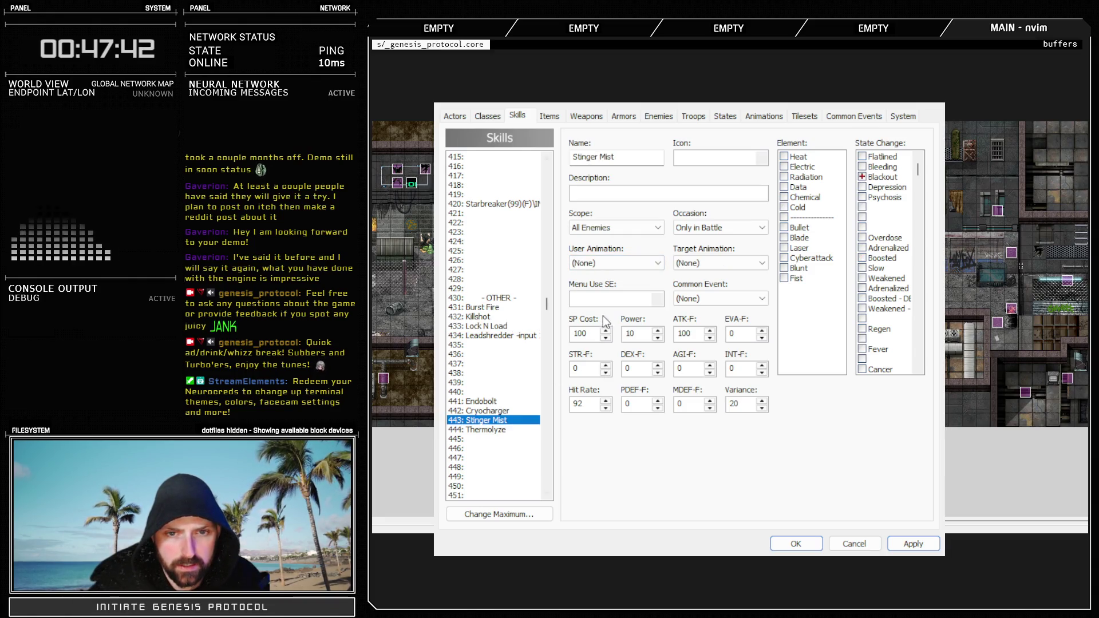
click(911, 544)
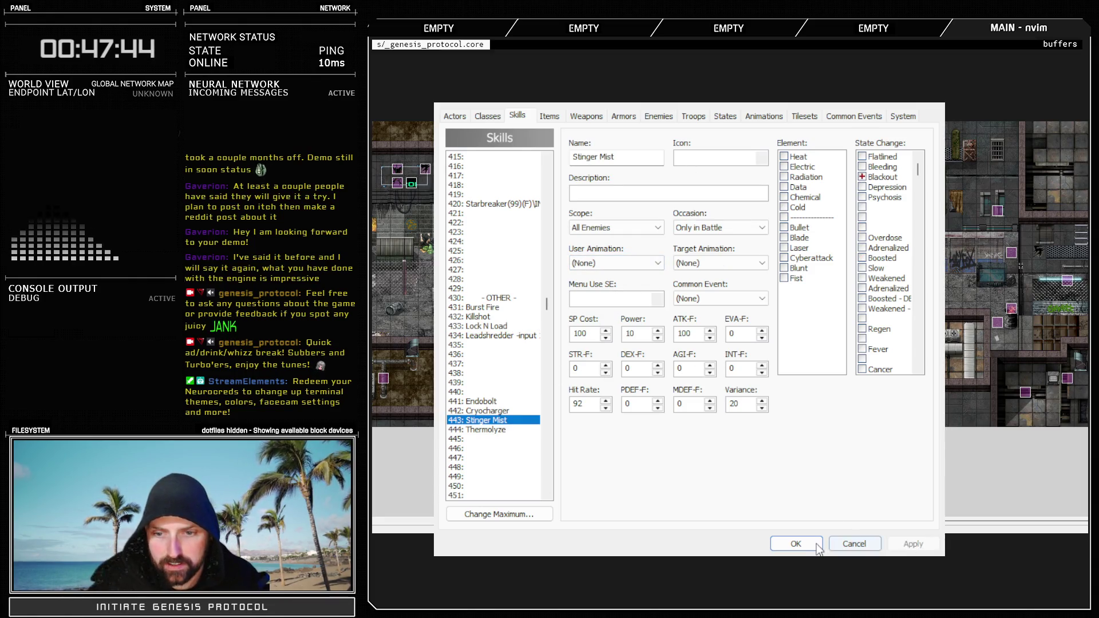
click(496, 327)
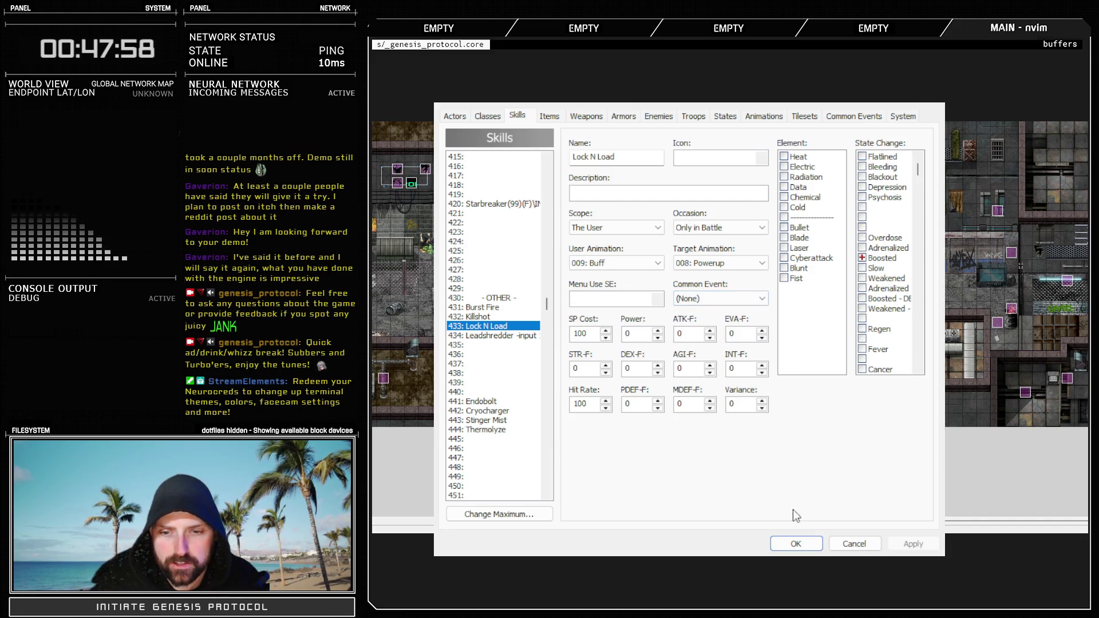
Save and close the Database, reopen it with F9, and go to the Troops list
click(795, 540)
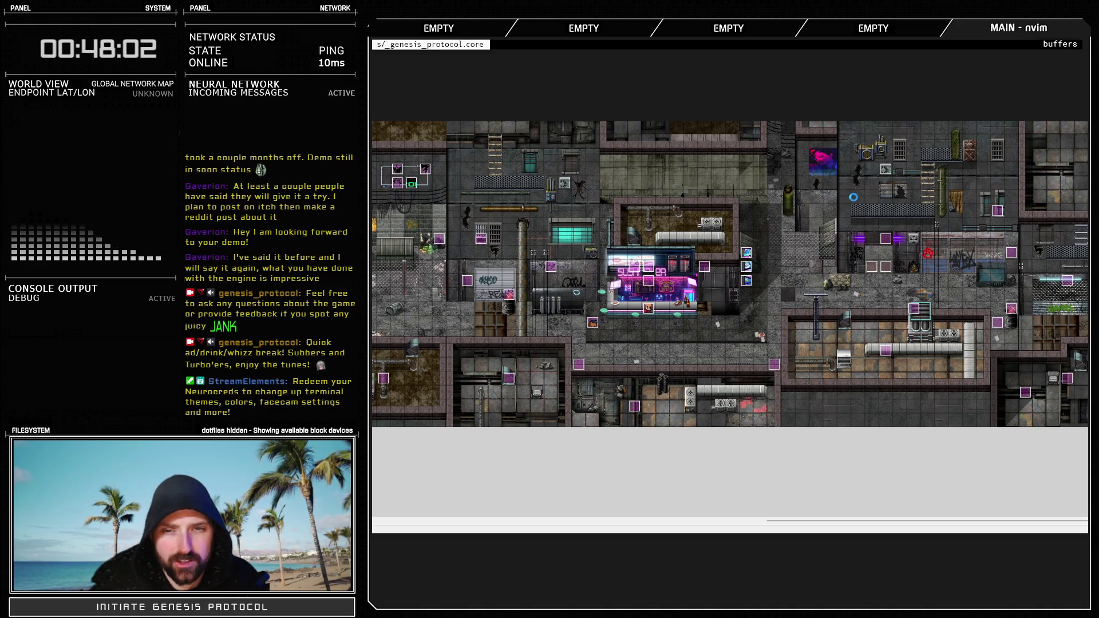
key(F9)
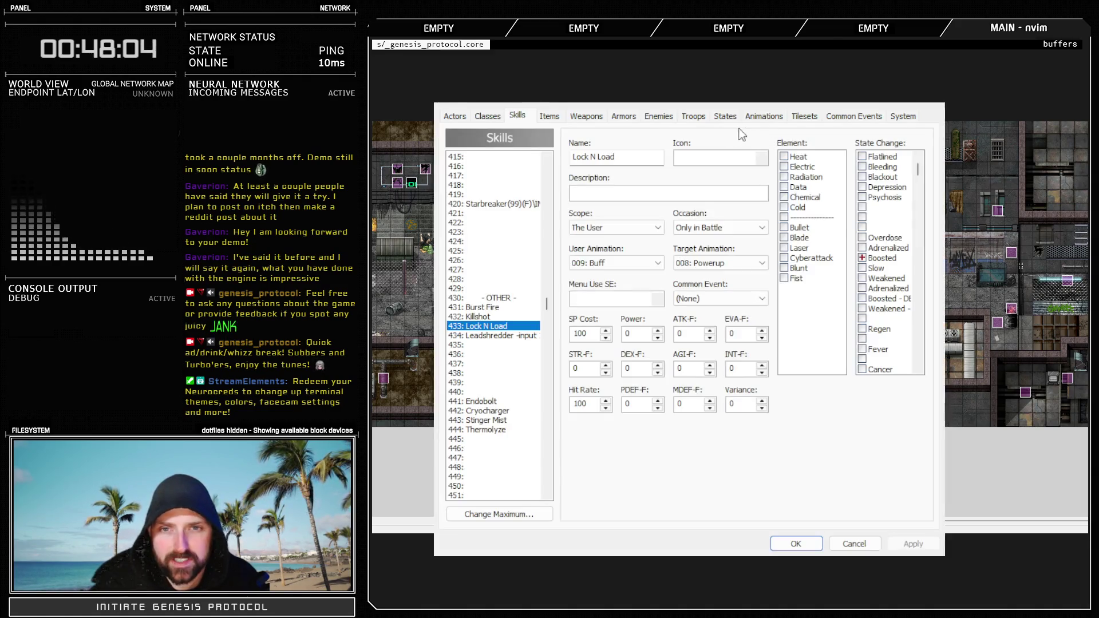
click(693, 117)
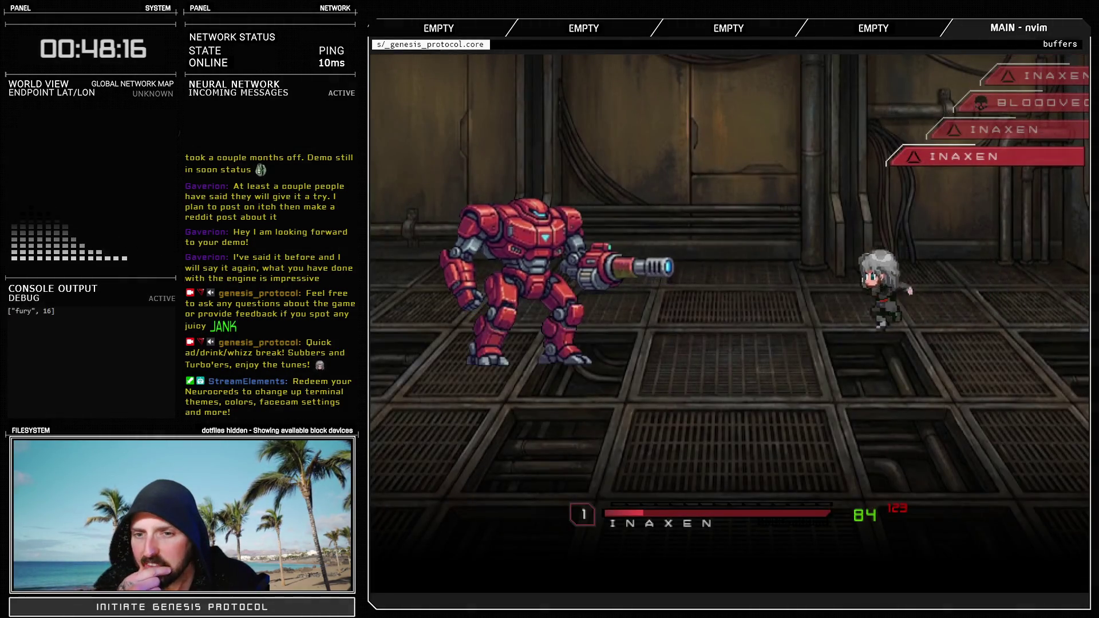
Flee the current battle and engage the enemy in the restarted battle test
key(Down)
key(Return)
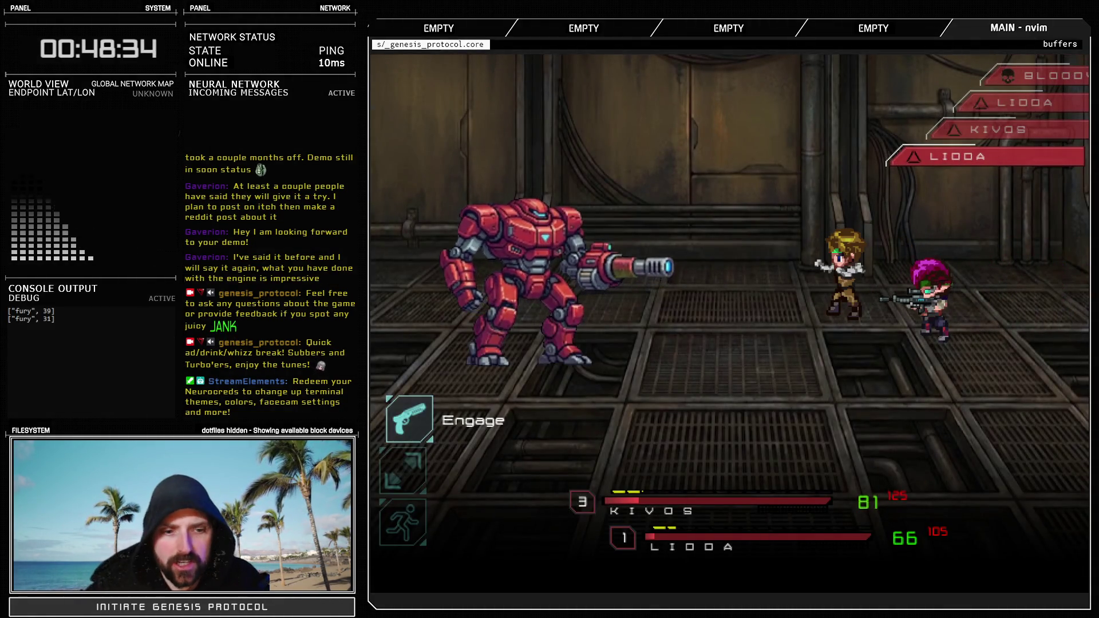
key(Return)
Cast Lock-N-Load on the purple-haired party member
key(Down)
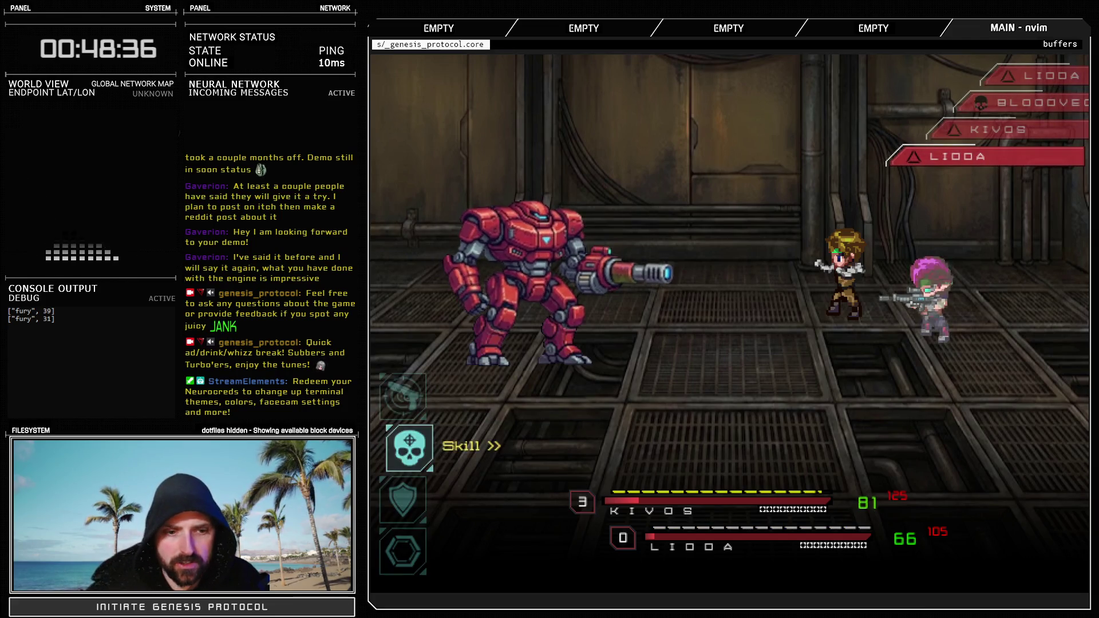
key(Return)
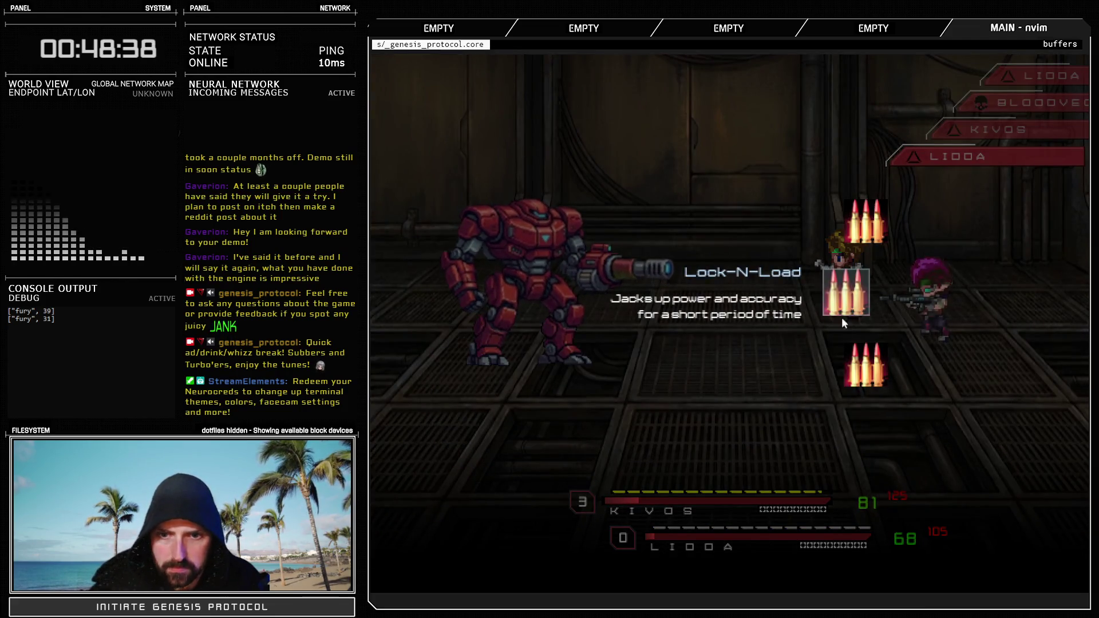
click(849, 311)
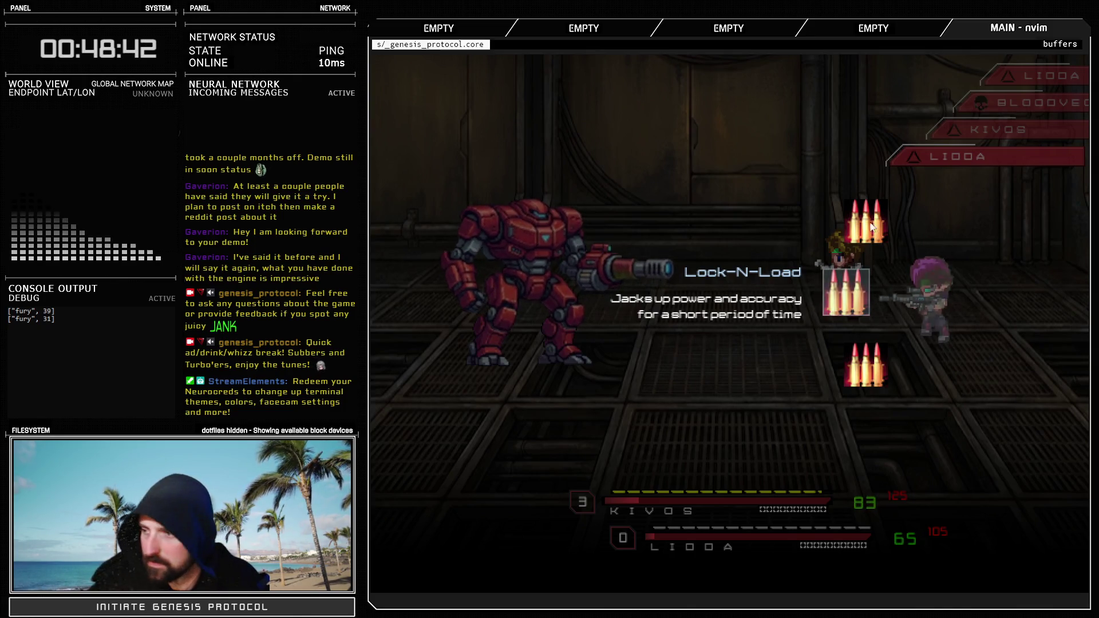
click(886, 285)
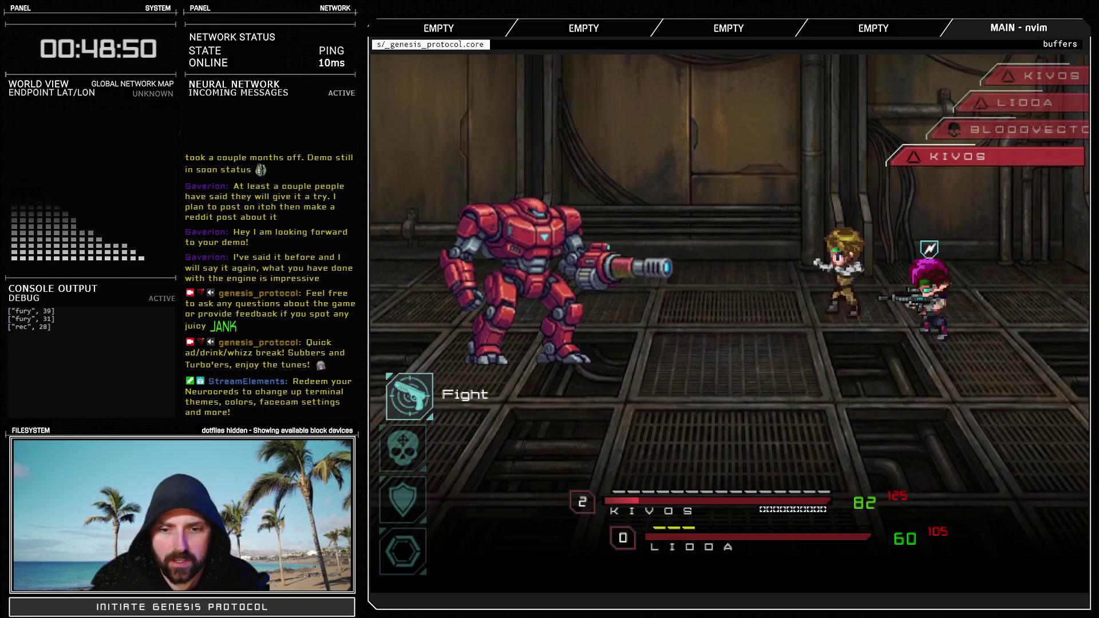
key(Down)
Cast Warcry on the party and let the turns play until the Fight menu returns
key(Return)
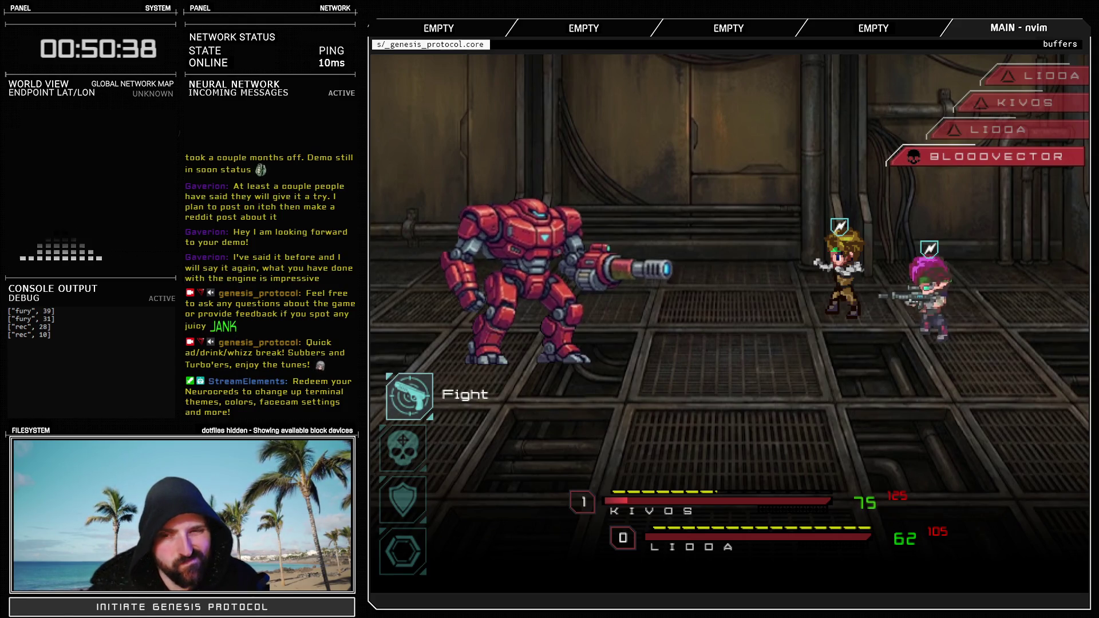
Choose the Leadshredder skill from the skill list and bring up its targets
key(Down)
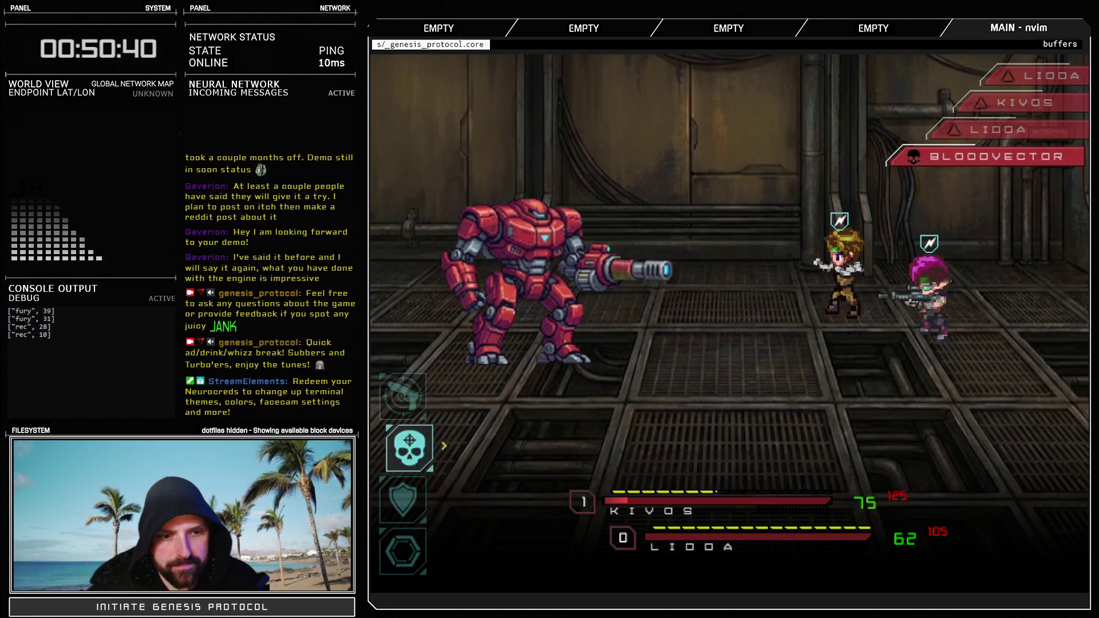
key(Return)
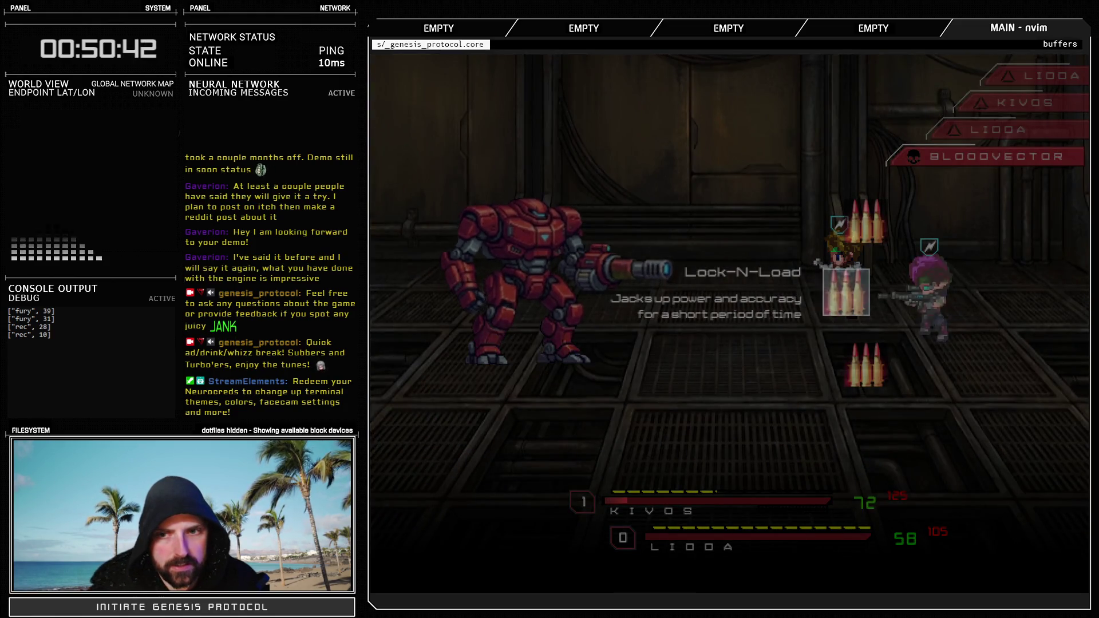
key(Down)
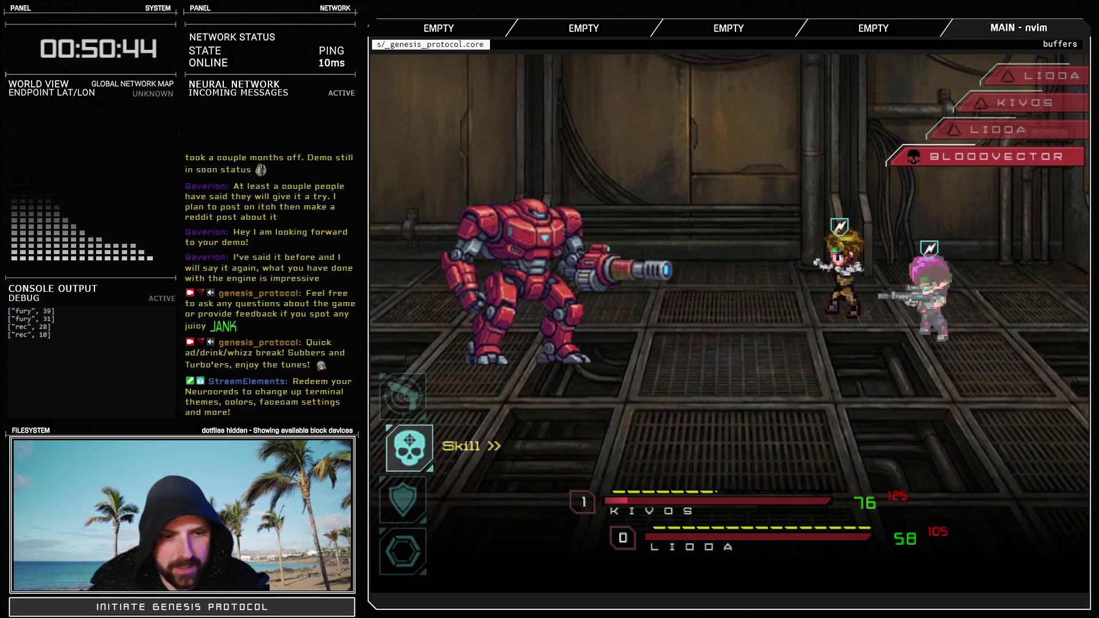
key(Return)
key(Return)
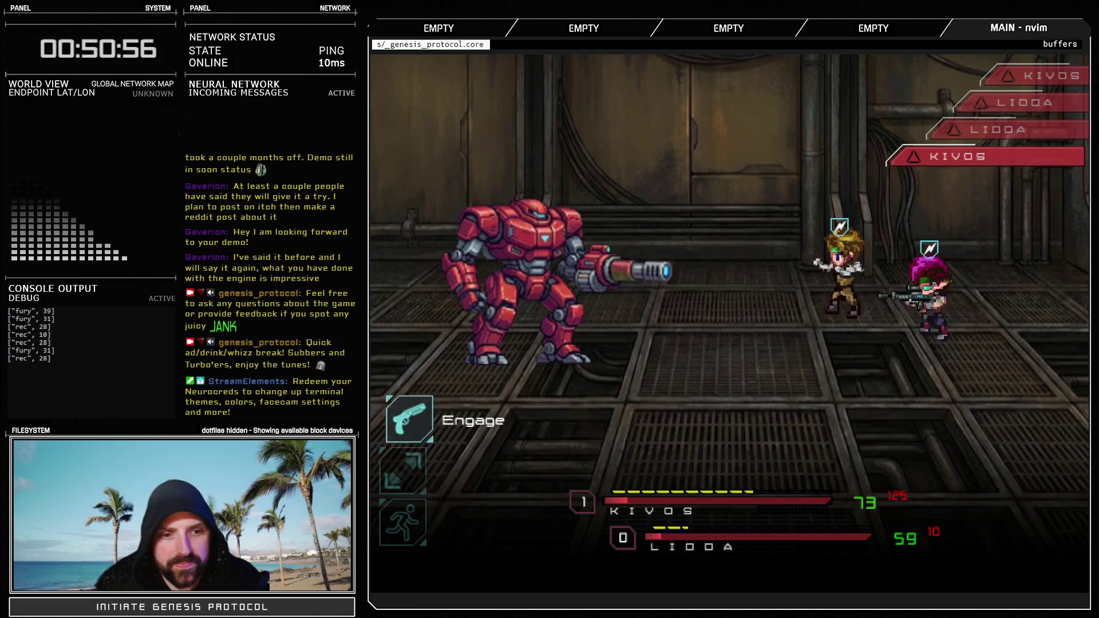
Settle the command choice on Auto and advance the turn
key(Down)
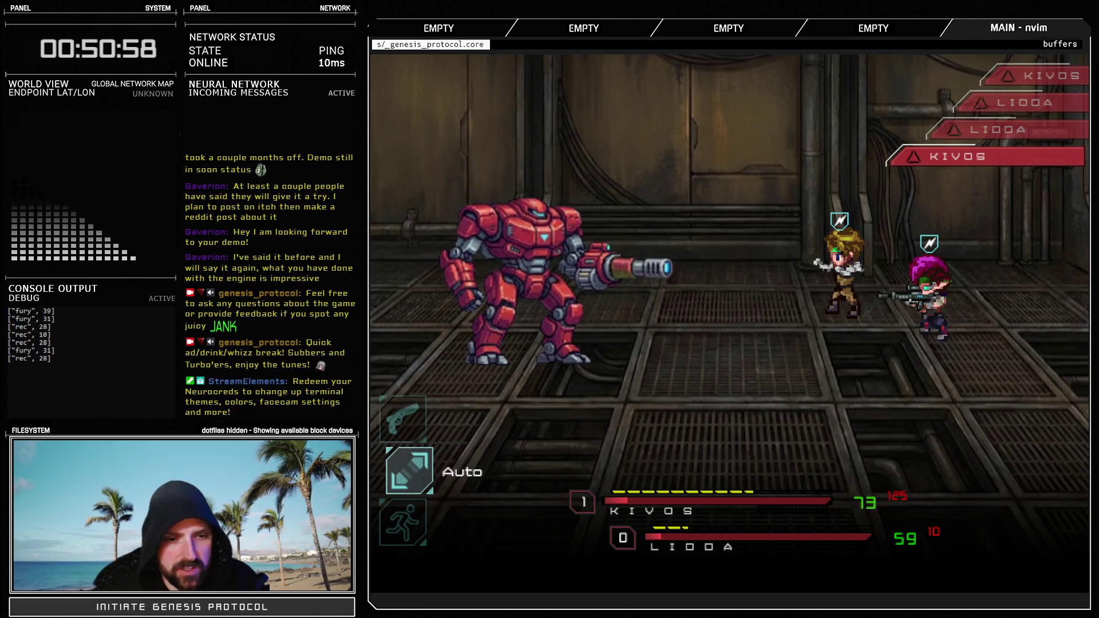
key(Up)
key(Down)
key(Up)
key(Down)
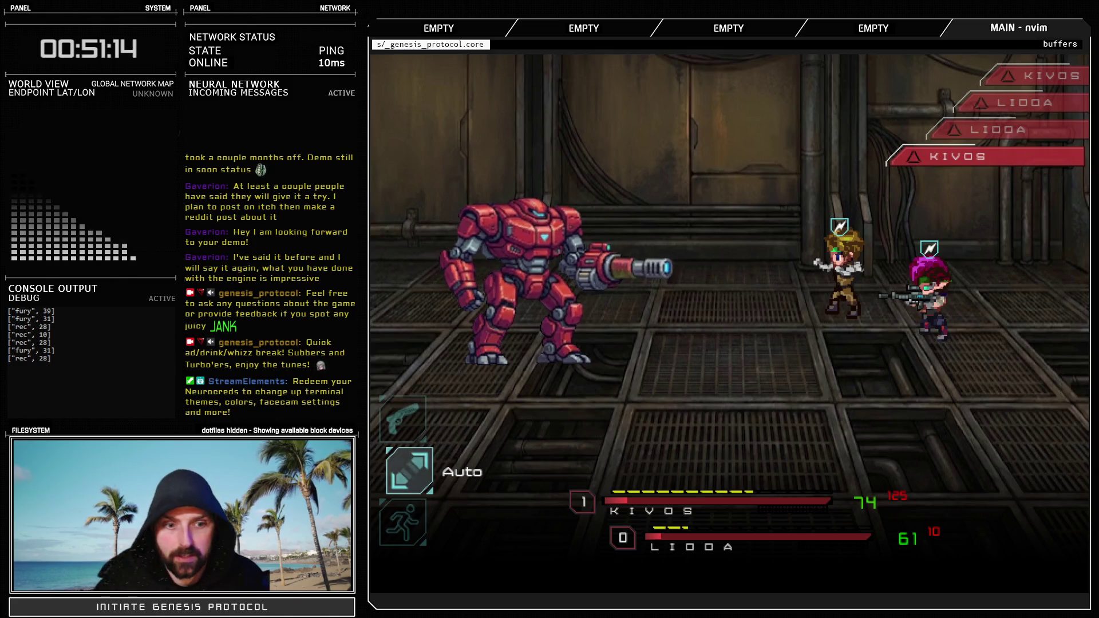
key(Down)
key(Return)
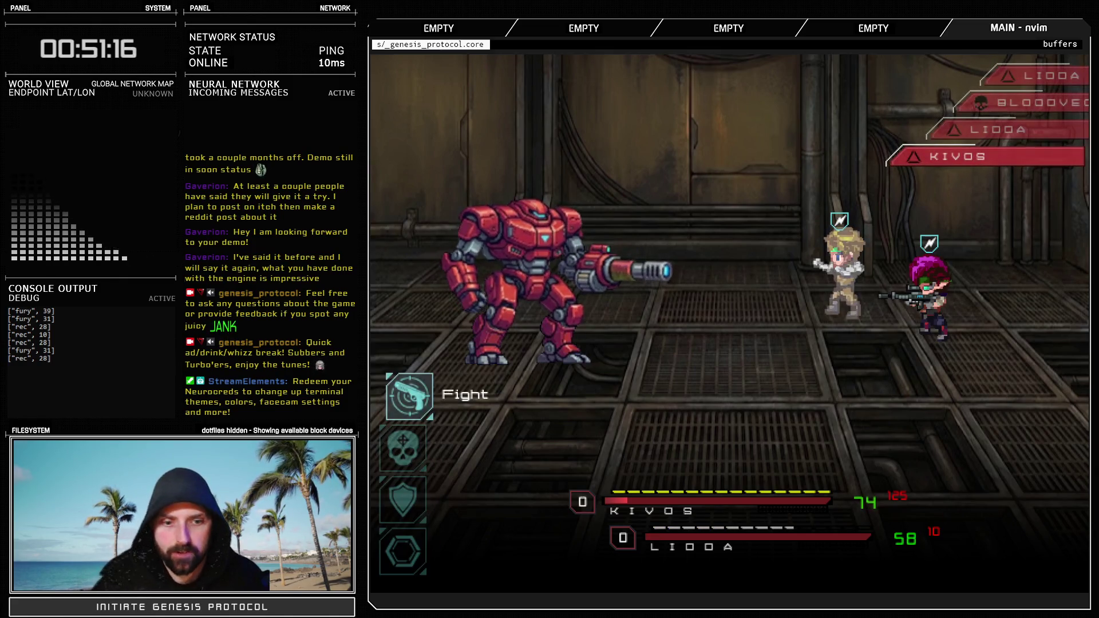
Have Kivos strike the Bloodvector mech, then use his party-wide healing skill
key(Return)
key(Return)
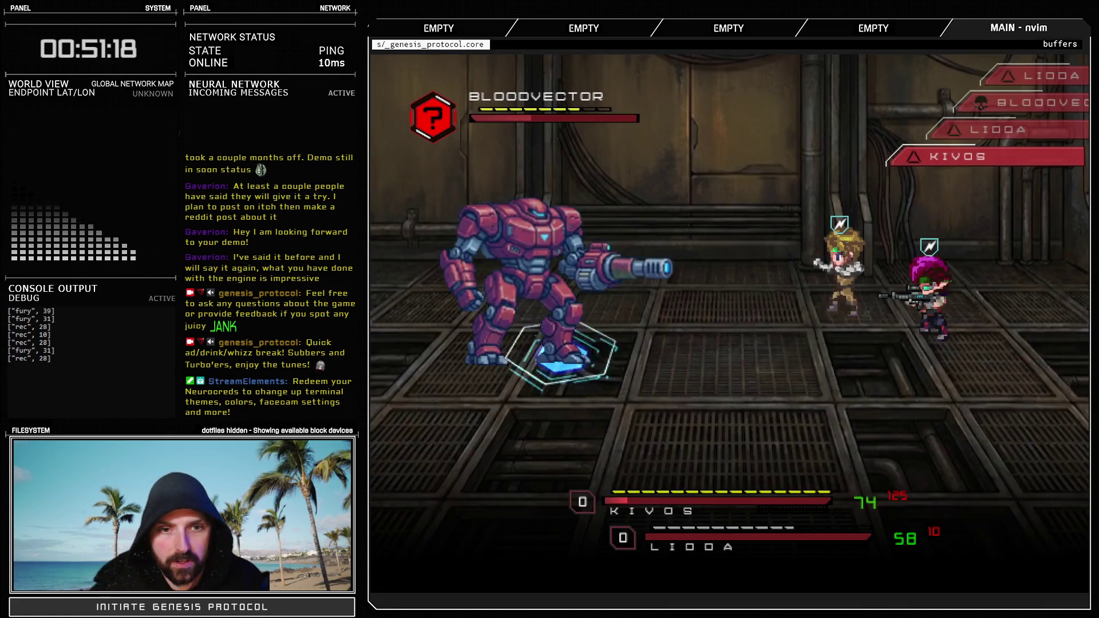
key(Return)
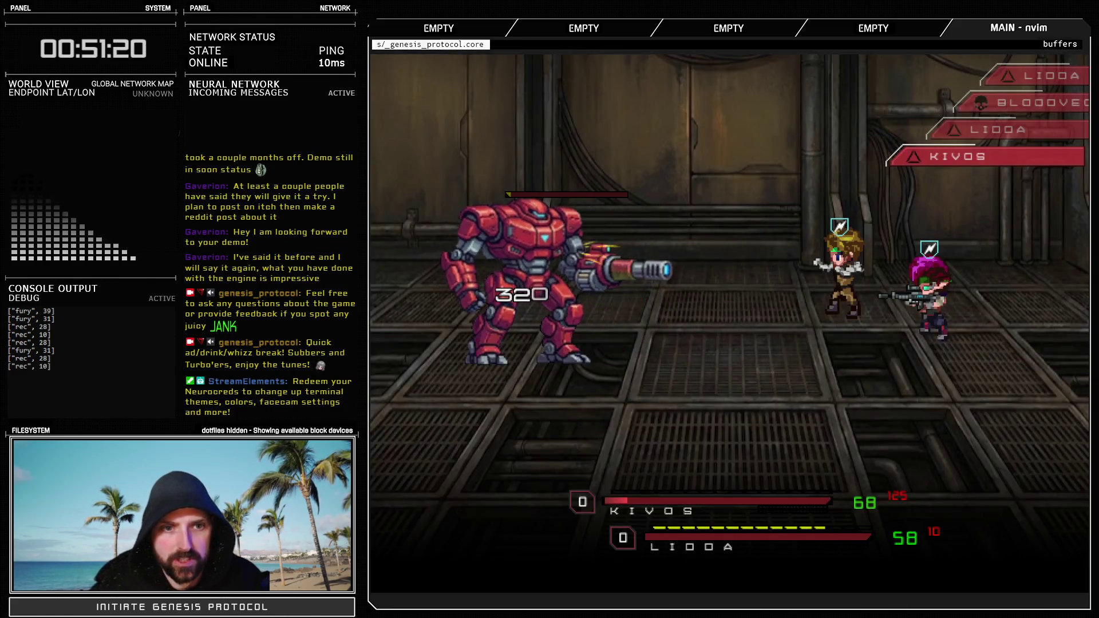
key(Down)
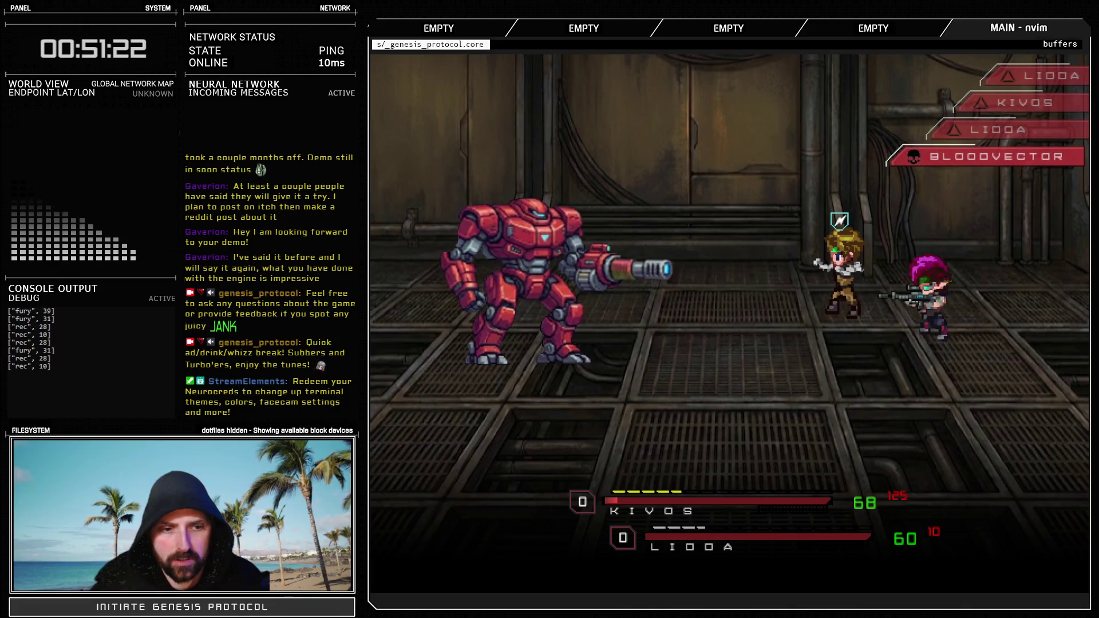
key(Return)
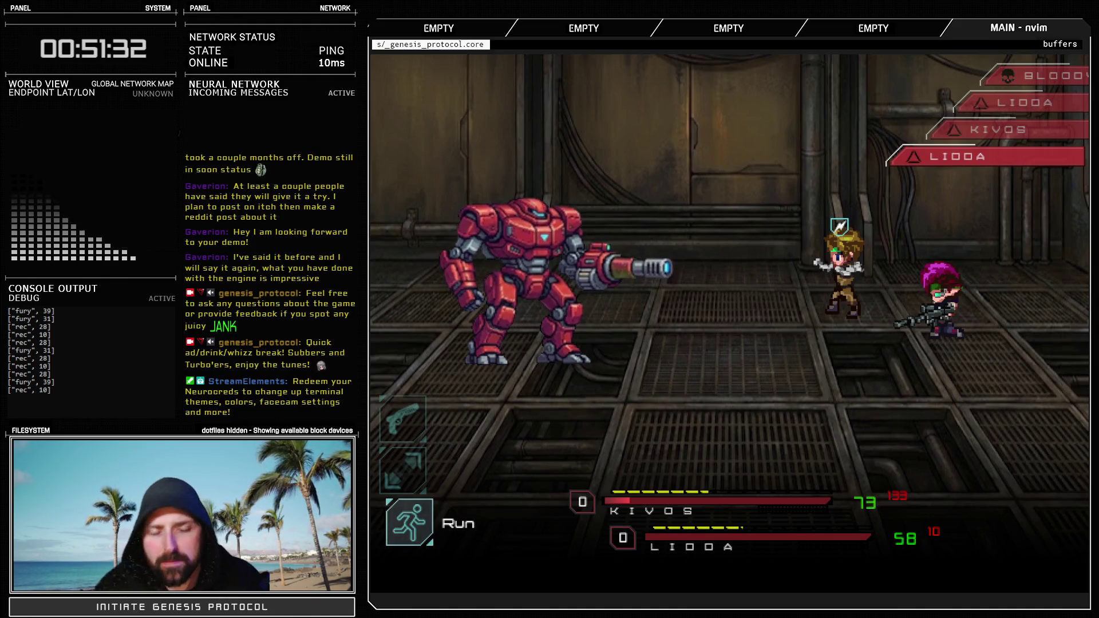
Choose Run for Lidda to end the test battle, then close the Database
key(Down)
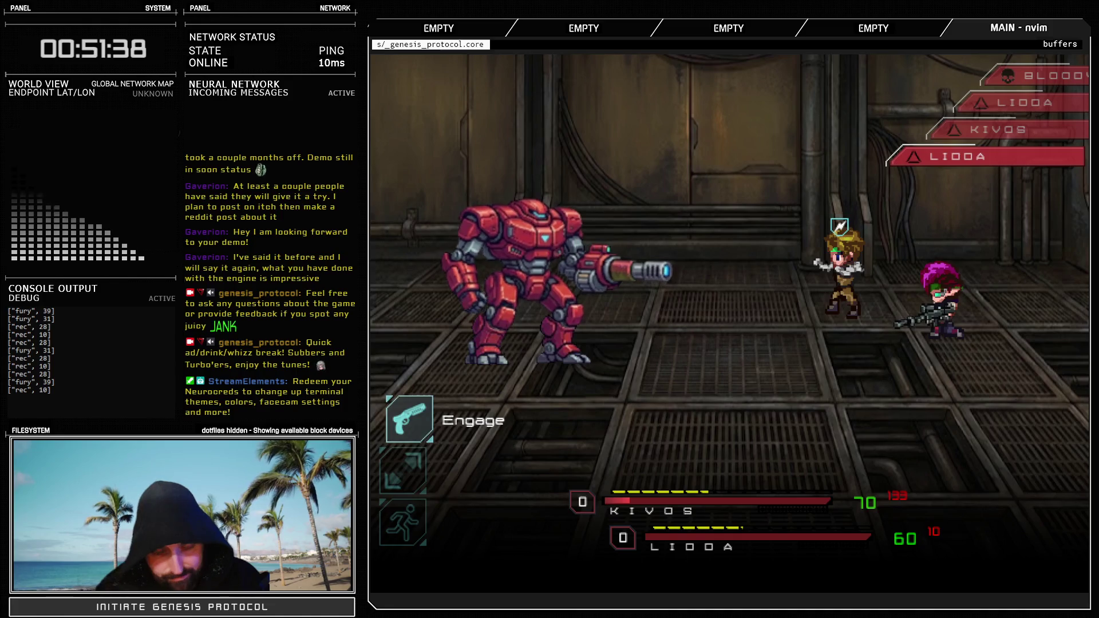
key(Down)
key(Down)
key(Return)
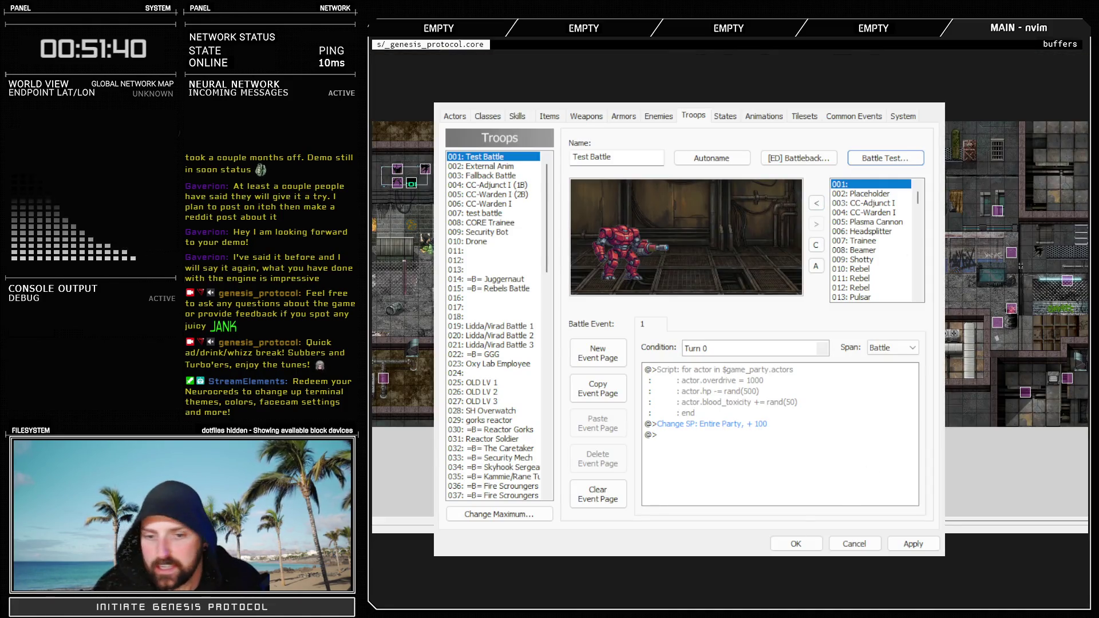
click(817, 550)
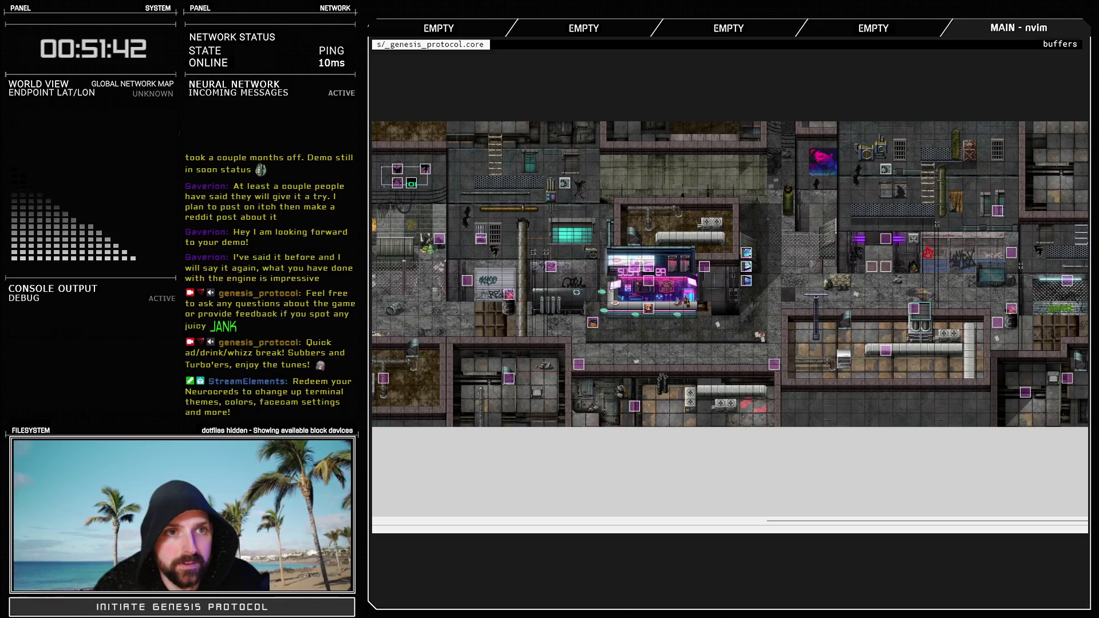
Open the Script Editor with F11 and view the Sprite_BlockIndicator script
key(F11)
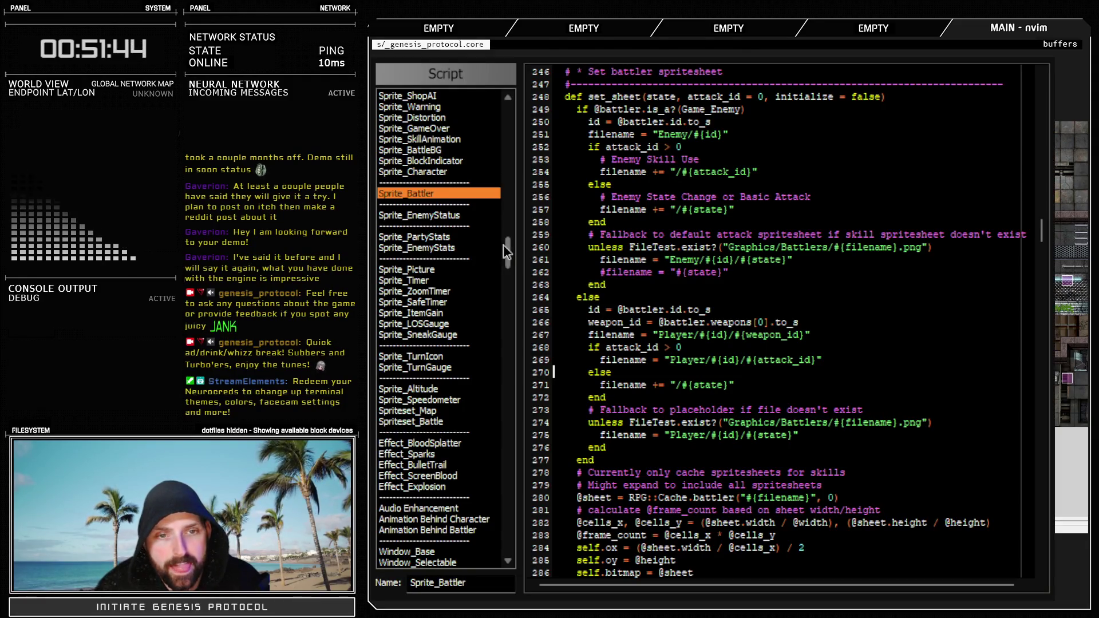
scroll(504, 246, up, 2)
click(463, 216)
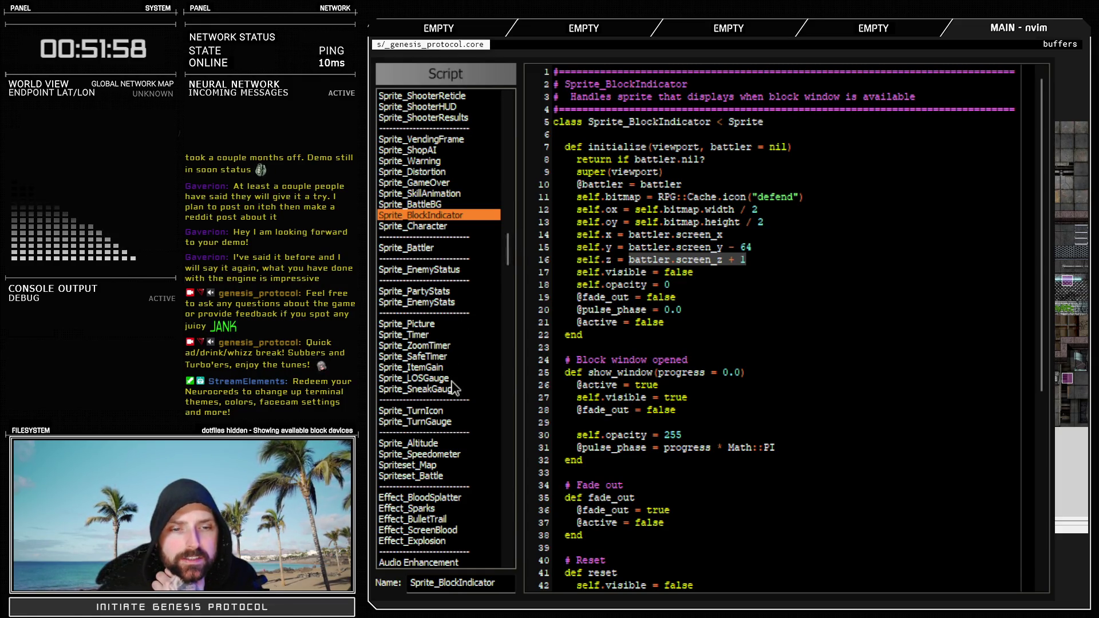
scroll(455, 388, up, 2)
scroll(454, 388, up, 4)
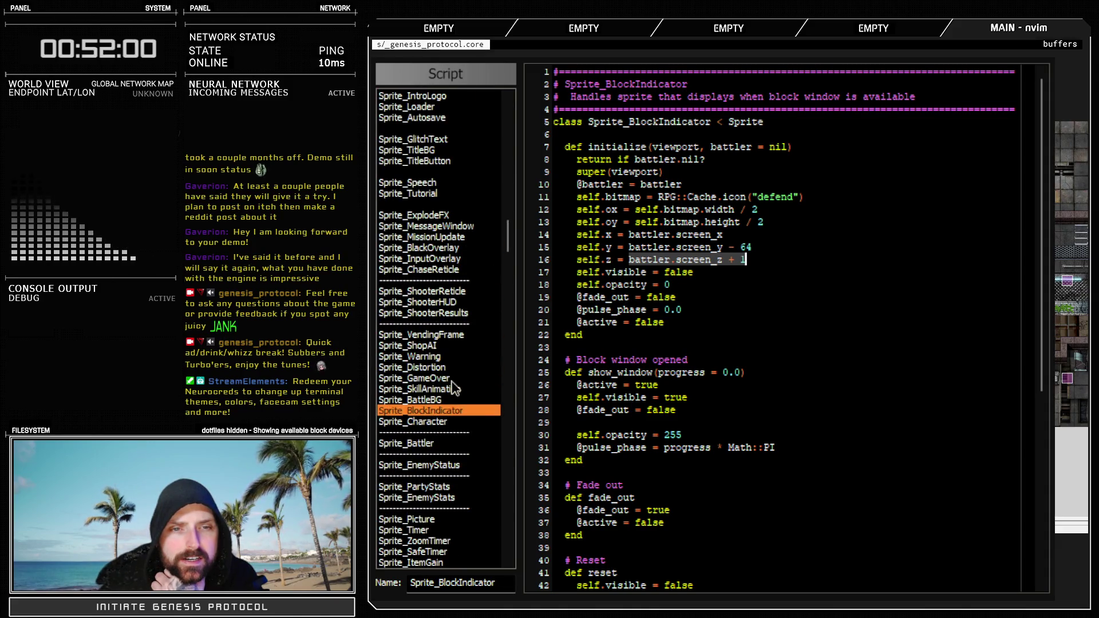
scroll(455, 388, up, 2)
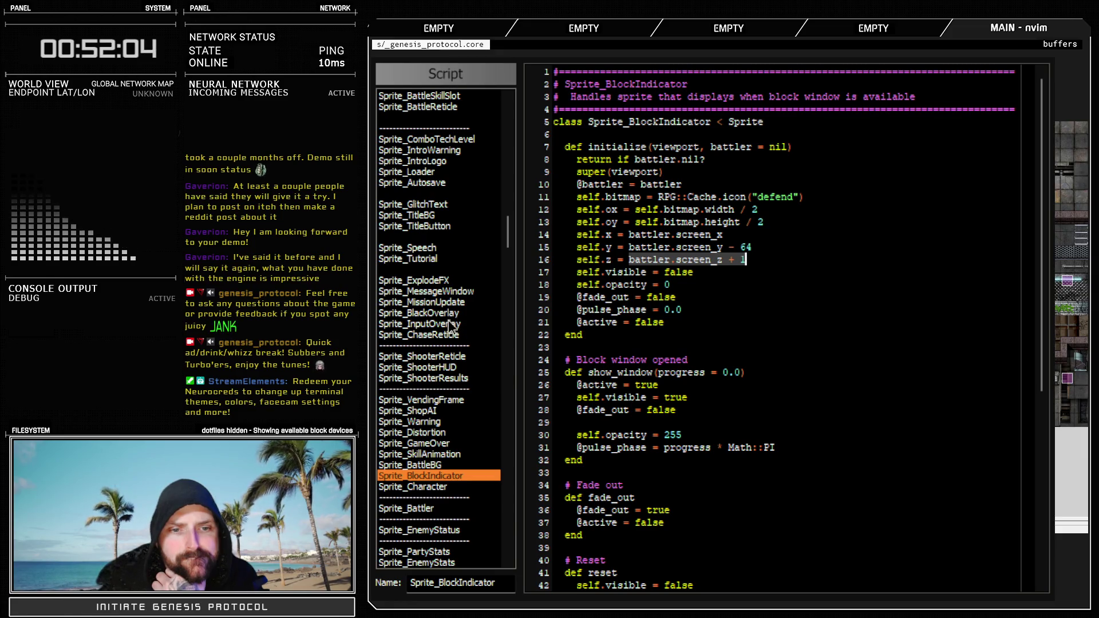
scroll(451, 325, down, 4)
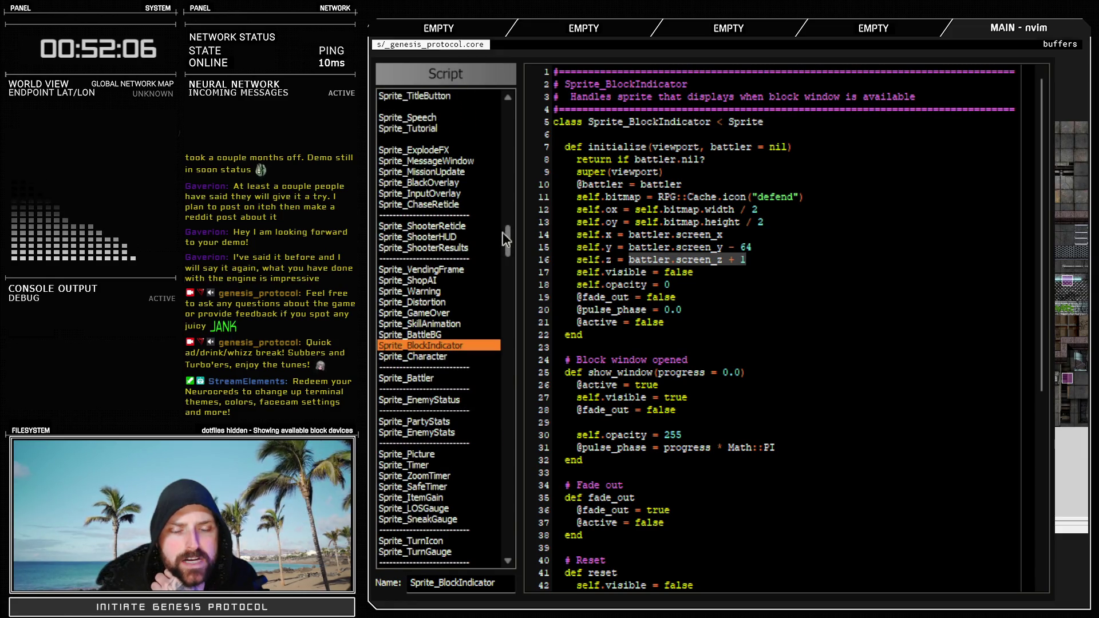
Browse the Sprite_PartyStats and Sprite_MessageWindow scripts
click(428, 422)
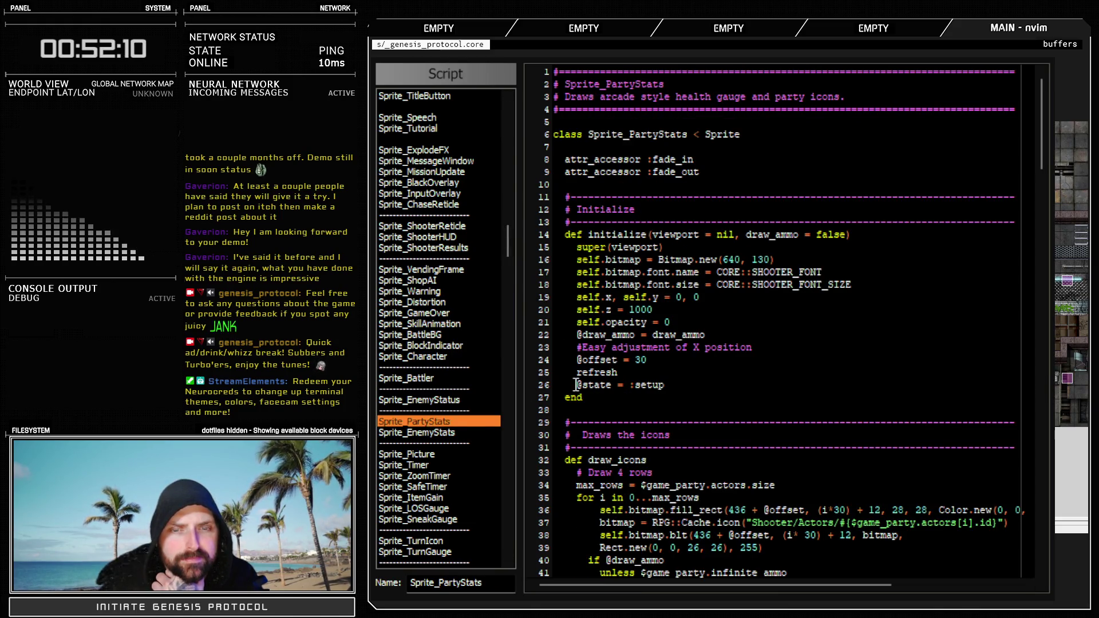
scroll(471, 388, down, 6)
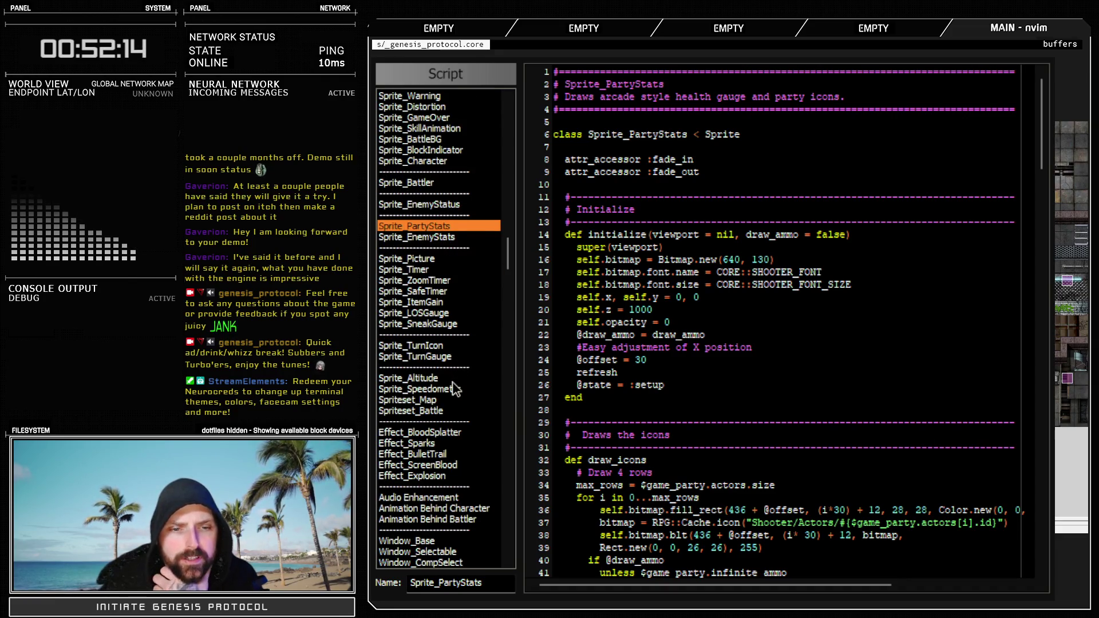
scroll(455, 385, up, 10)
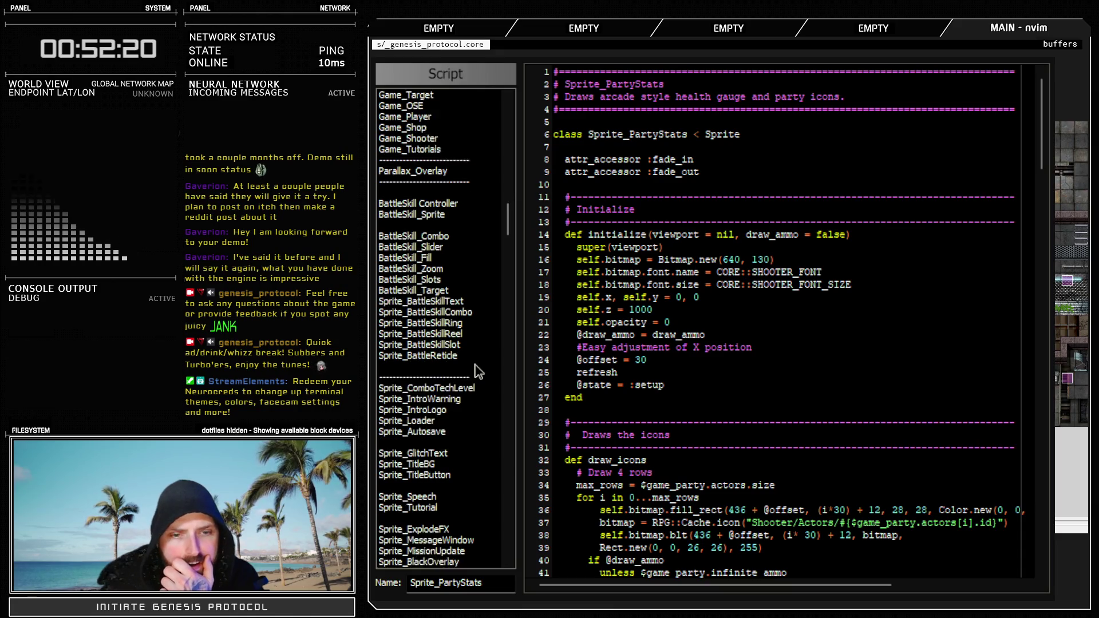
scroll(479, 373, down, 4)
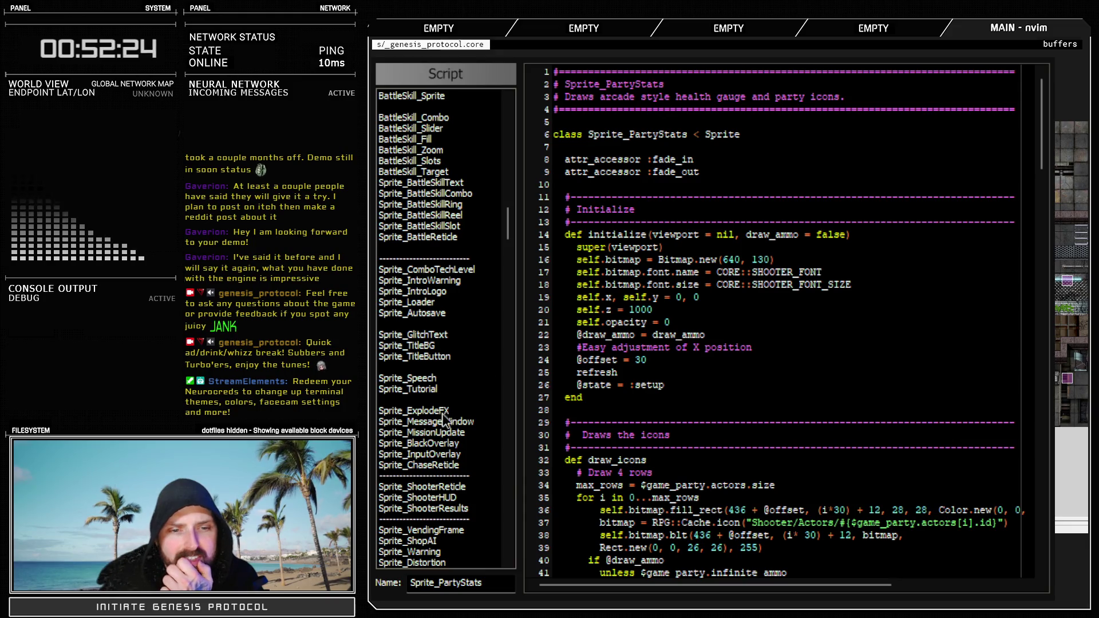
click(444, 423)
scroll(446, 429, down, 2)
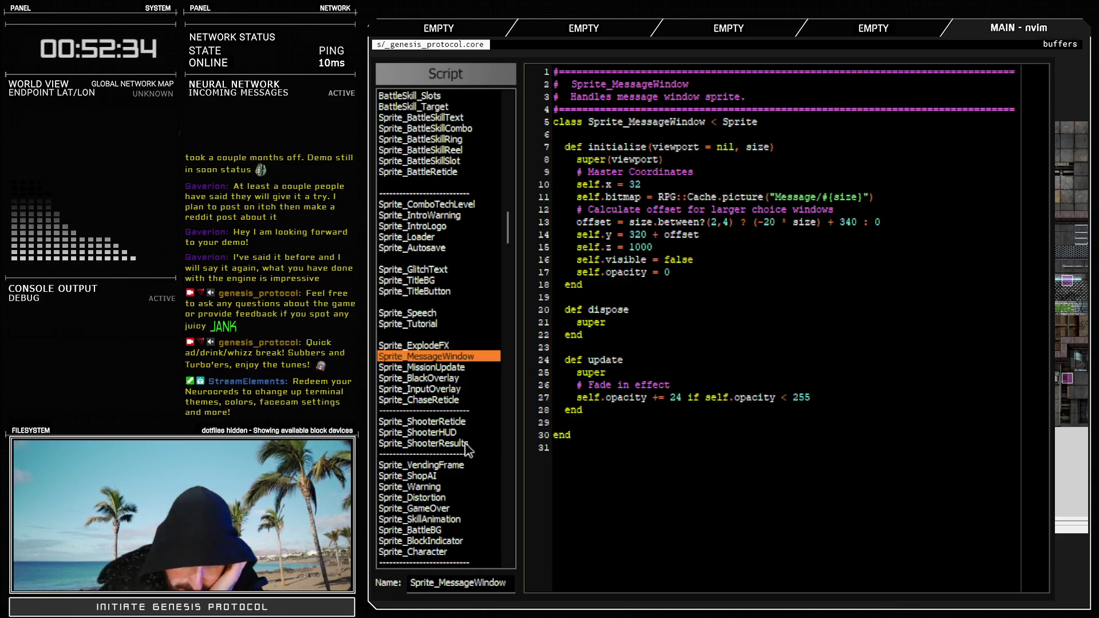
scroll(466, 448, down, 2)
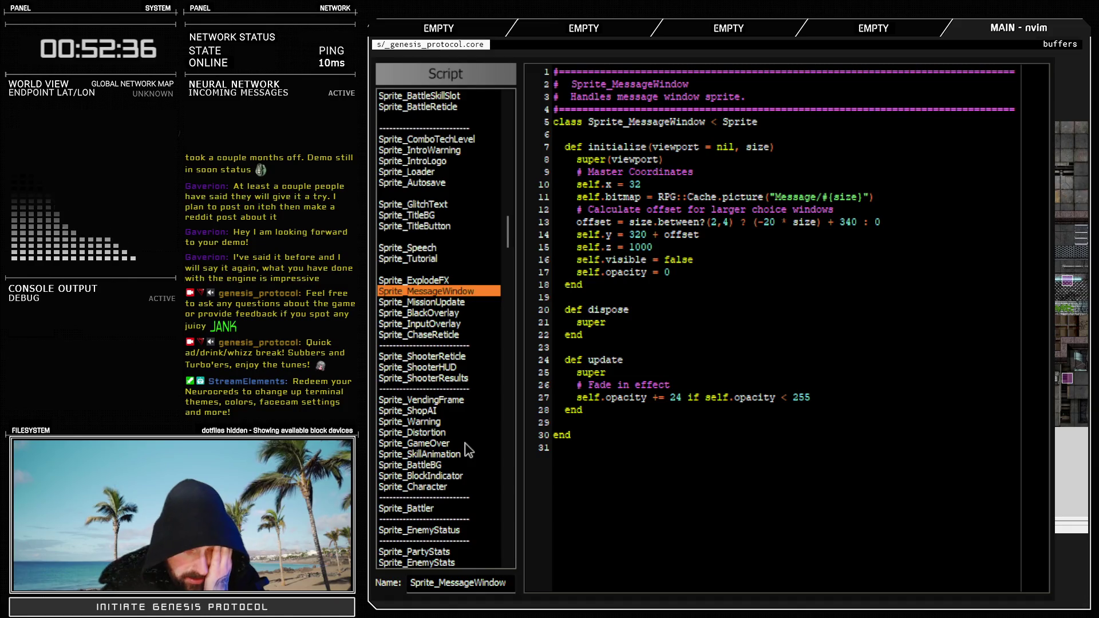
Check the battler.screen_z + 1 line in Sprite_BlockIndicator, then show Sprite_Battler from its top
click(435, 475)
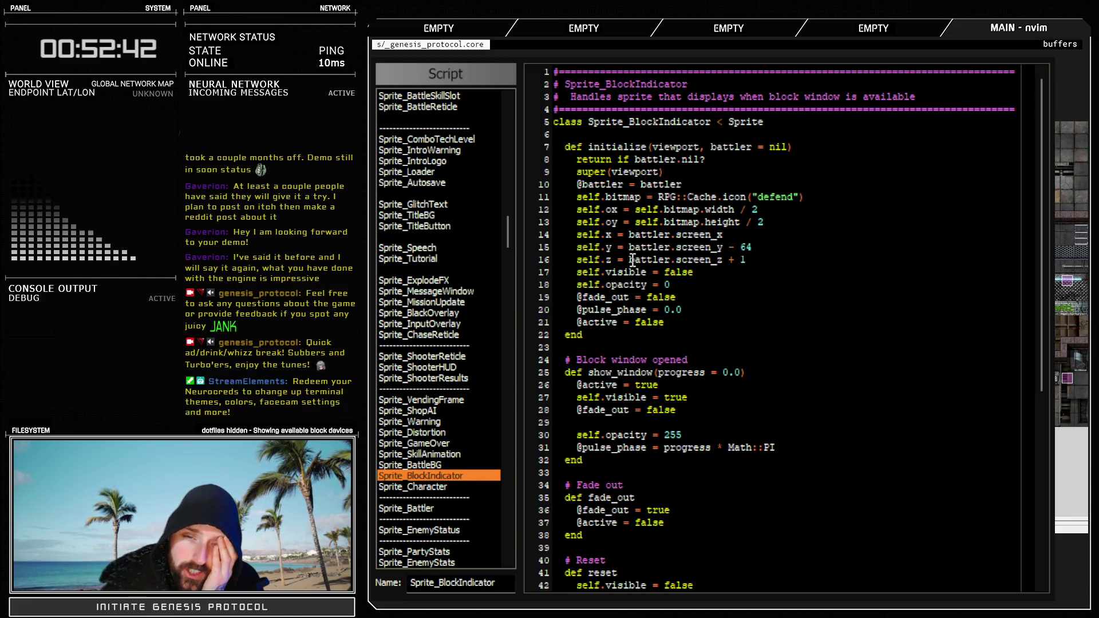
drag(629, 260, 753, 260)
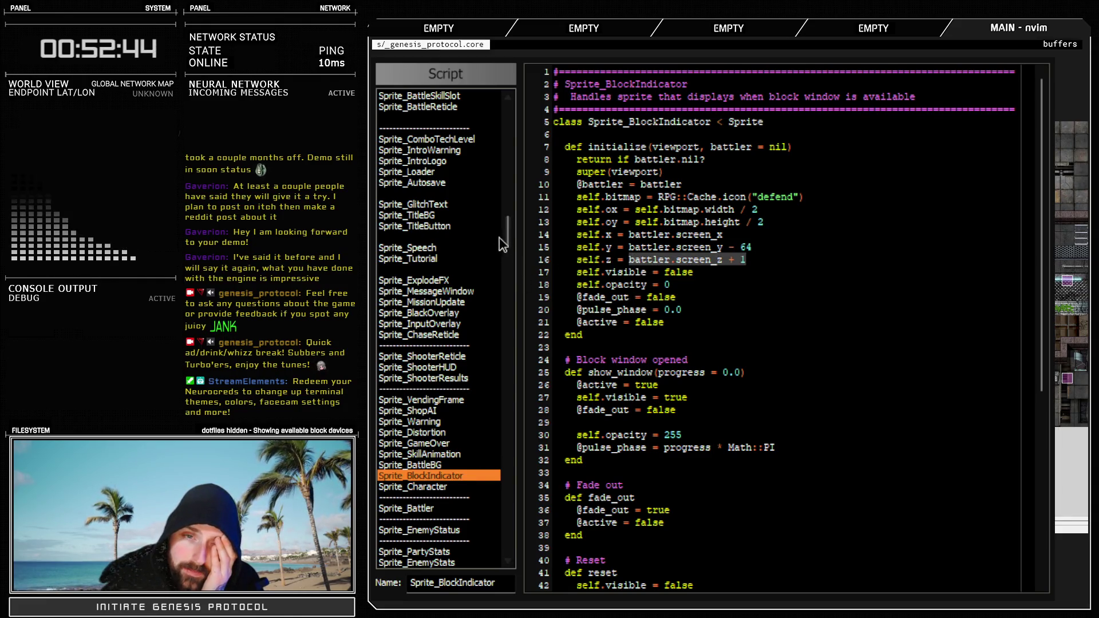
drag(508, 234, 506, 220)
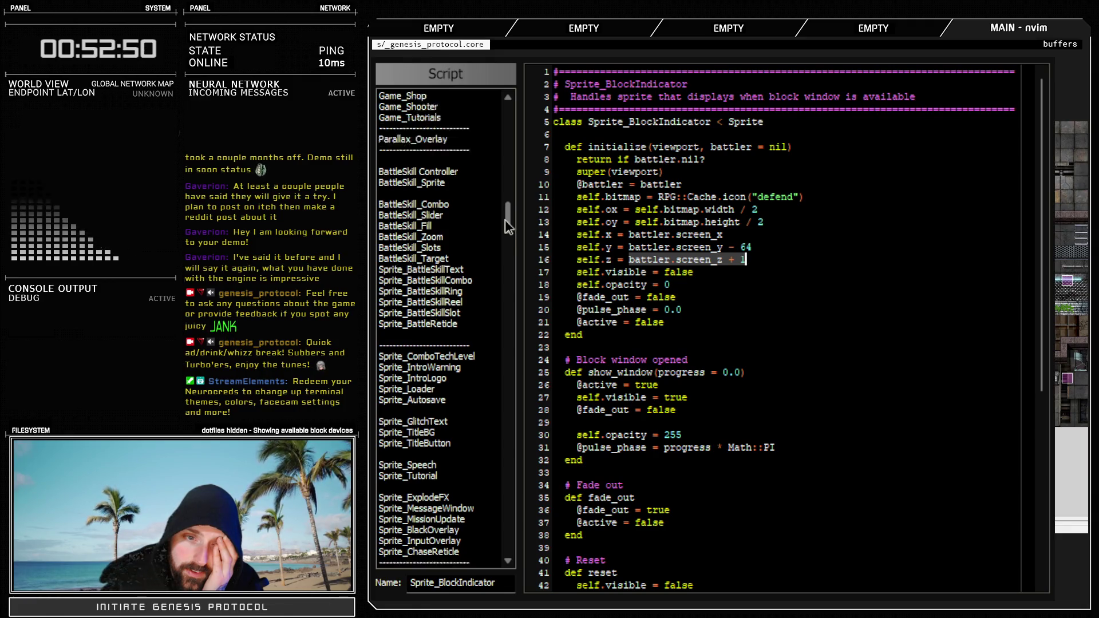
drag(506, 219, 505, 232)
scroll(505, 239, down, 3)
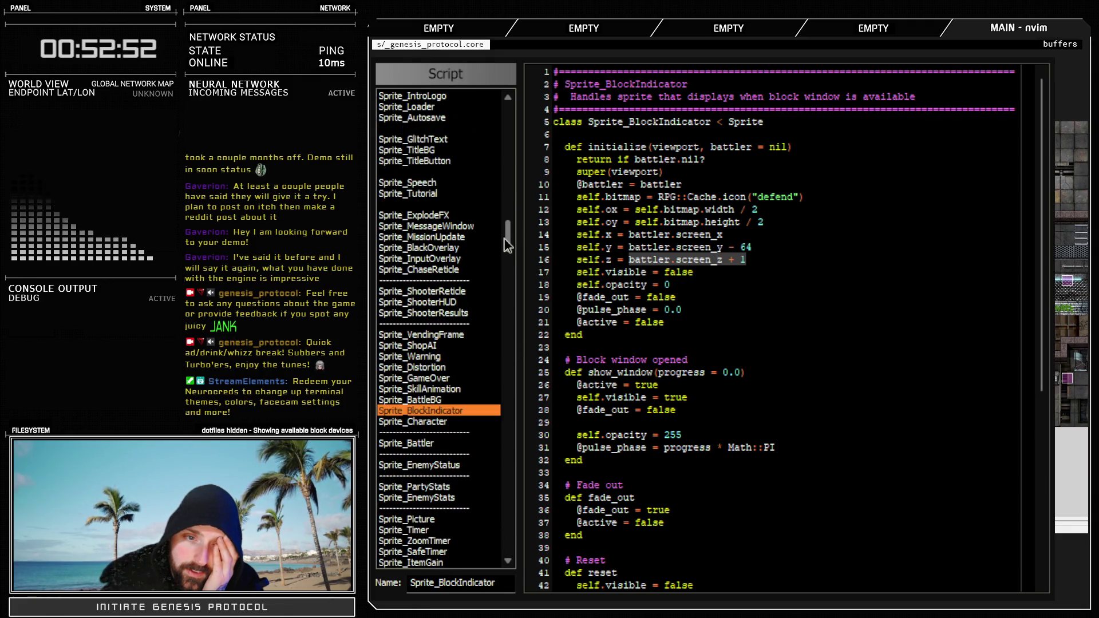
click(435, 443)
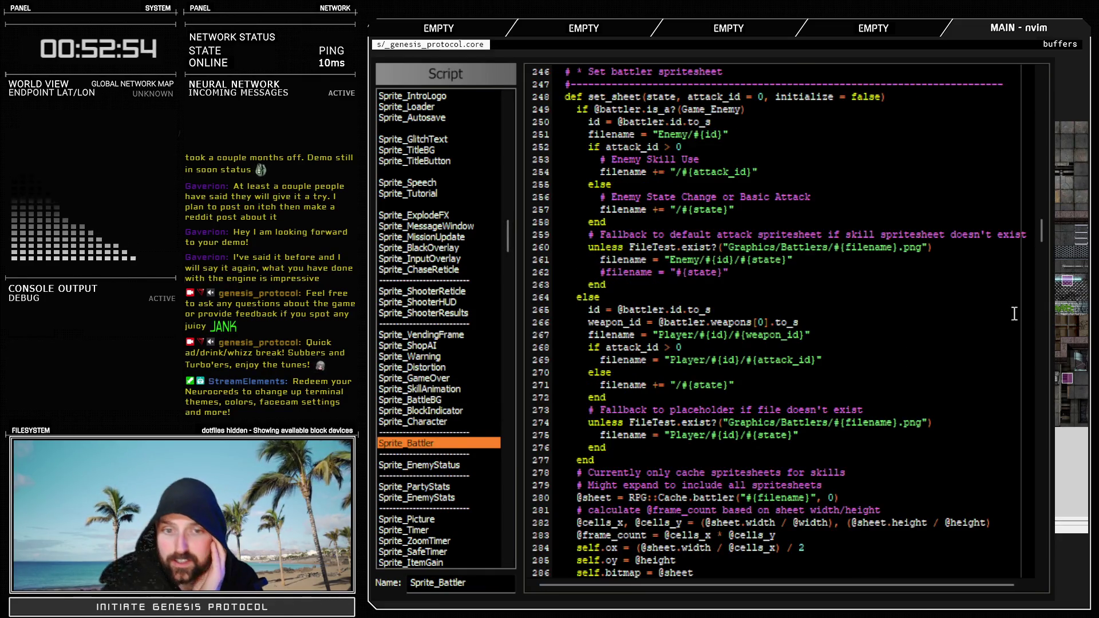
drag(1041, 232, 1049, 100)
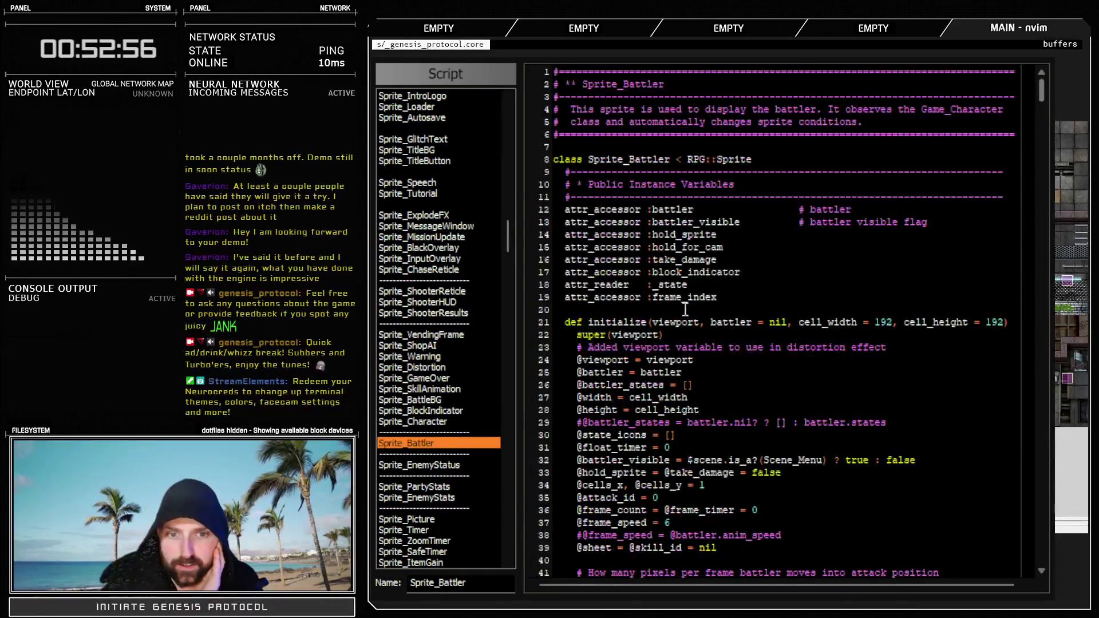
double_click(602, 435)
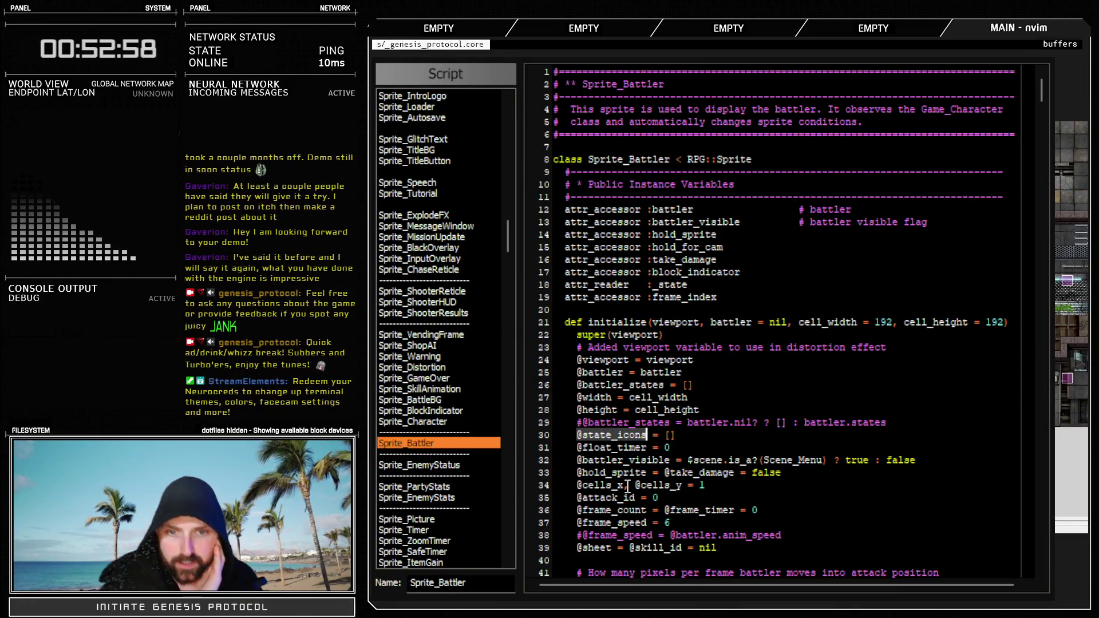
key(ctrl+f)
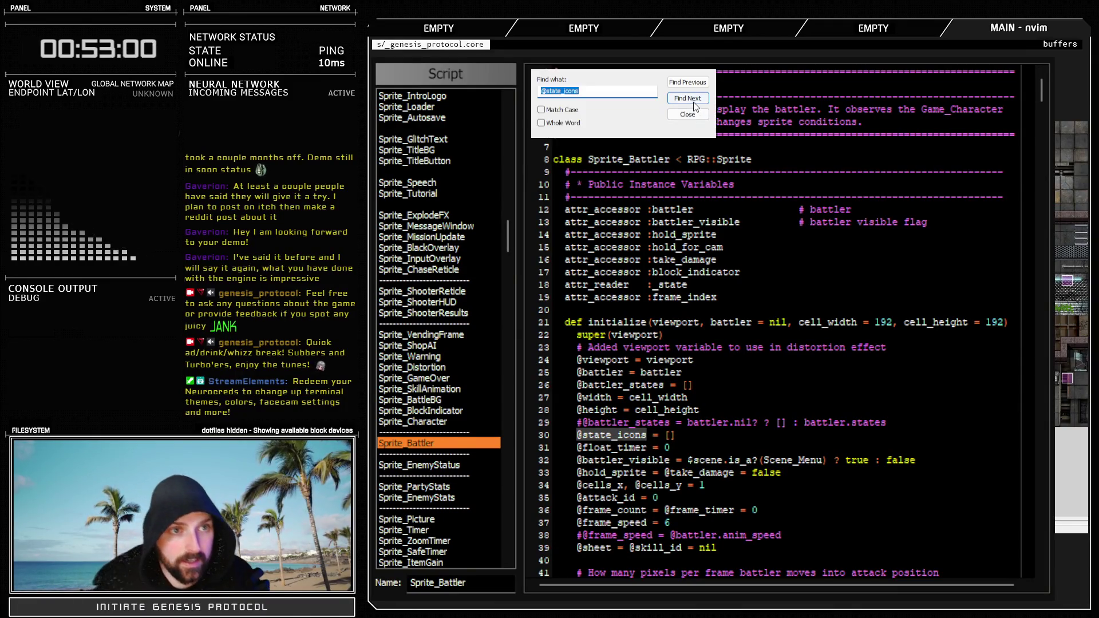
click(692, 100)
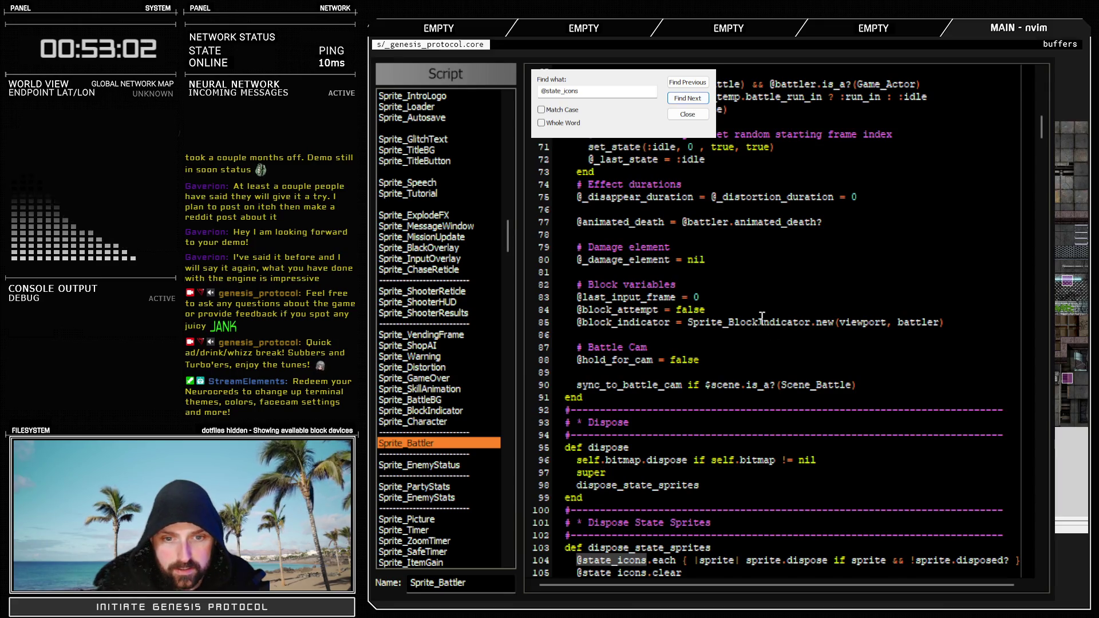
scroll(701, 481, down, 2)
click(696, 104)
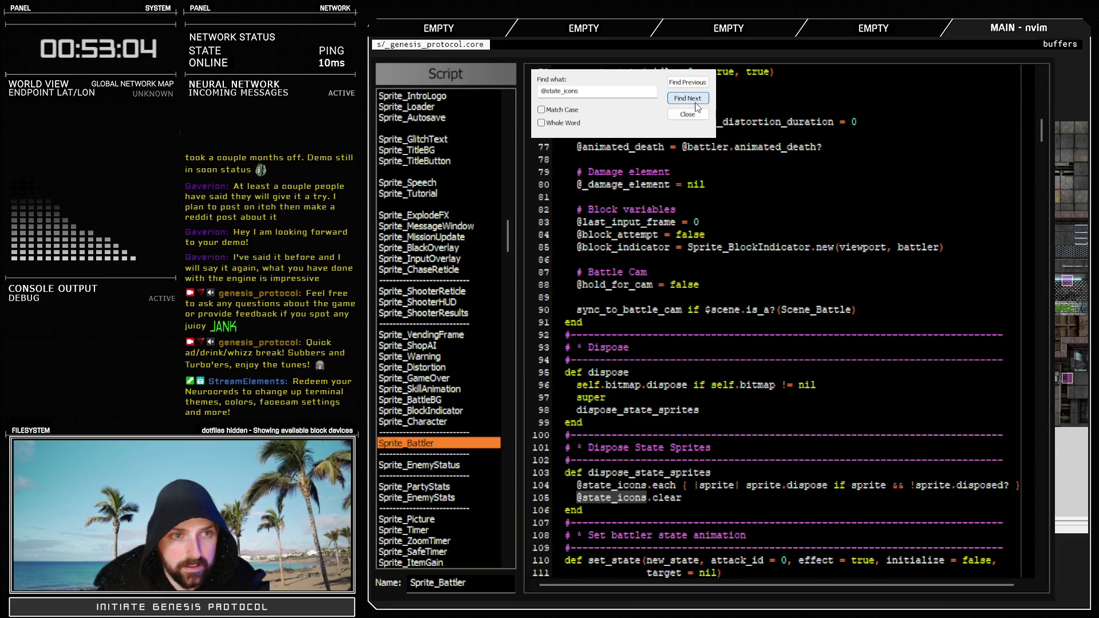
click(697, 105)
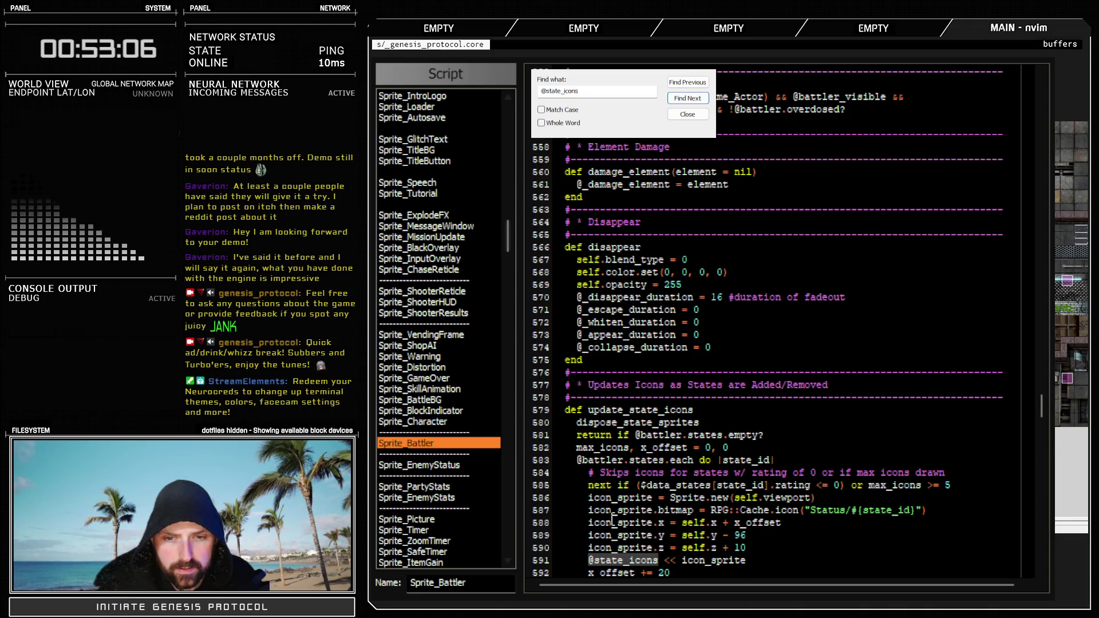
click(756, 548)
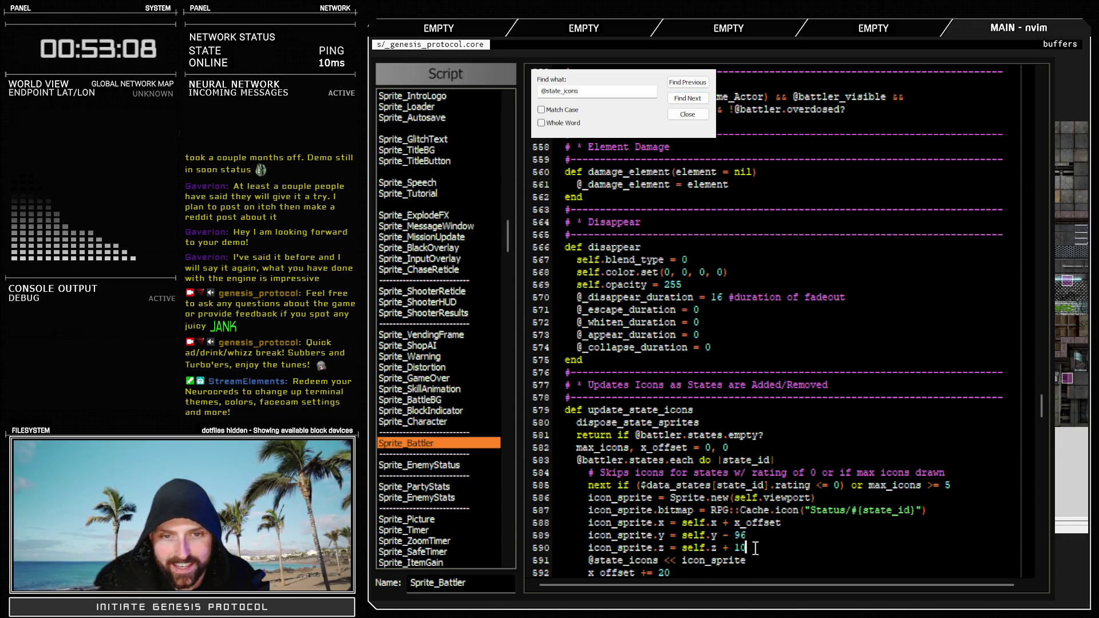
scroll(756, 548, down, 2)
double_click(737, 473)
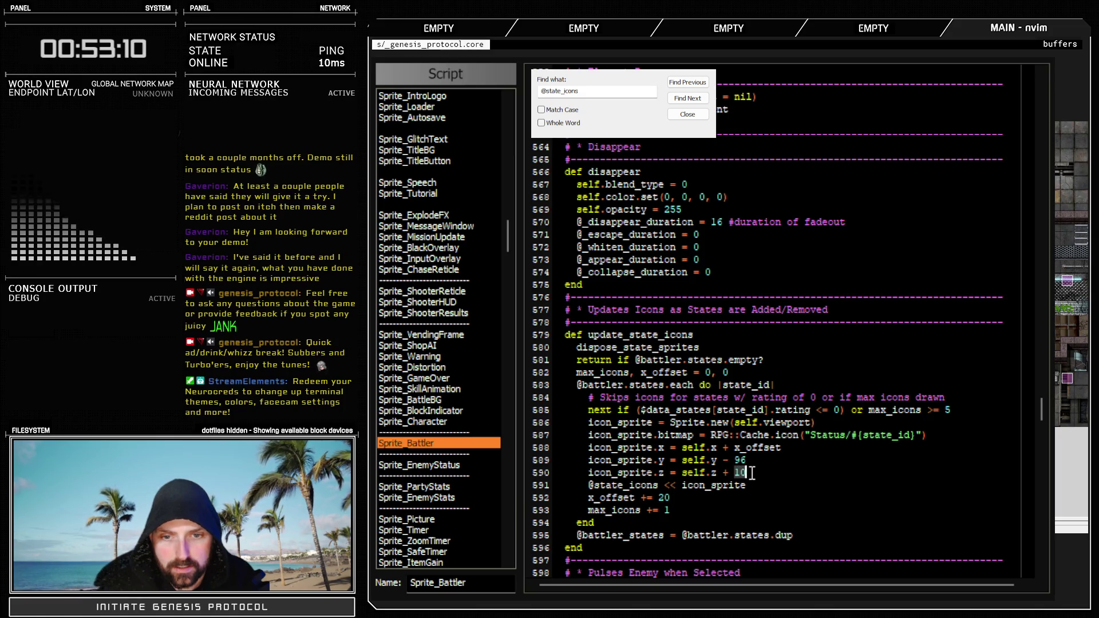
Change Sprite_BlockIndicator's z offset on line 16 from 1 to 20 and close the Script Editor
click(428, 411)
double_click(744, 261)
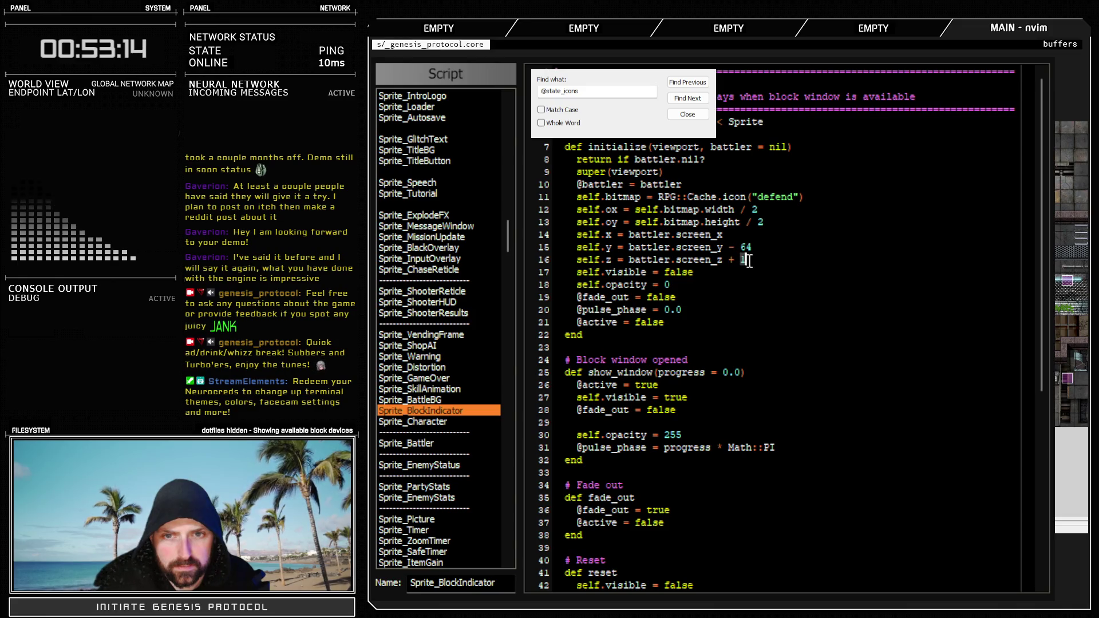
text(20)
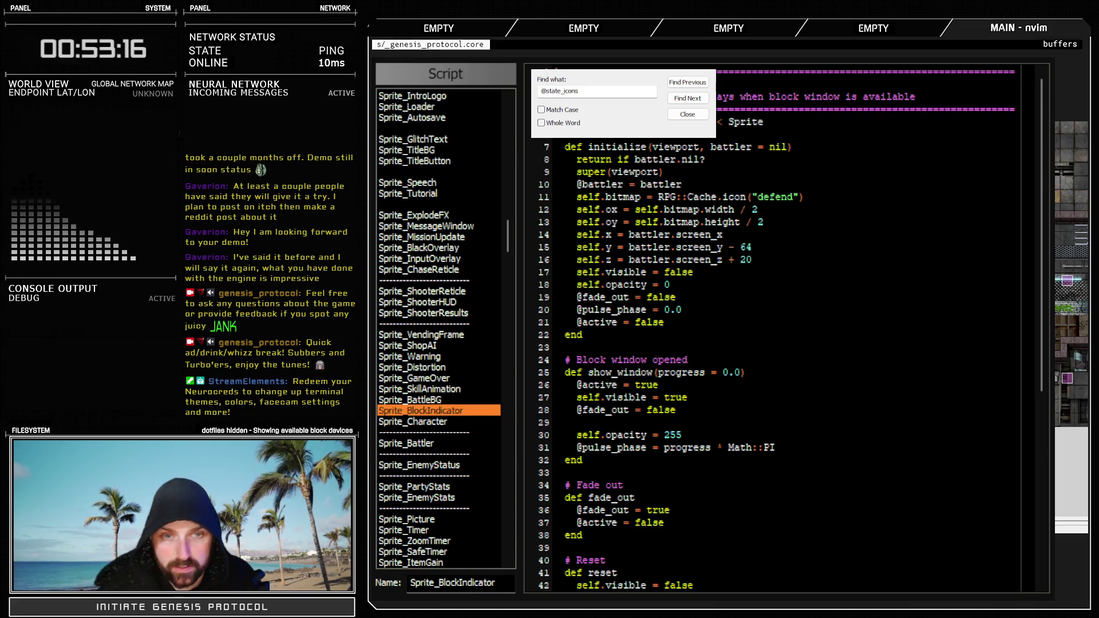
key(F12)
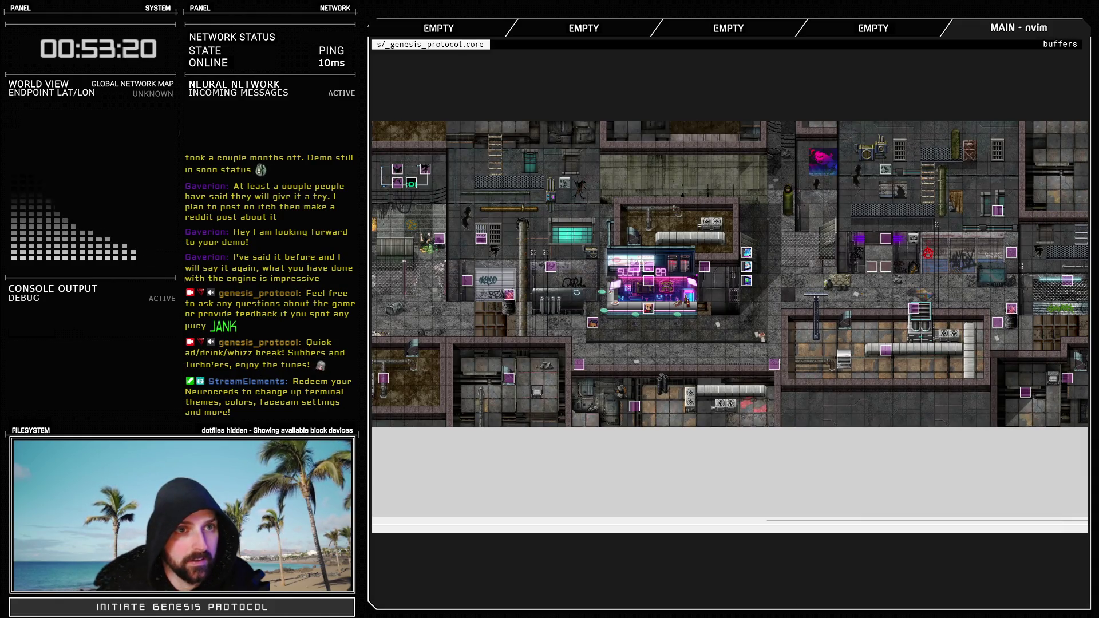
Start a battle test of the Test Battle troop and pick Fight > Knockout Combo
key(F9)
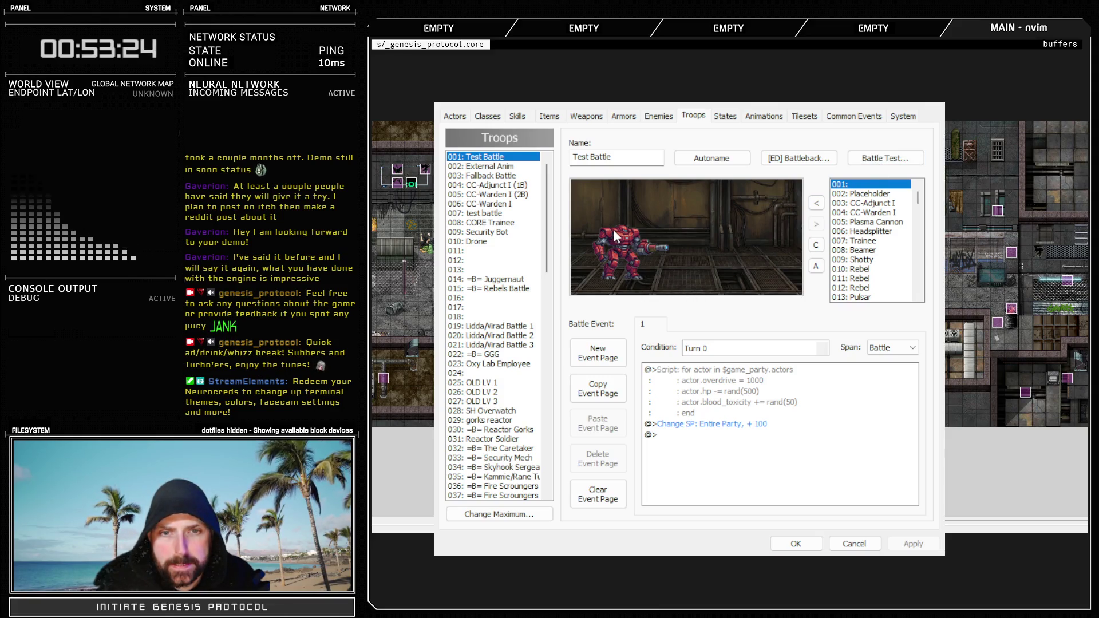
click(608, 280)
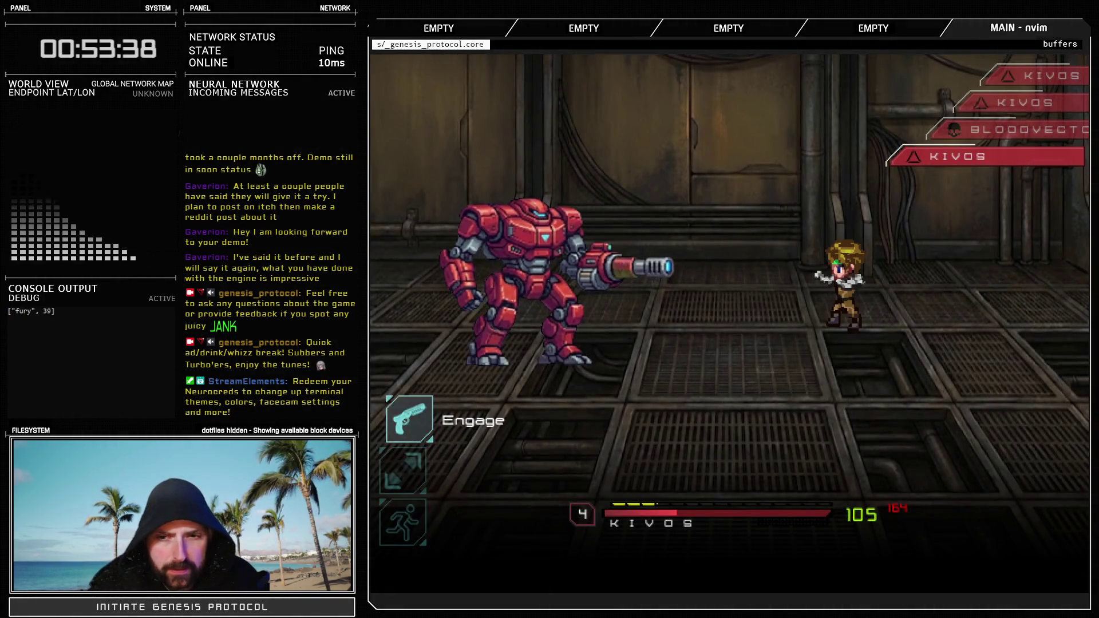
key(Return)
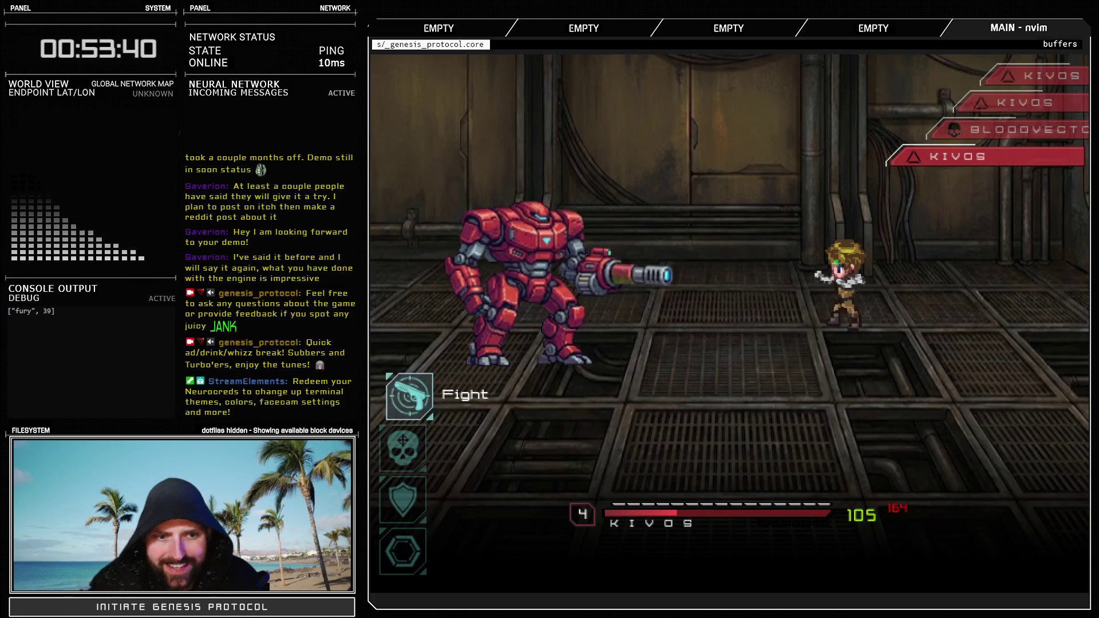
key(Return)
key(Down)
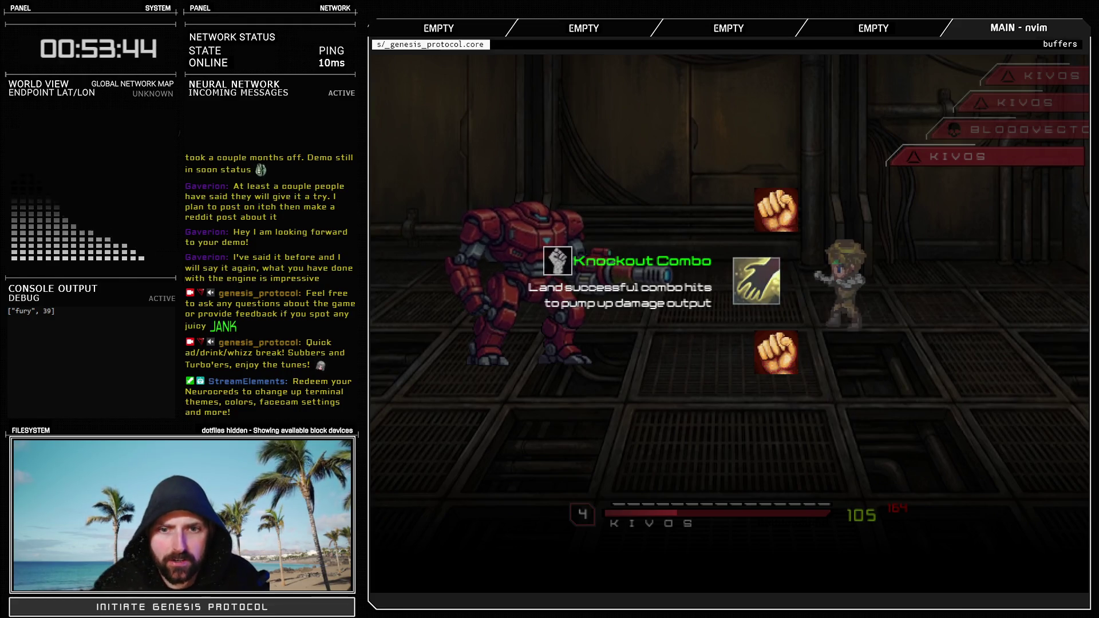
key(Return)
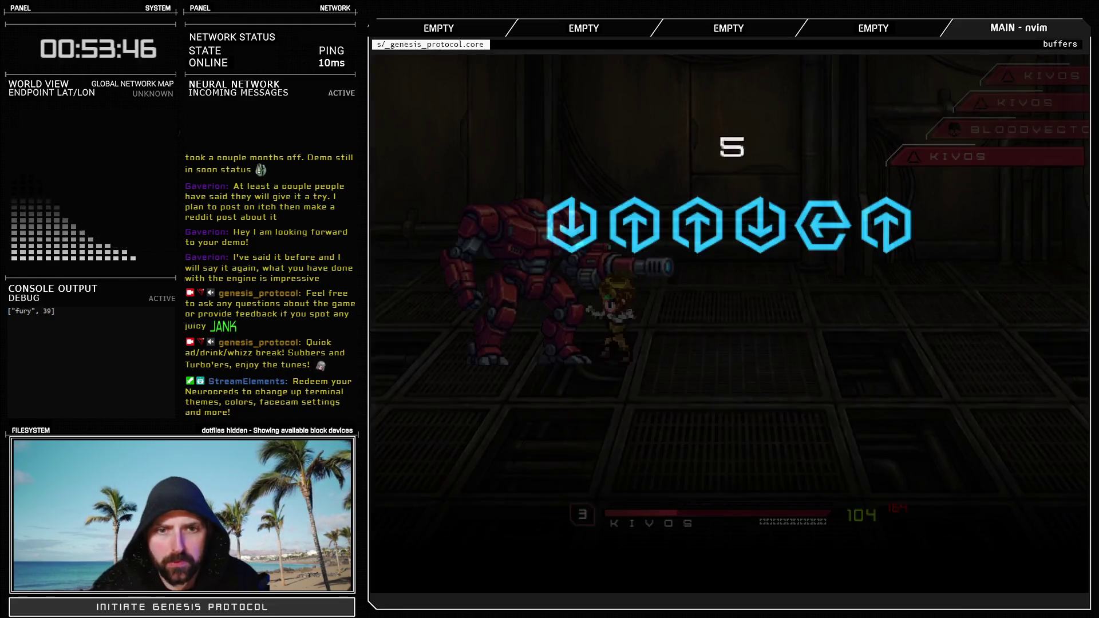
Enter Knockout Combo's arrow sequences to land the hit on the red robot
key(Down)
key(Up)
key(Up)
key(Down)
key(Left)
key(Up)
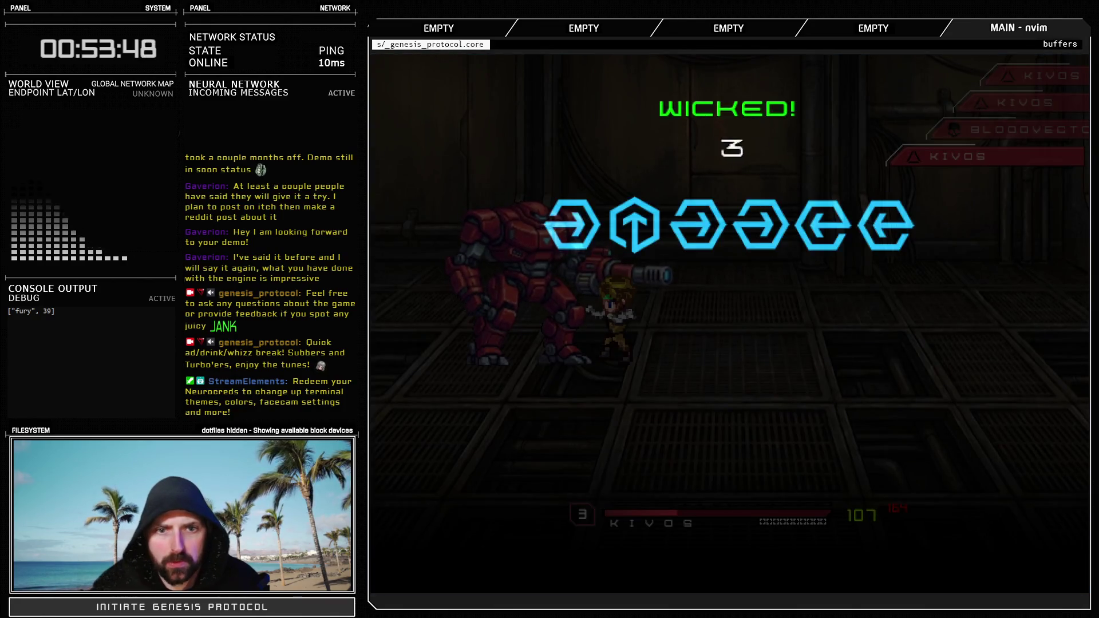
key(Right)
key(Up)
key(Right)
key(Right)
key(Left)
key(Left)
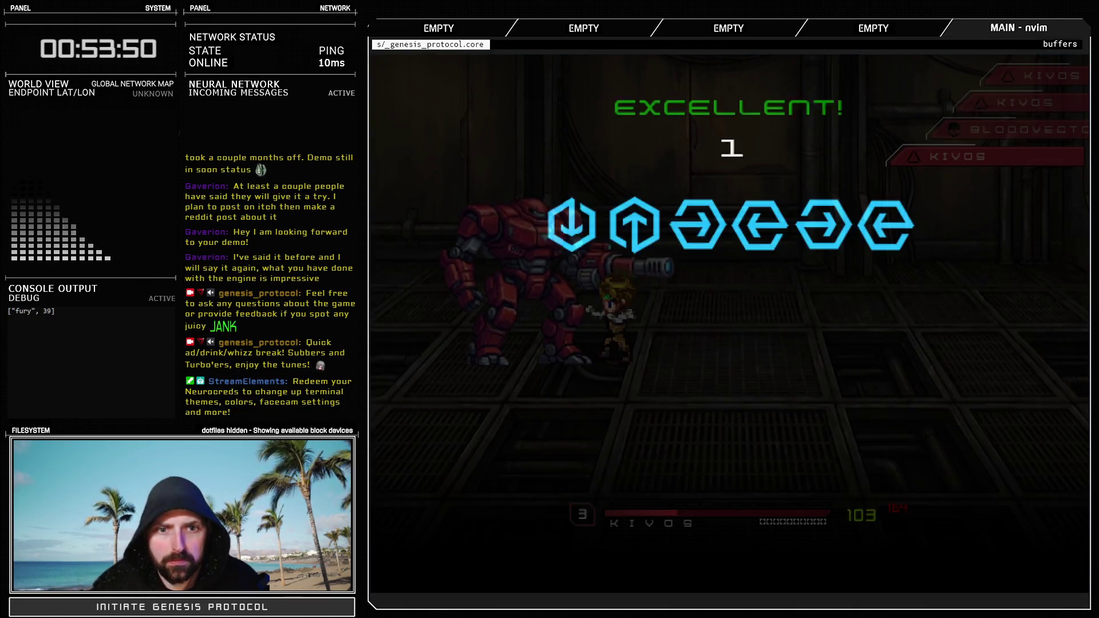
key(Down)
key(Up)
key(Right)
key(Left)
key(Right)
key(Left)
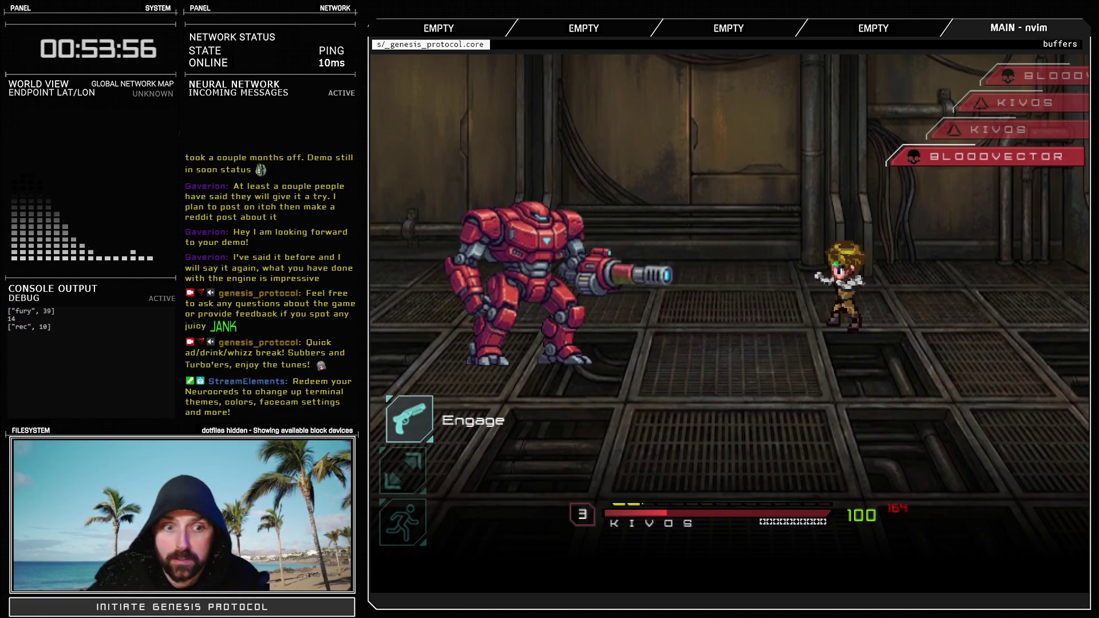
Choose the hero's command for the turn and use Warcry
key(Down)
key(Up)
key(Return)
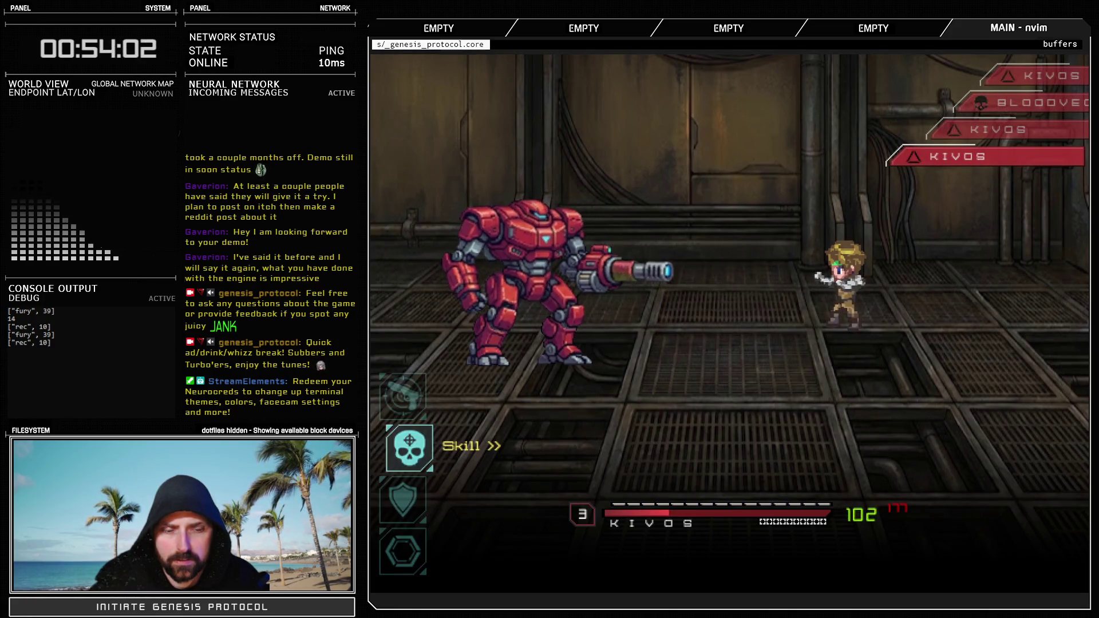
key(Return)
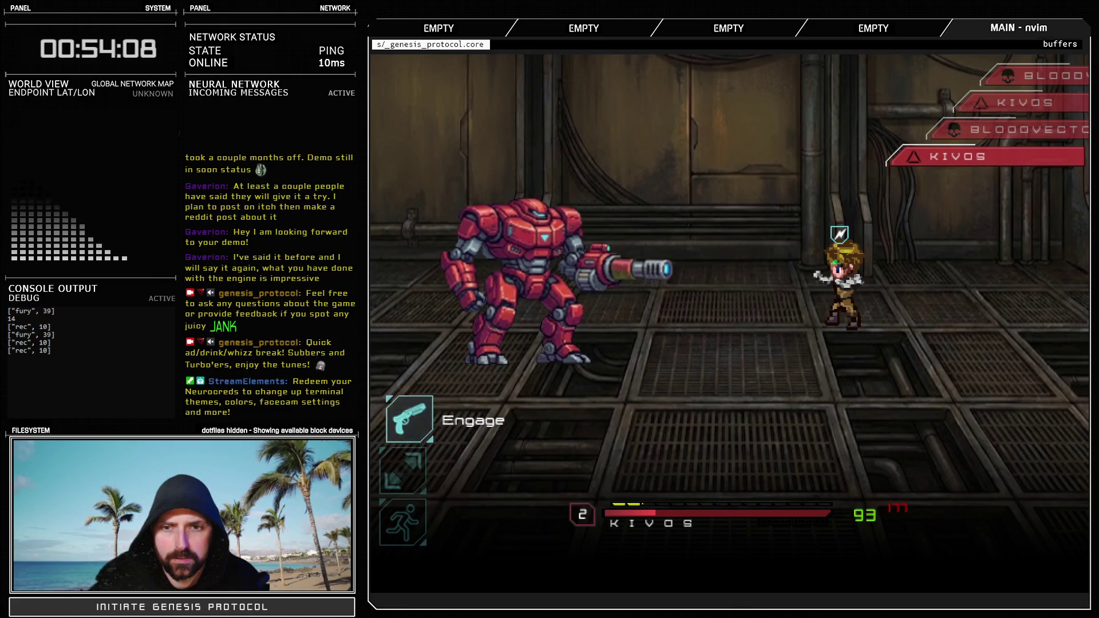
Choose Fight, skip past Raging Fist, and unleash Glitch Slap on the robot
key(Return)
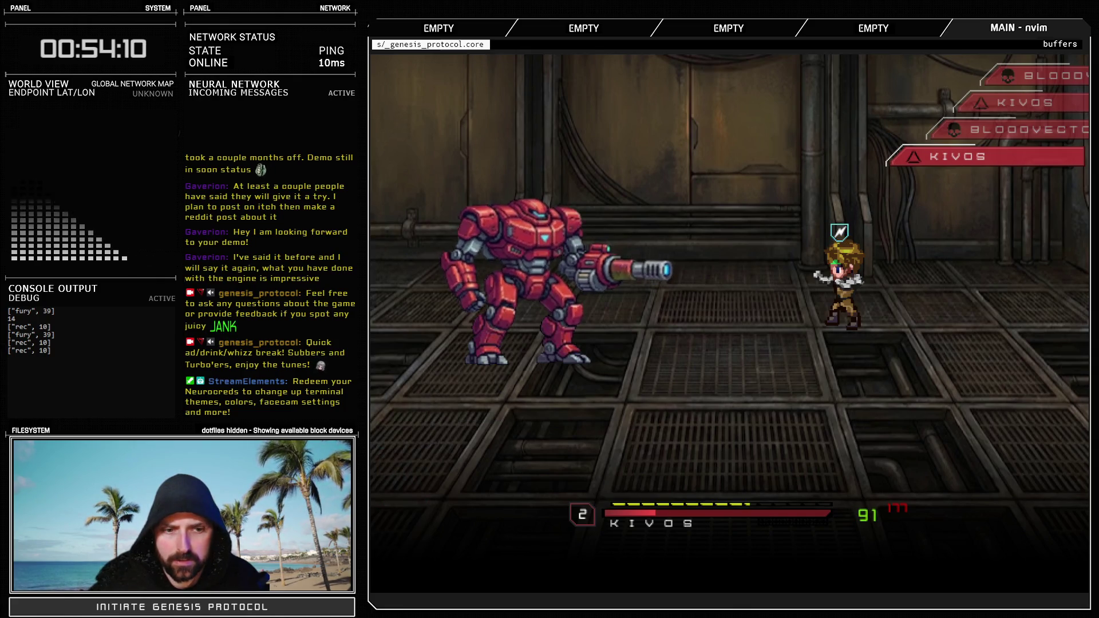
key(Return)
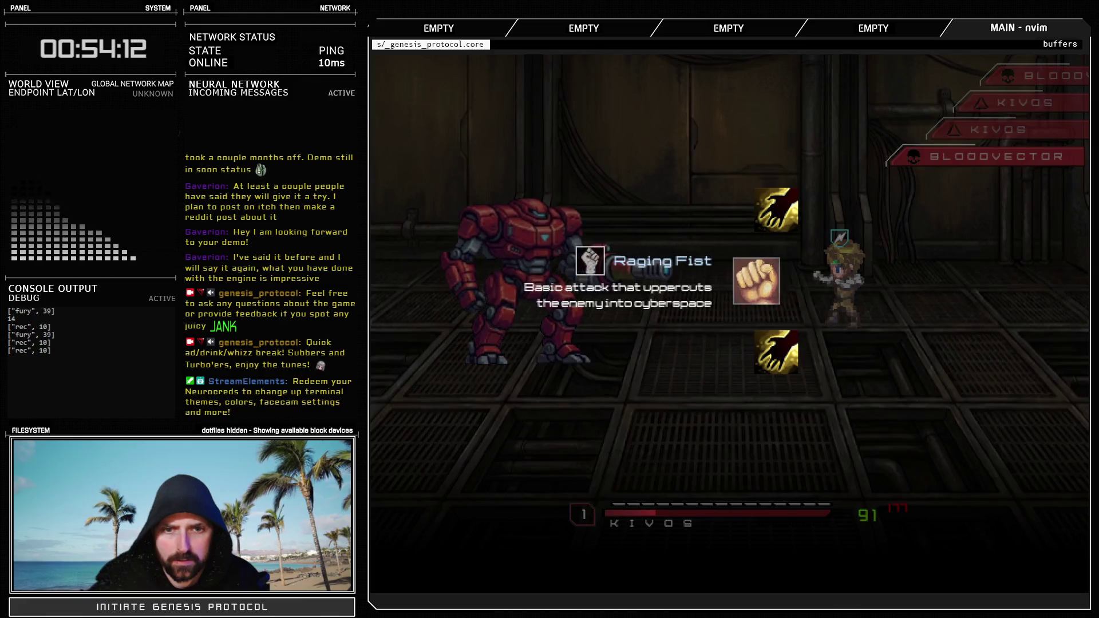
key(Escape)
key(Down)
key(Return)
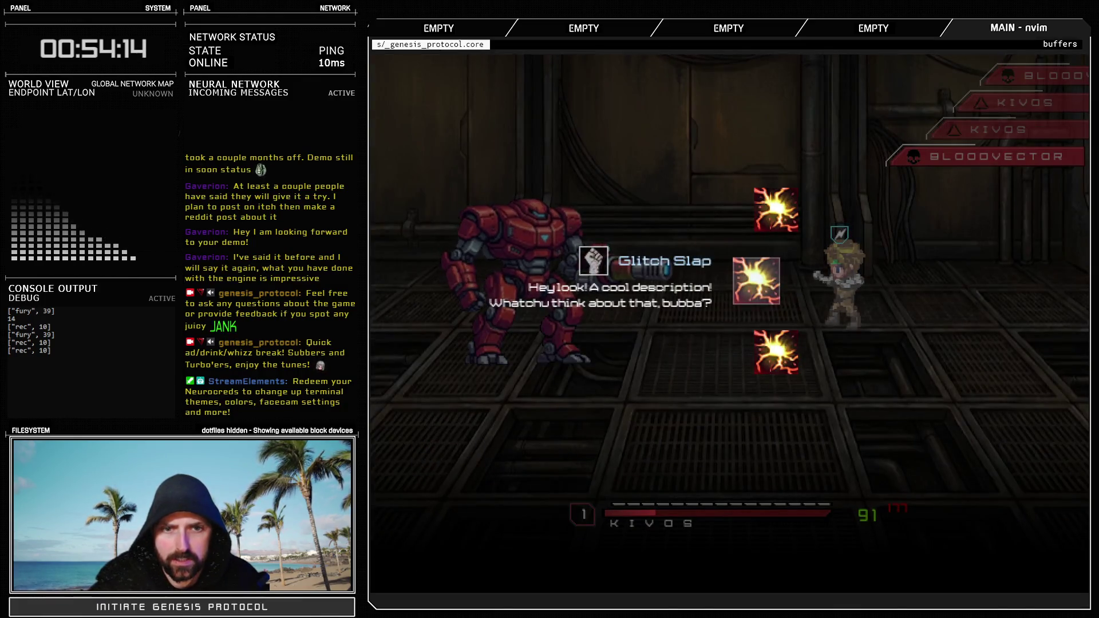
key(Return)
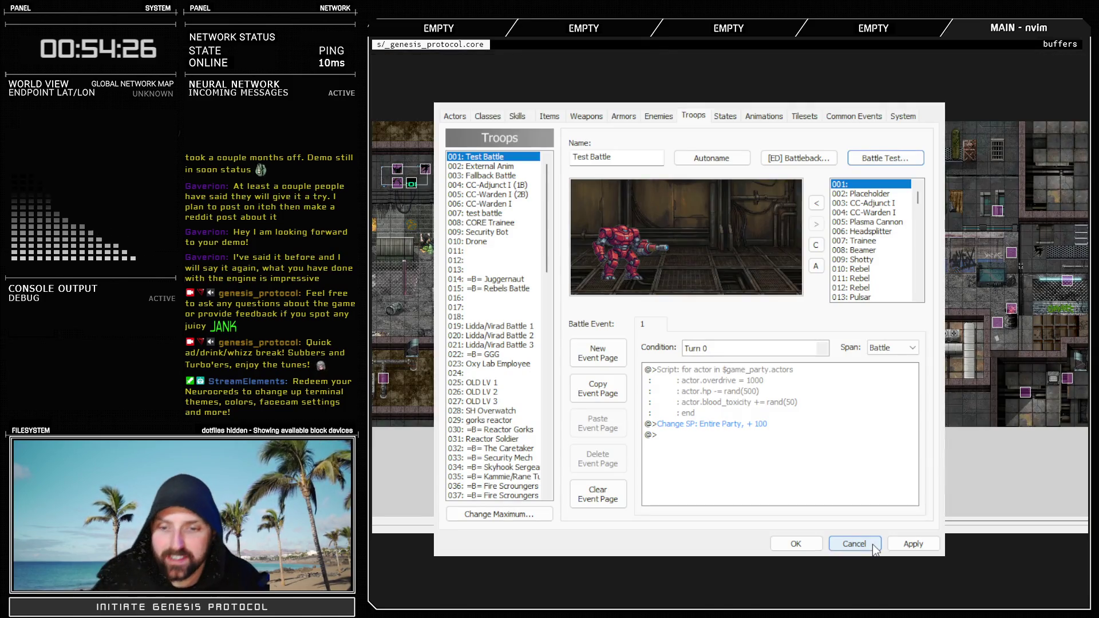
Close and reopen the Database, landing on the Skills tab with Lock N Load shown
click(794, 544)
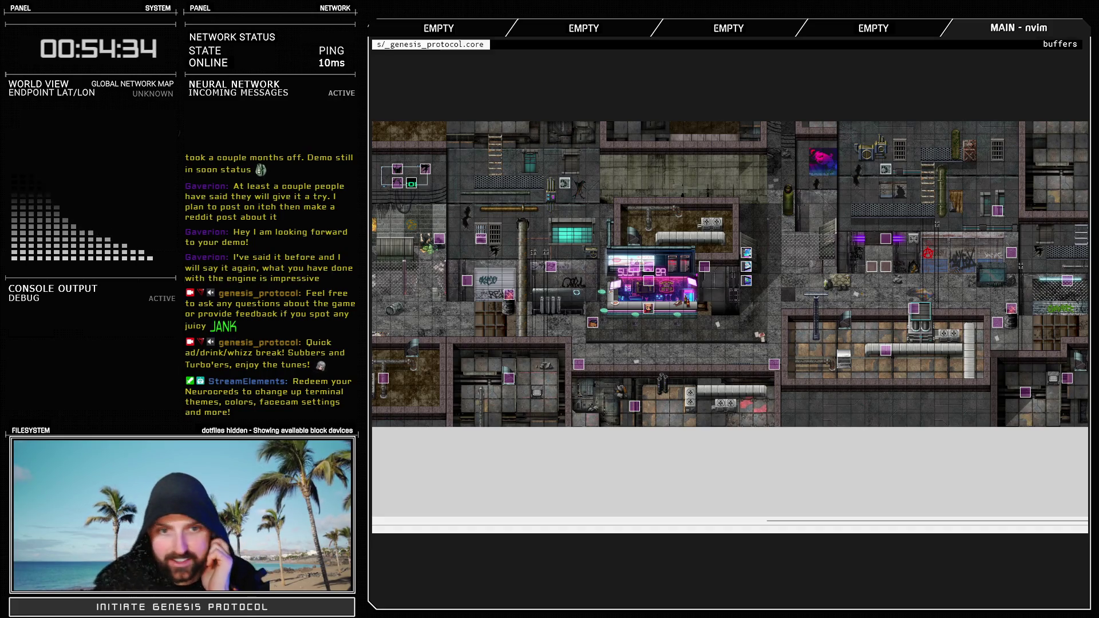
key(F9)
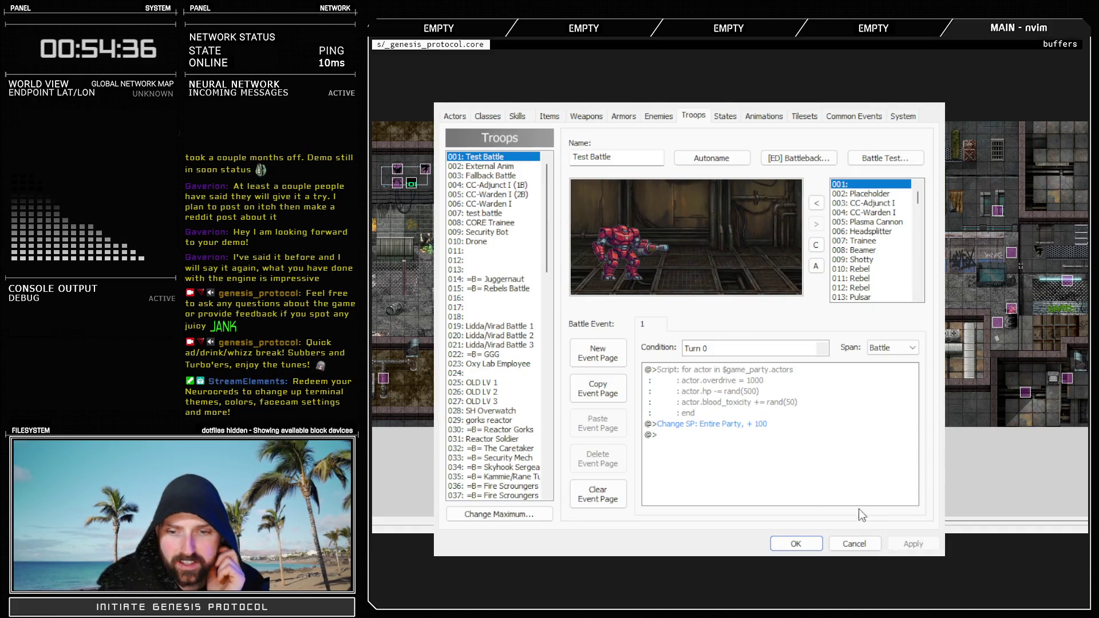
click(518, 116)
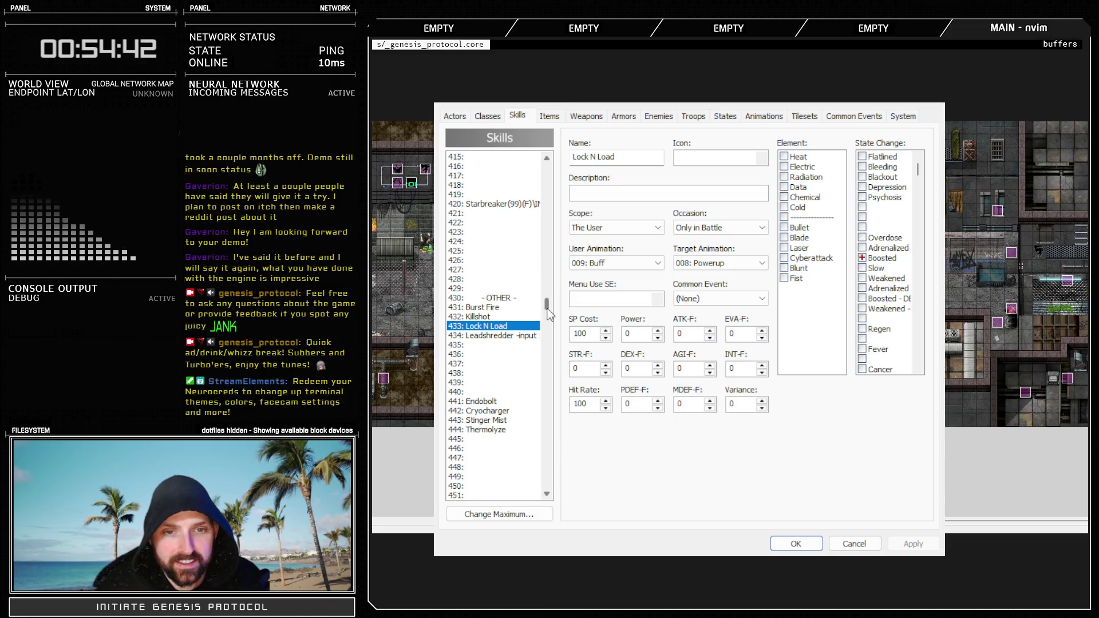
Rename skill 326 Jackhammer to Glitch Slap and set its scope to One Enemy
drag(547, 304, 554, 279)
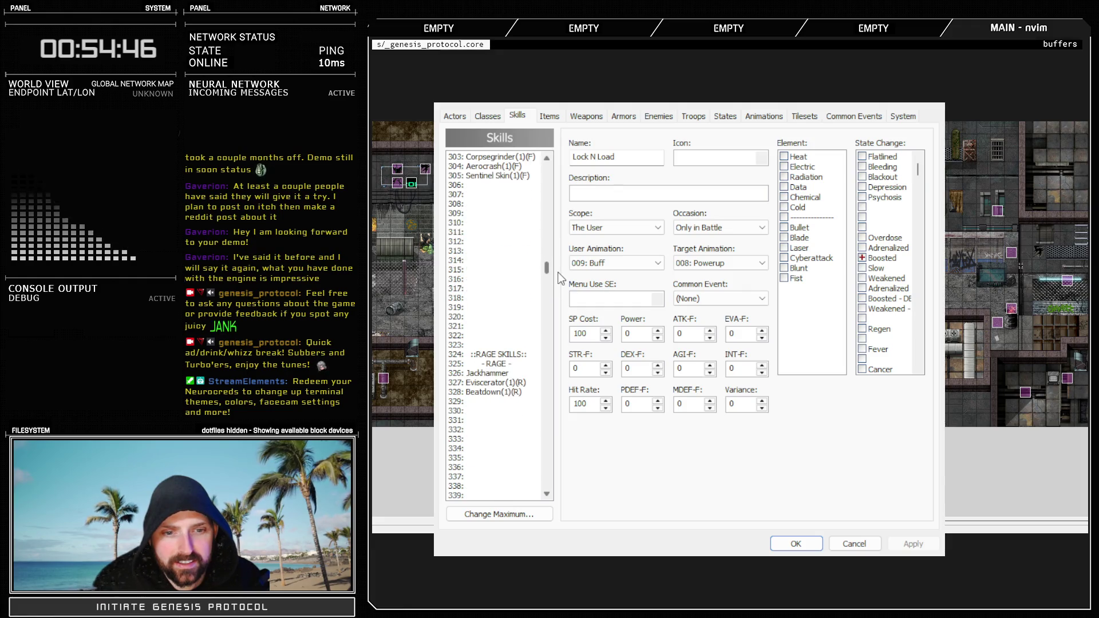
click(501, 373)
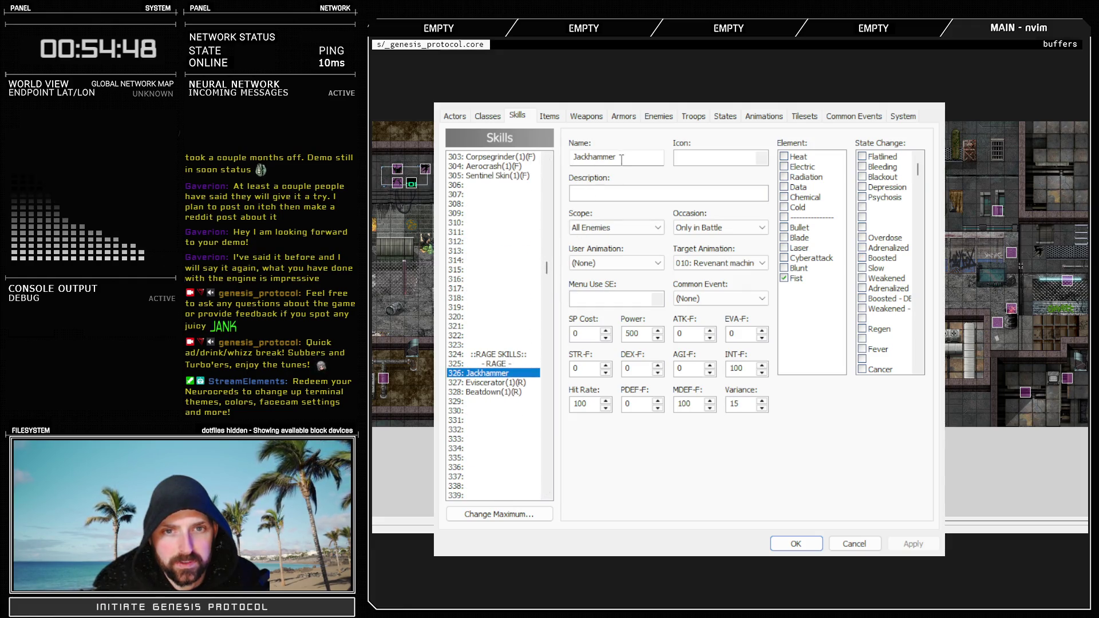
key(Tab)
text(Glitch S)
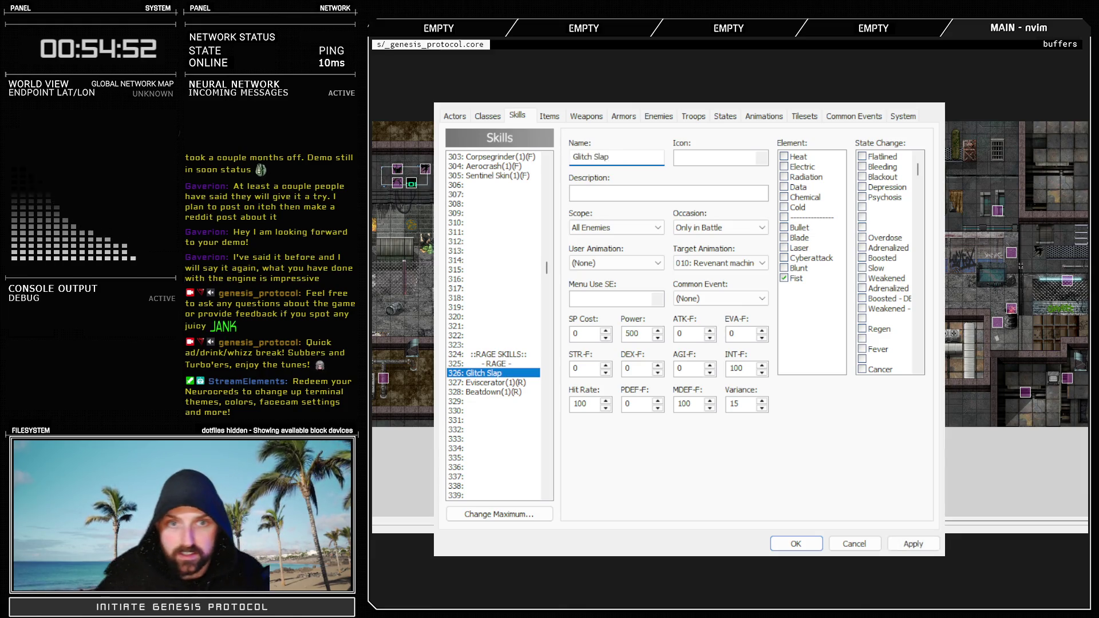
click(632, 227)
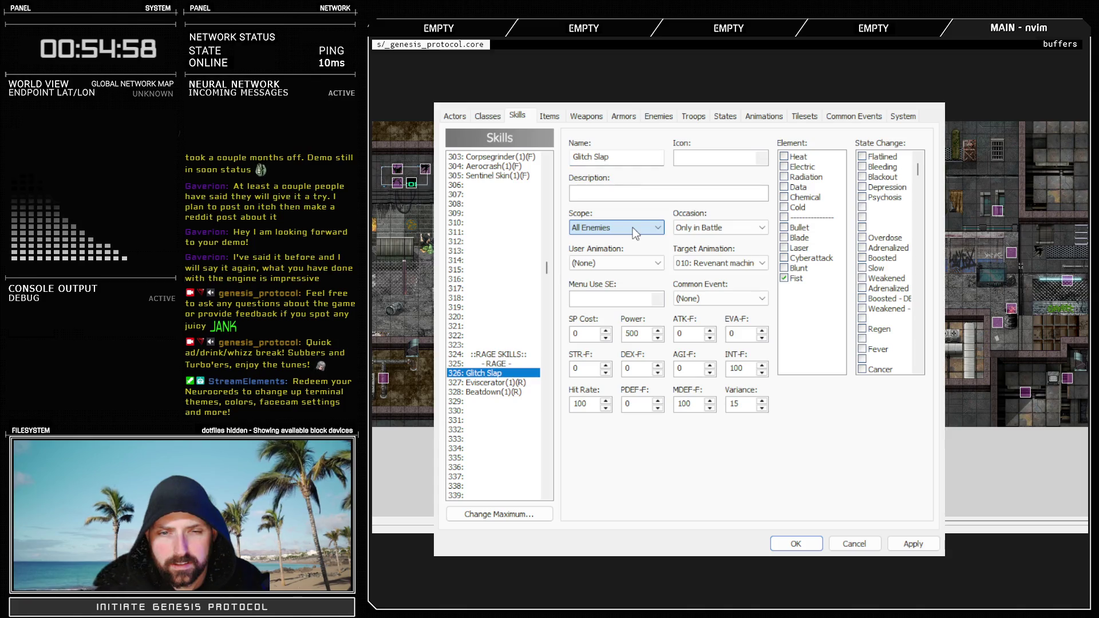
key(Up)
Rename skill 282 to Knockout Combo
scroll(498, 297, up, 4)
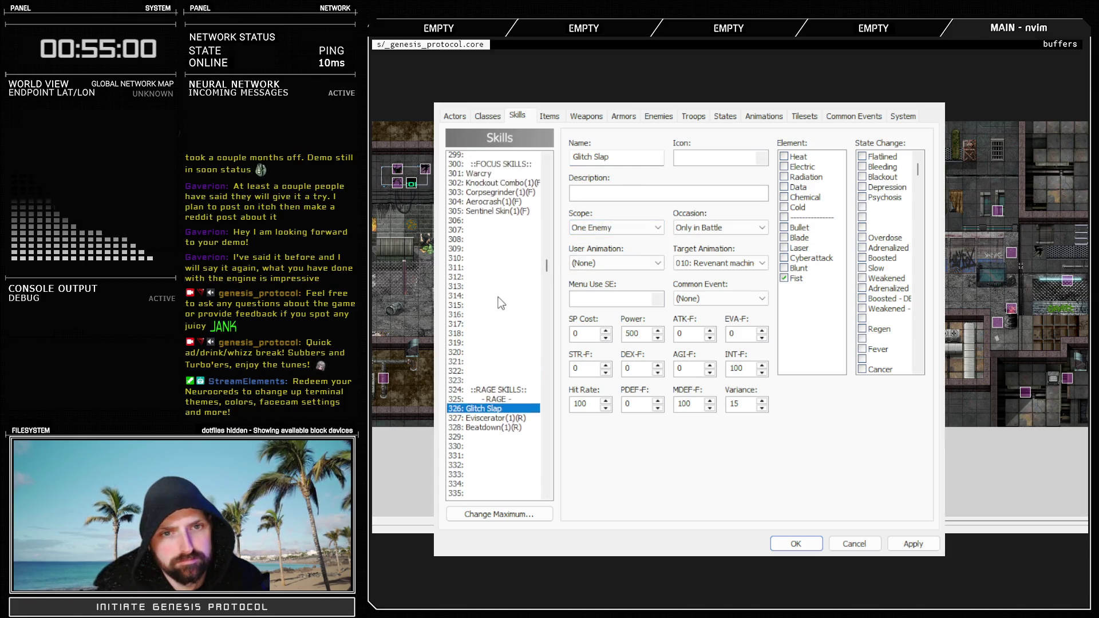
click(486, 252)
scroll(492, 320, up, 8)
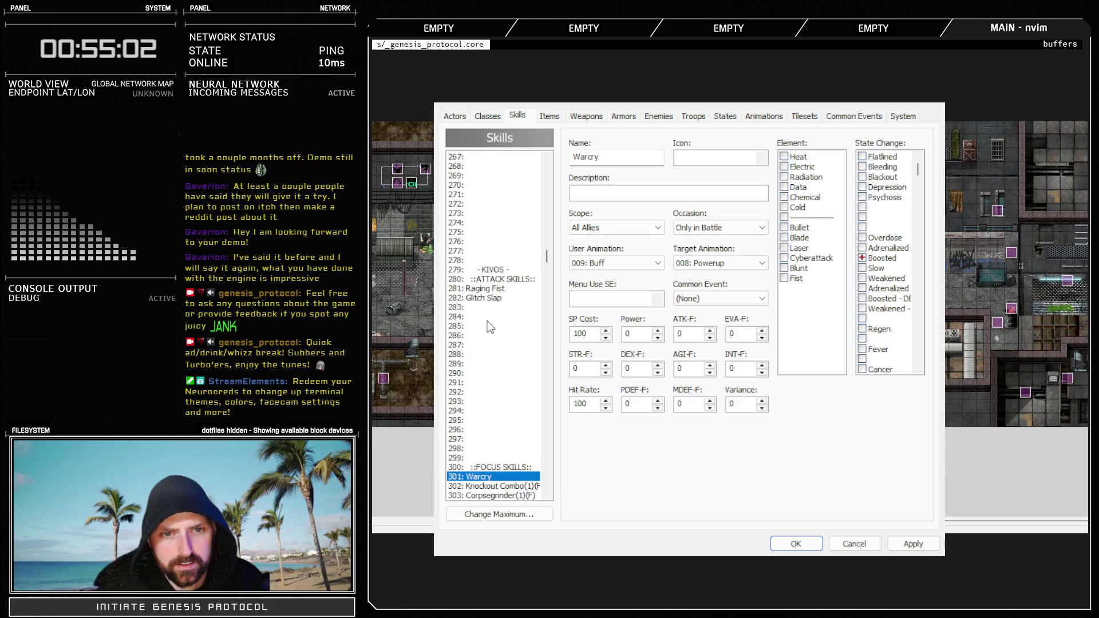
click(491, 298)
key(Tab)
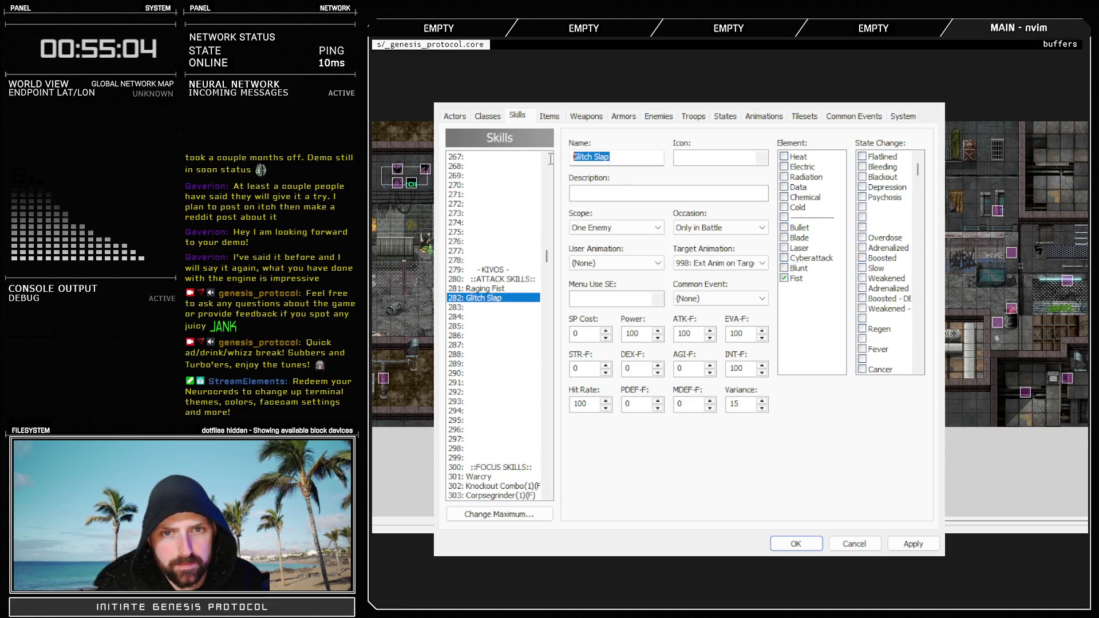
text(Knock)
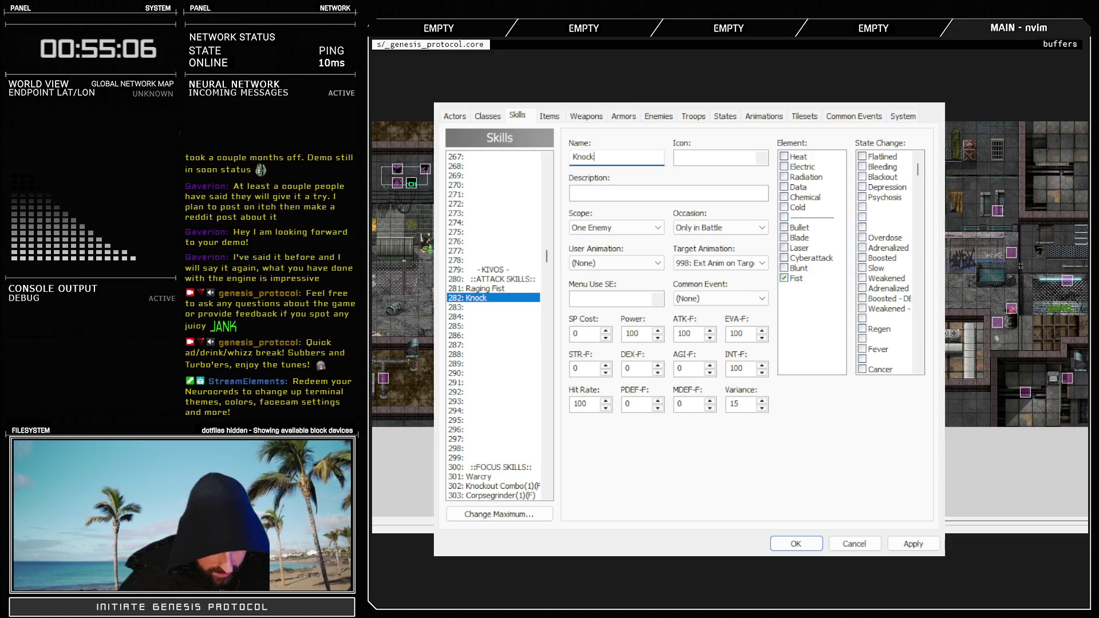
text(out Combo)
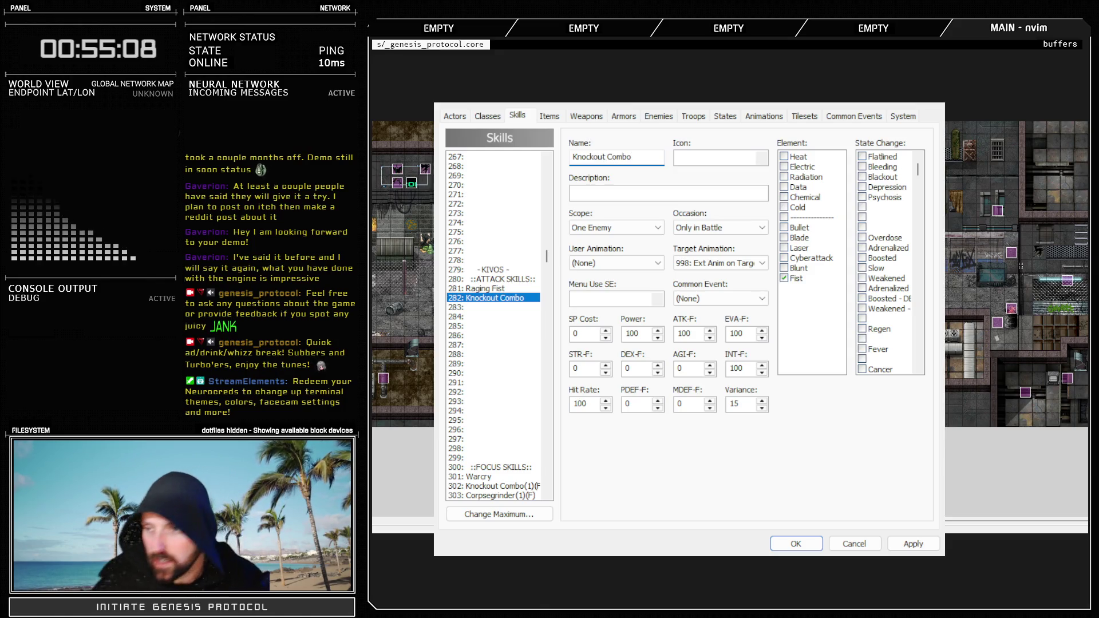
Delete skill 302 Knockout Combo(1)(F) entirely
scroll(518, 297, down, 4)
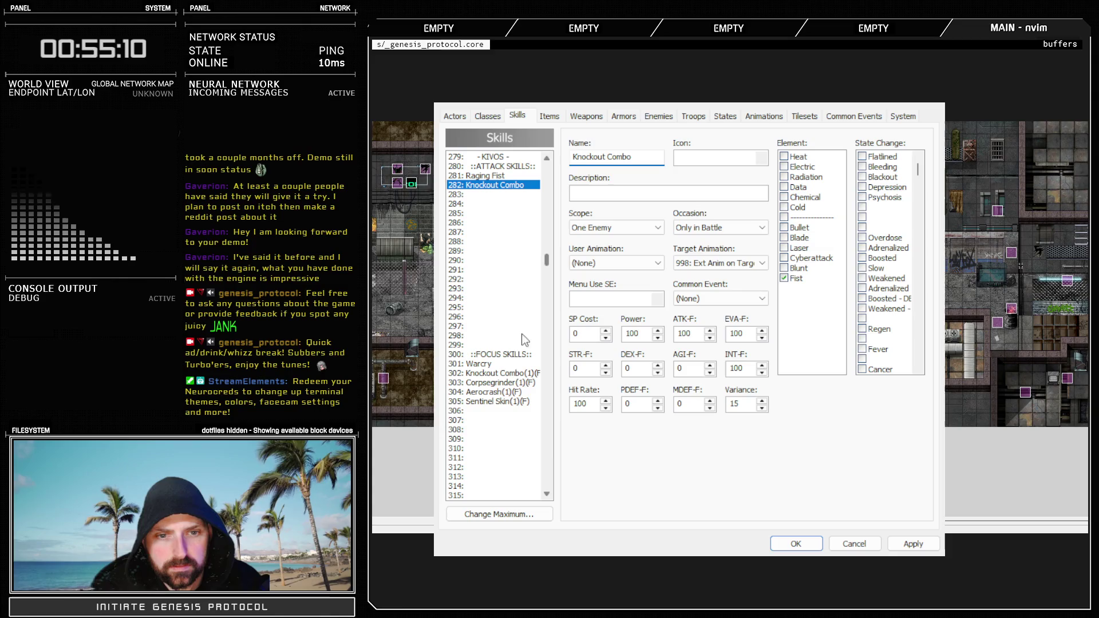
click(511, 373)
key(Delete)
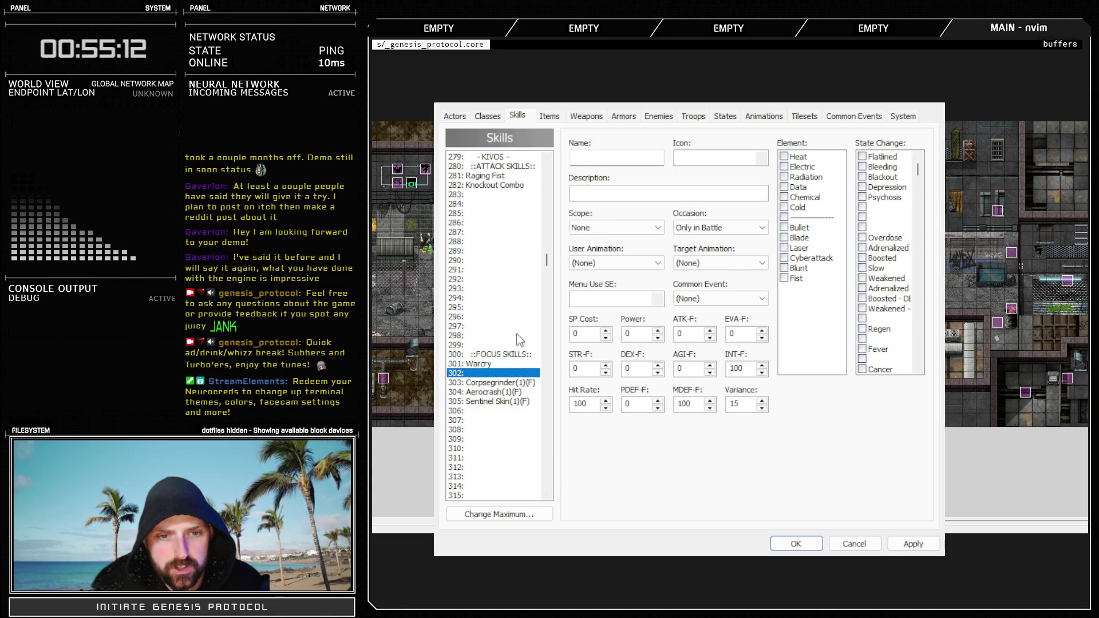
Review Knockout Combo, Raging Fist and Warcry, then apply changes and close the Database
scroll(517, 305, up, 2)
click(497, 234)
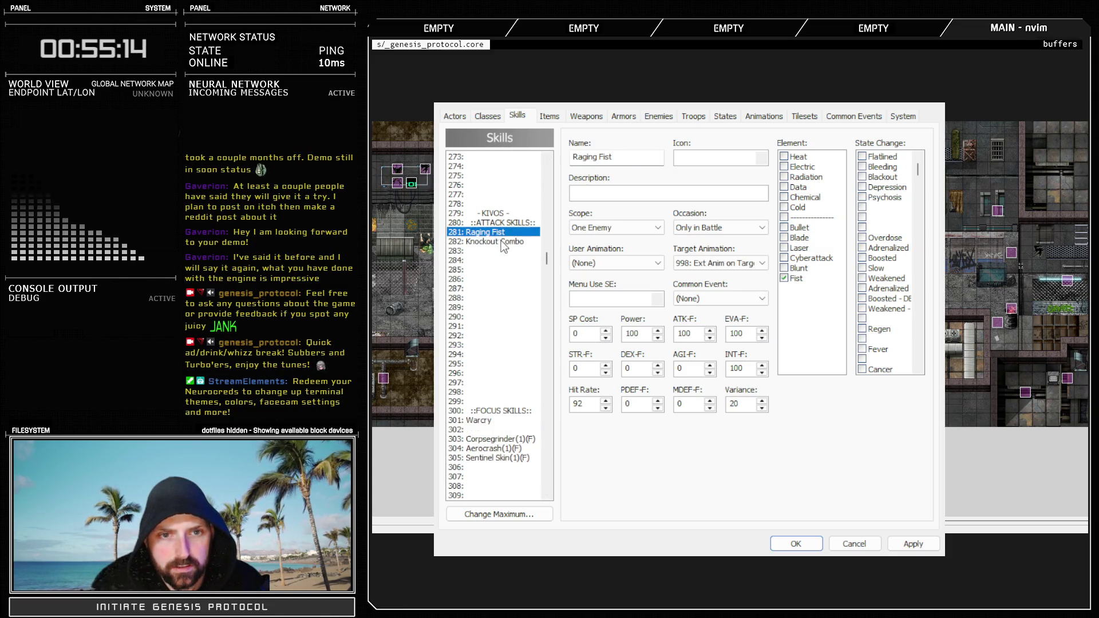
click(500, 240)
scroll(504, 286, down, 2)
click(481, 364)
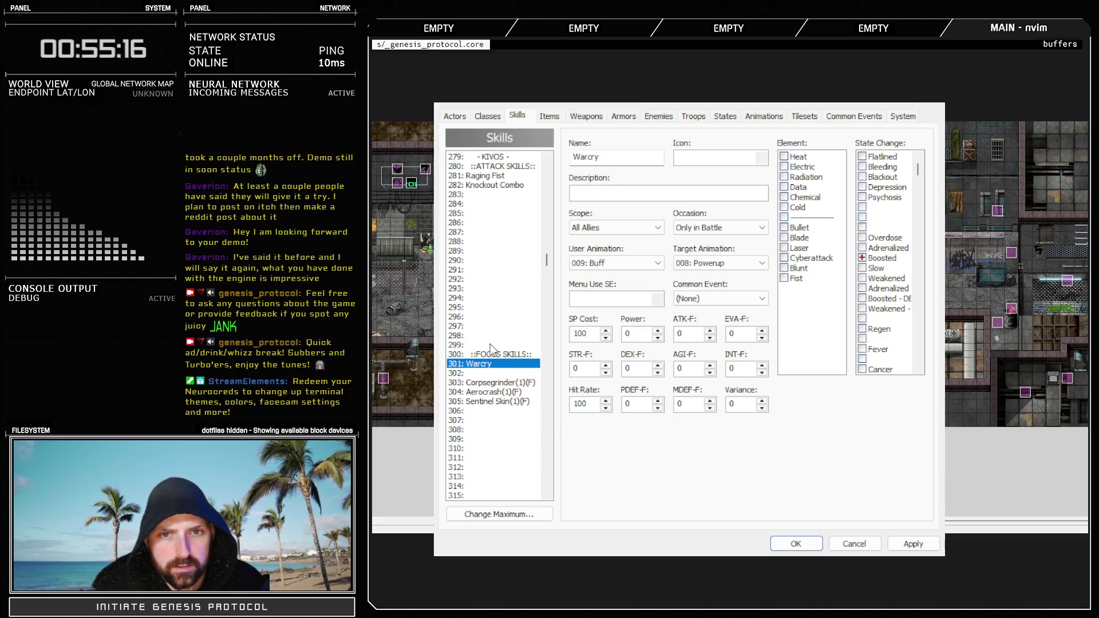
click(912, 544)
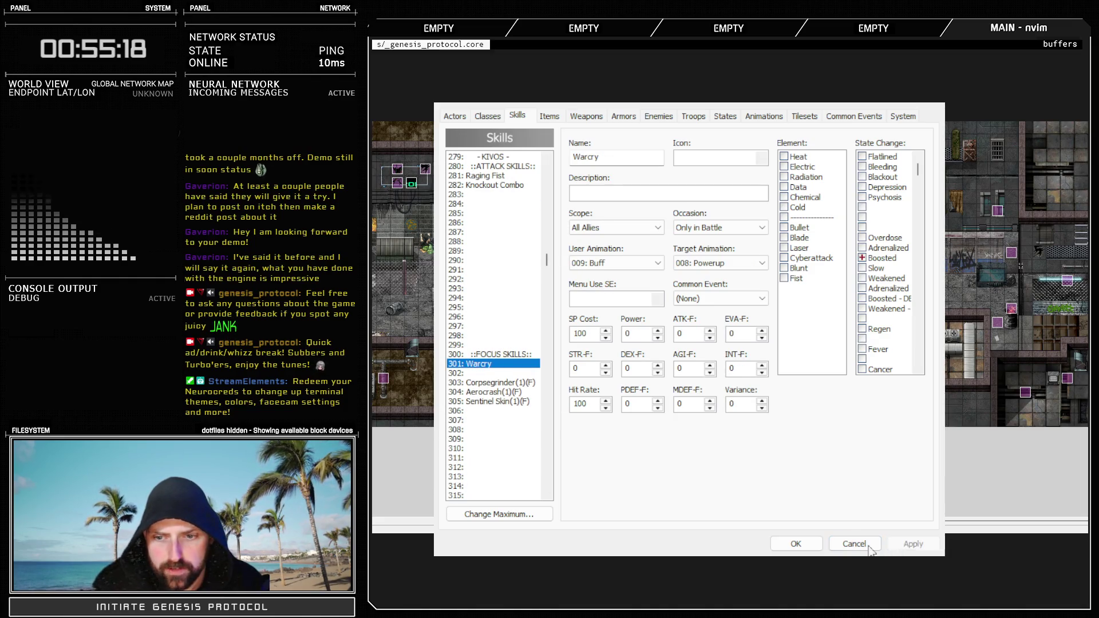
click(795, 541)
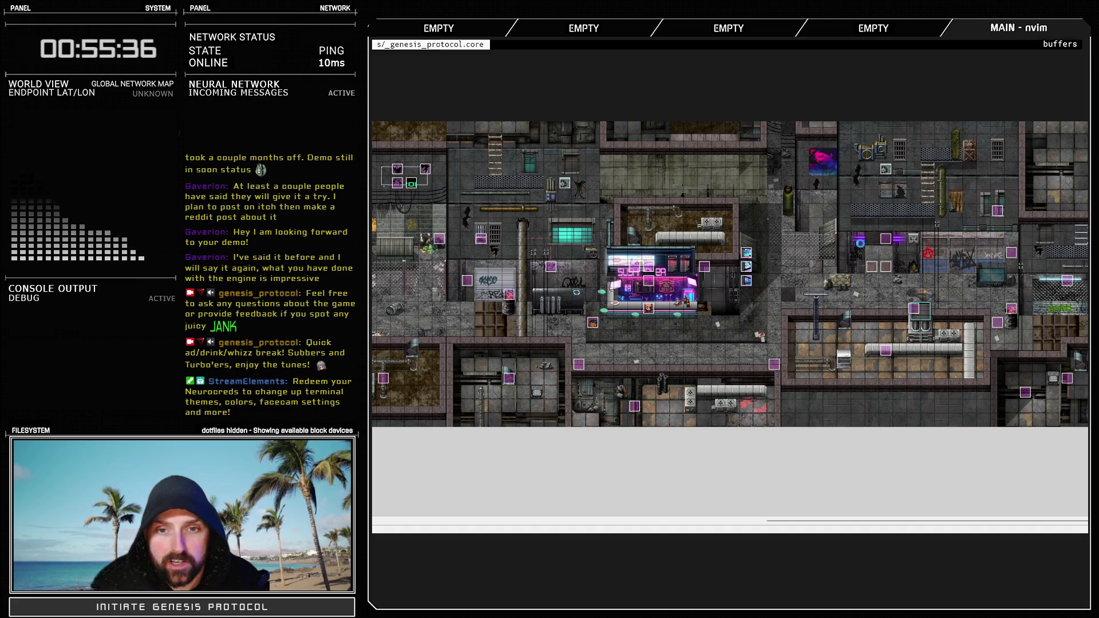
Reopen the Database with F9 on the Troops tab showing Test Battle
key(F9)
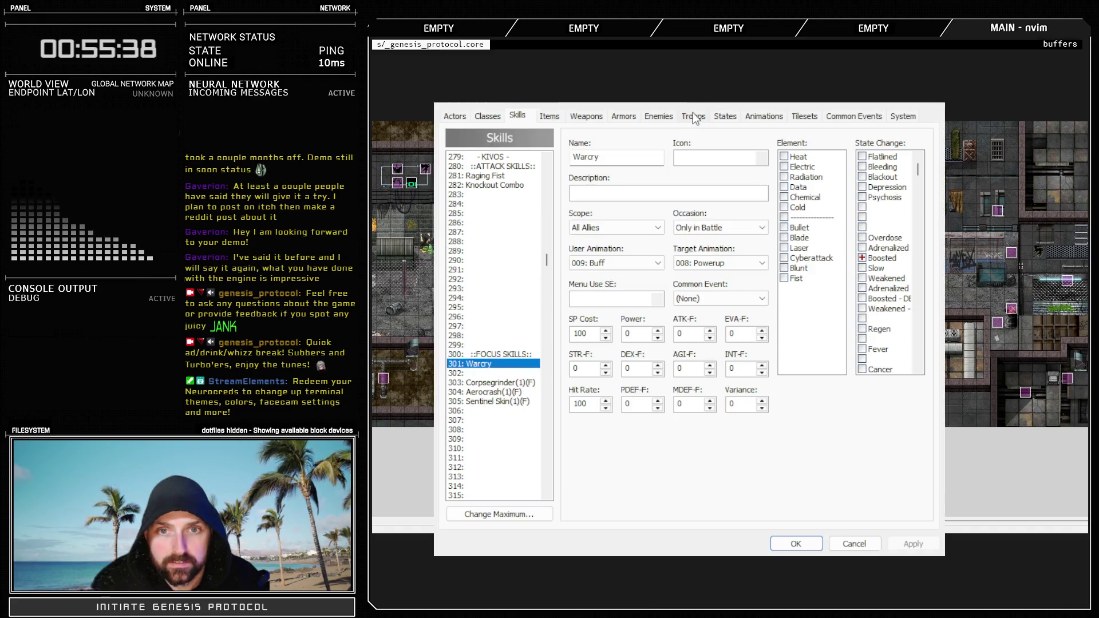
click(693, 116)
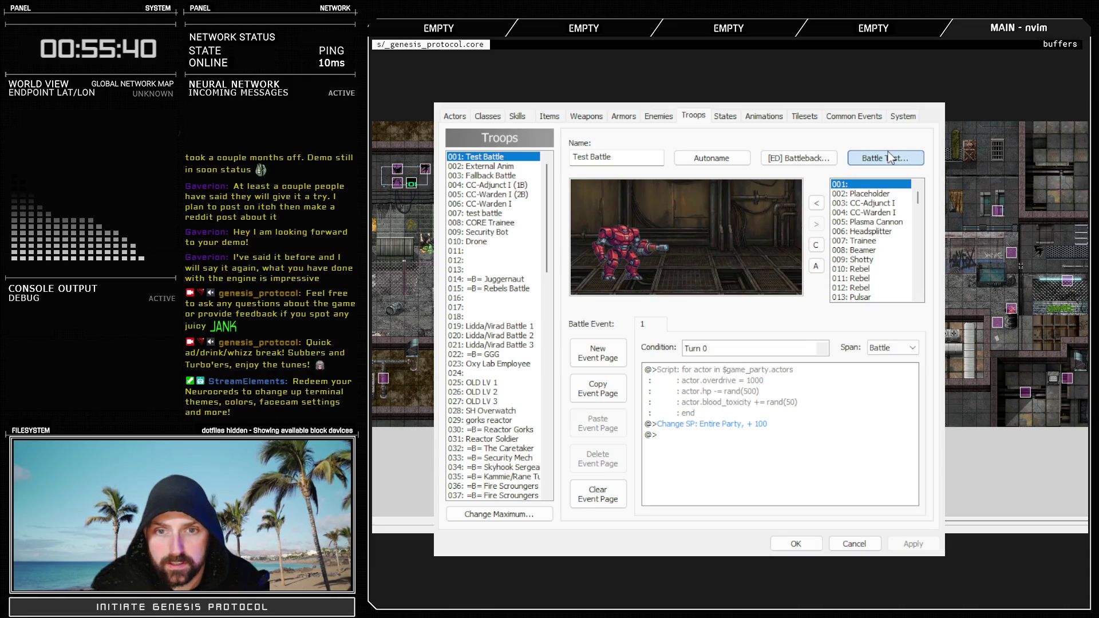
Start a battle test against Test Battle and open Kivos's skill list showing Warcry
click(890, 158)
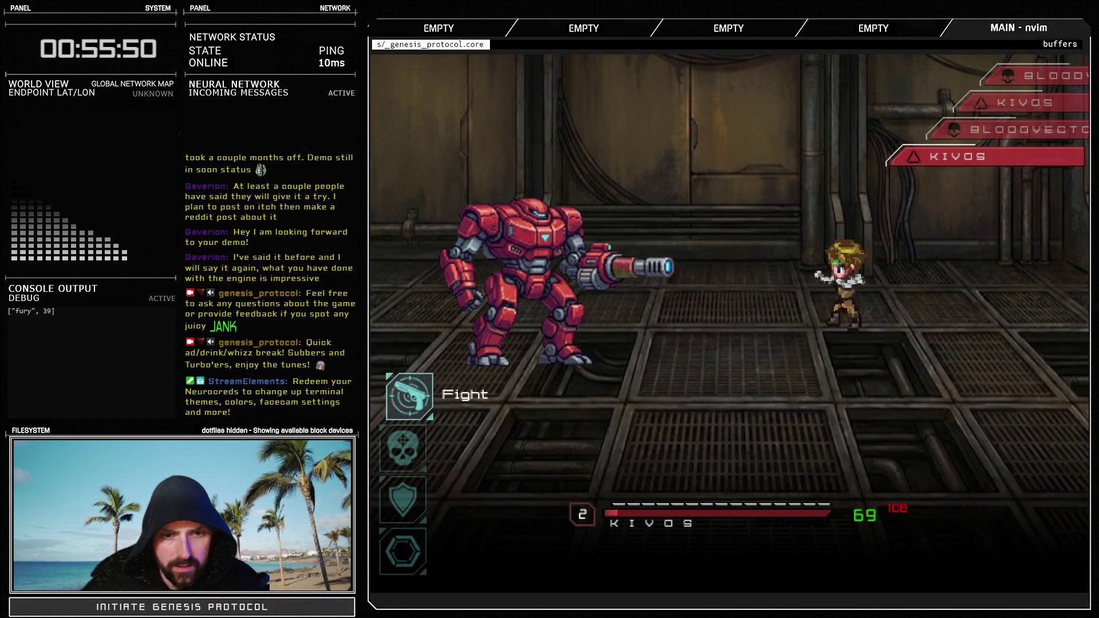
key(Return)
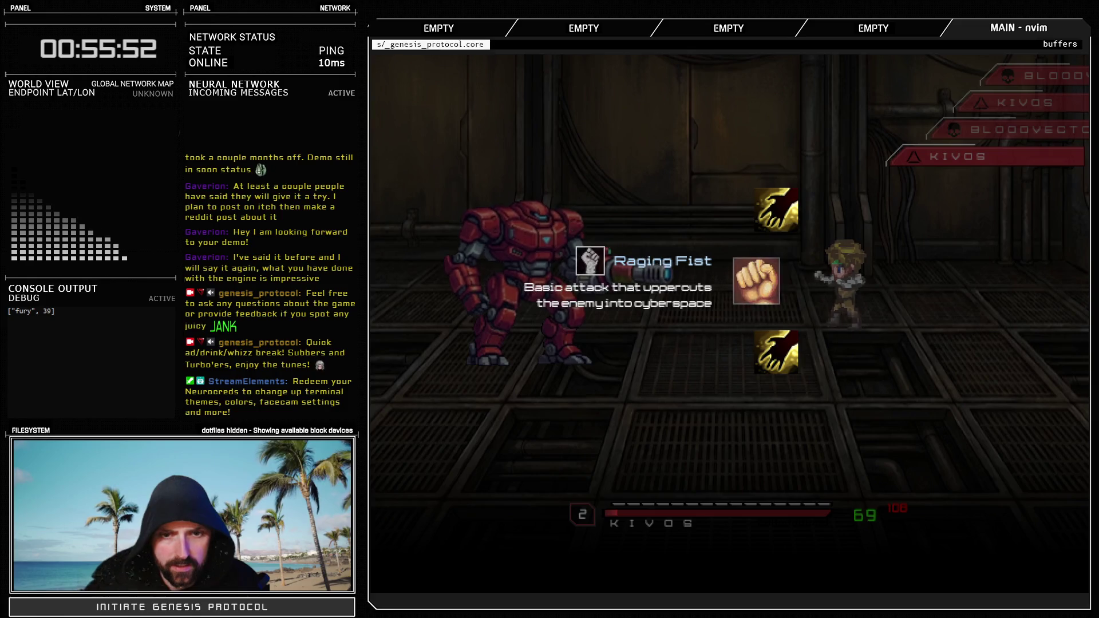
key(Down)
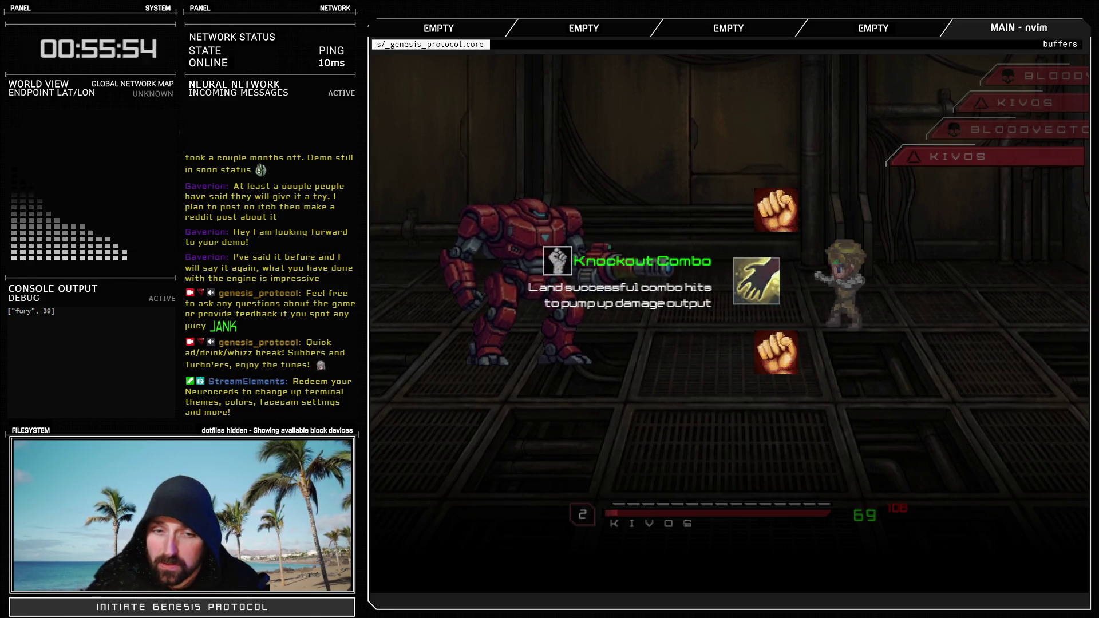
key(Escape)
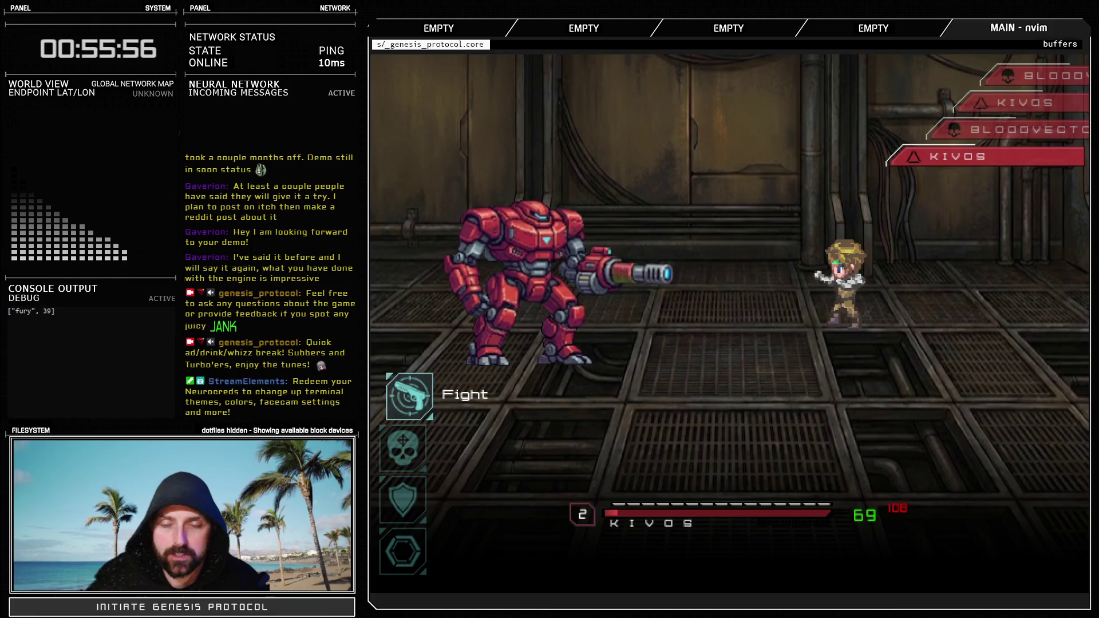
key(Down)
key(Return)
key(Return)
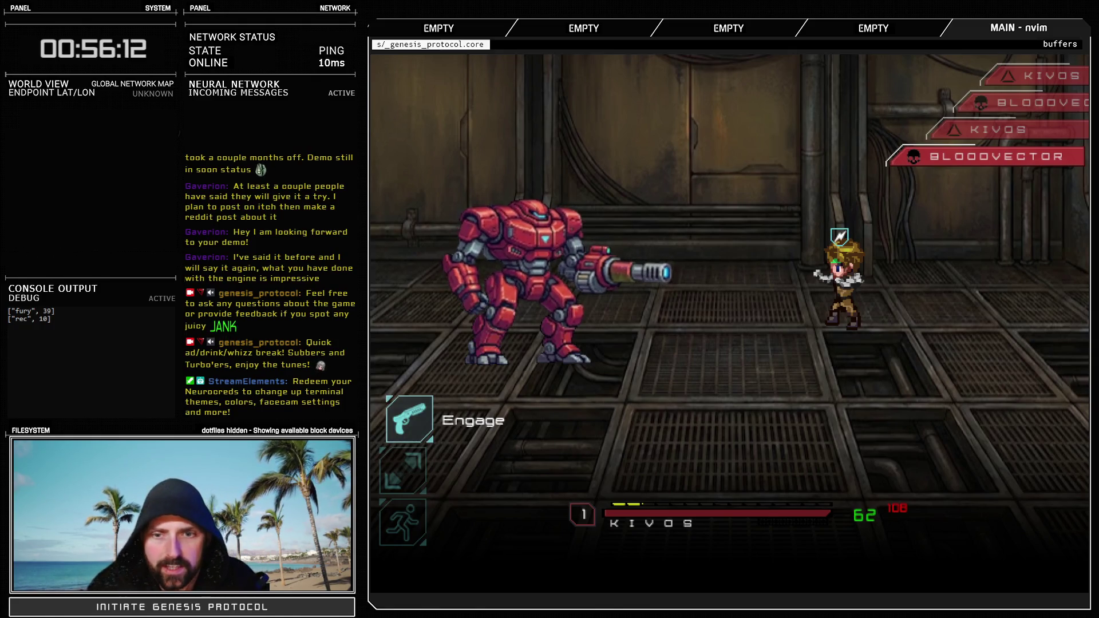
Carry out the turn's action, then fire Glitch Slap at the red mech
key(Return)
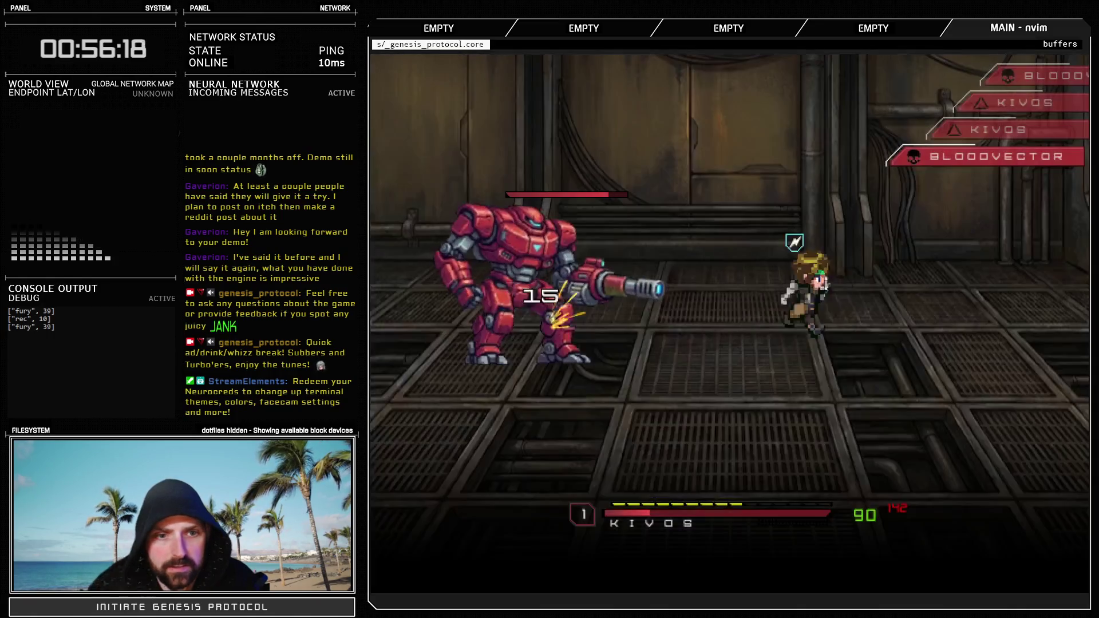
key(Down)
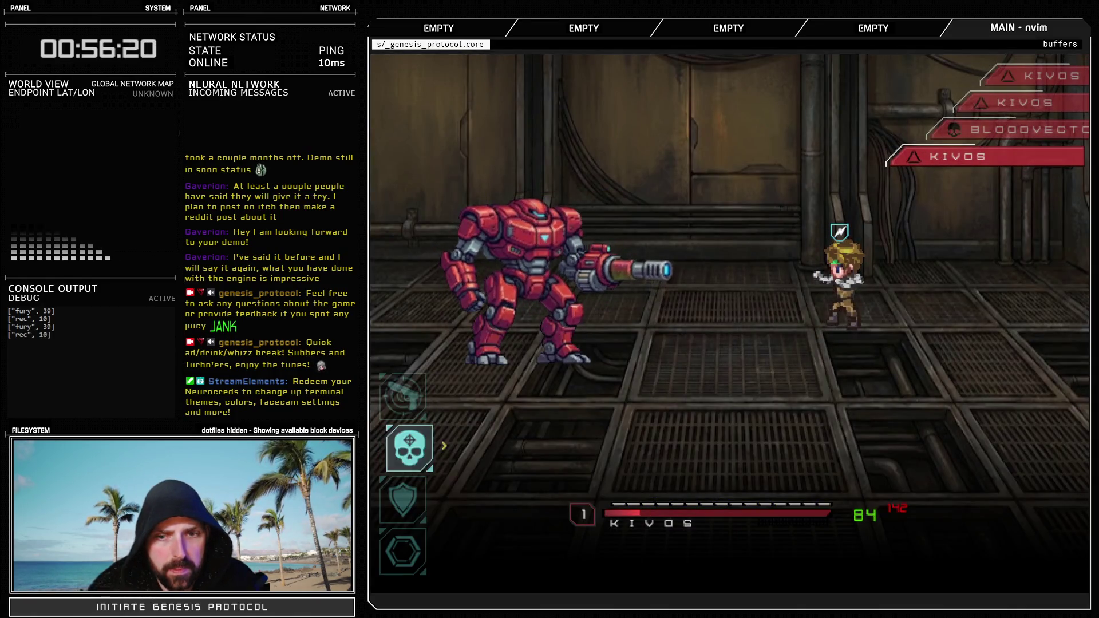
key(Return)
key(Return)
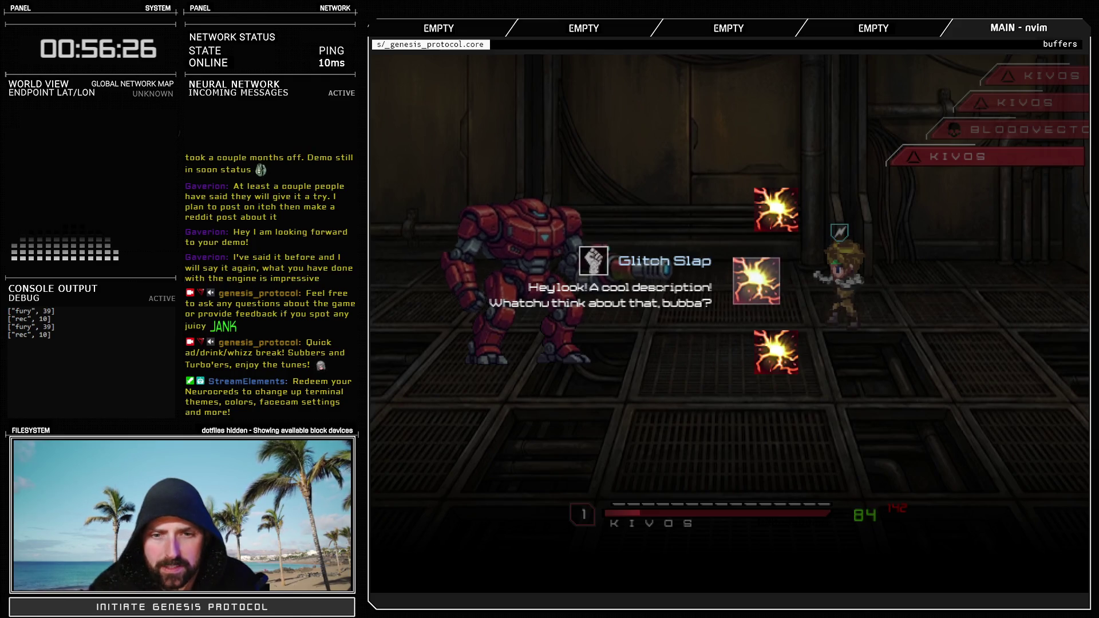
key(Return)
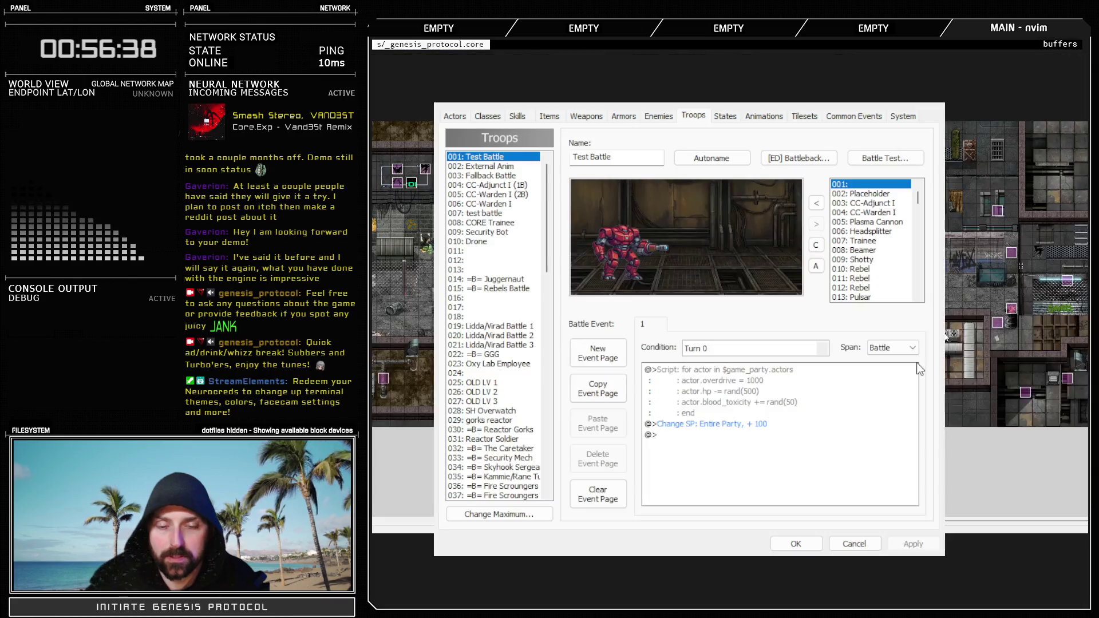
Close the Database, reopen it and cancel without saving, then switch to Photoshop
click(798, 543)
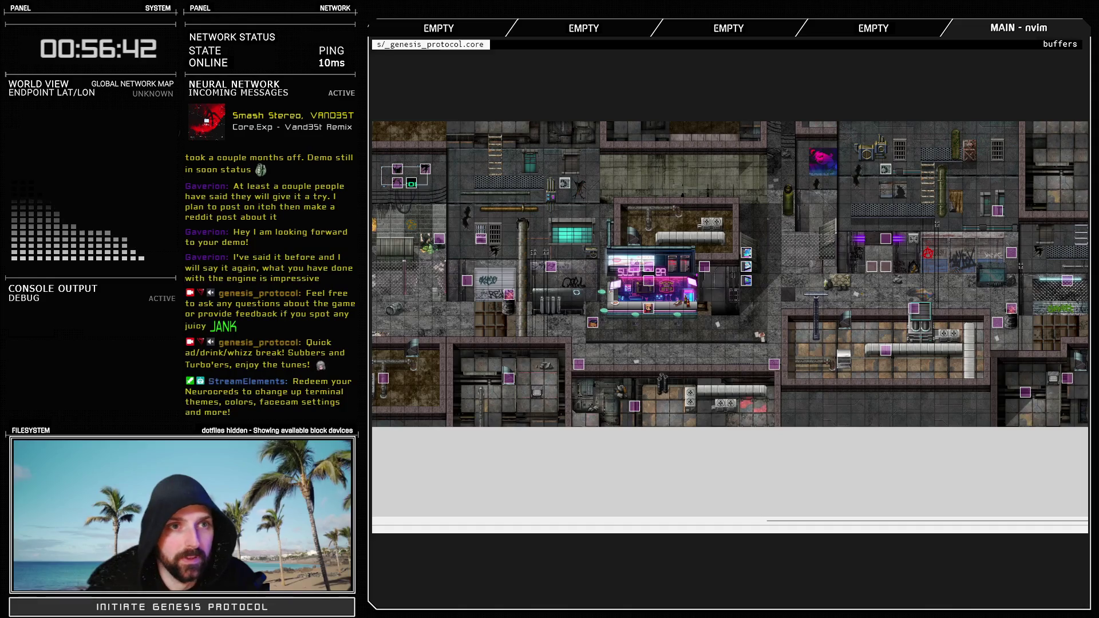
key(F9)
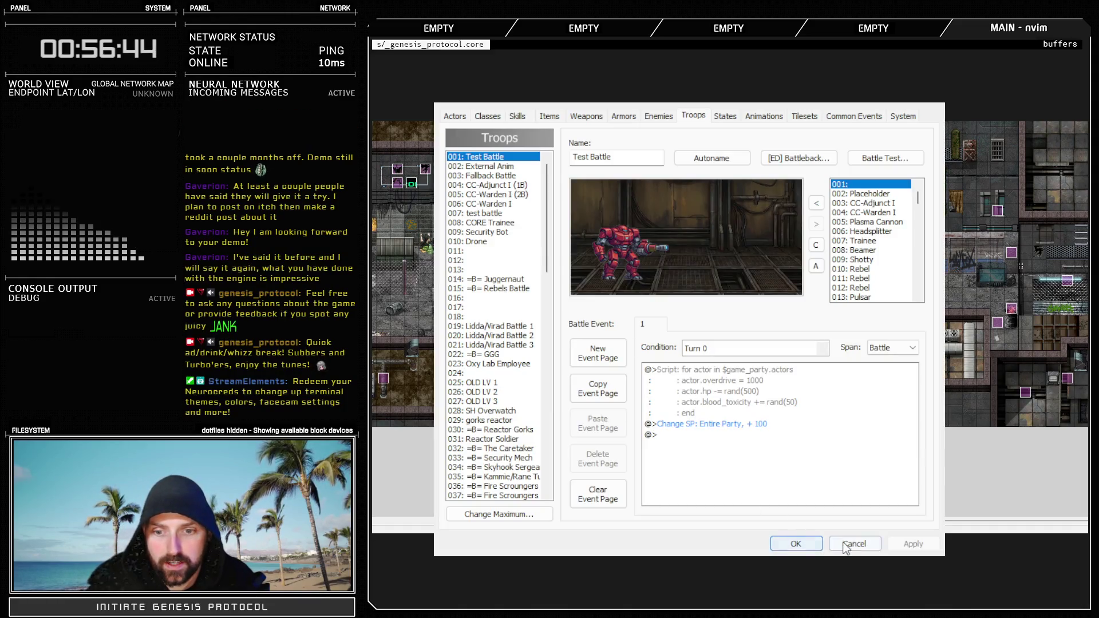
click(849, 544)
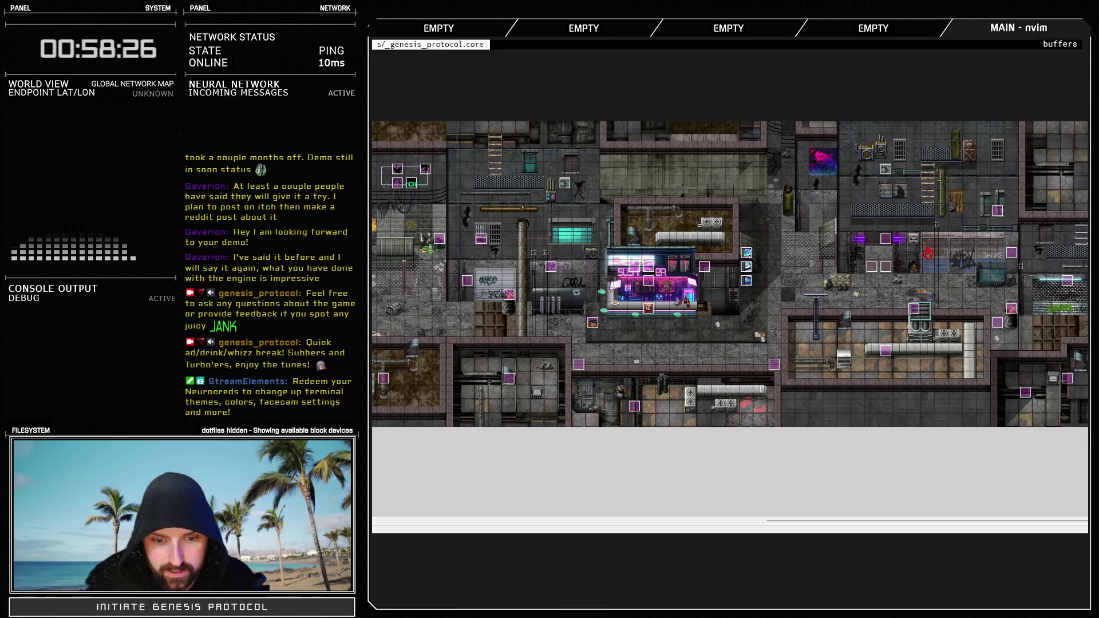
key(alt+Tab)
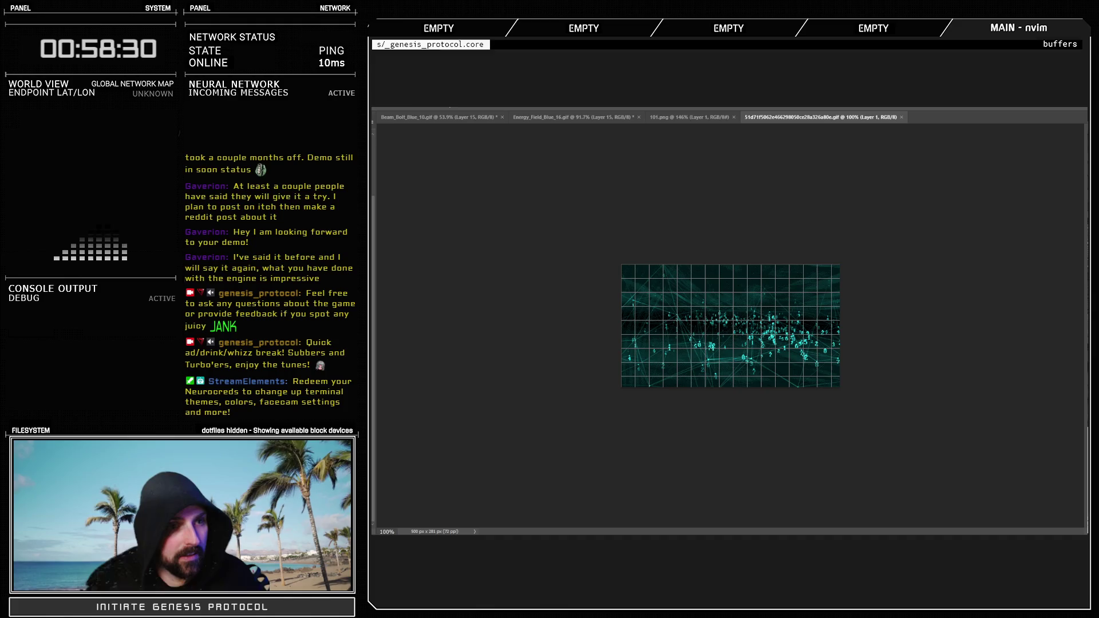
Hide the grid, step the teal GIF to another frame, and close the teal network image
key(ctrl+apostrophe)
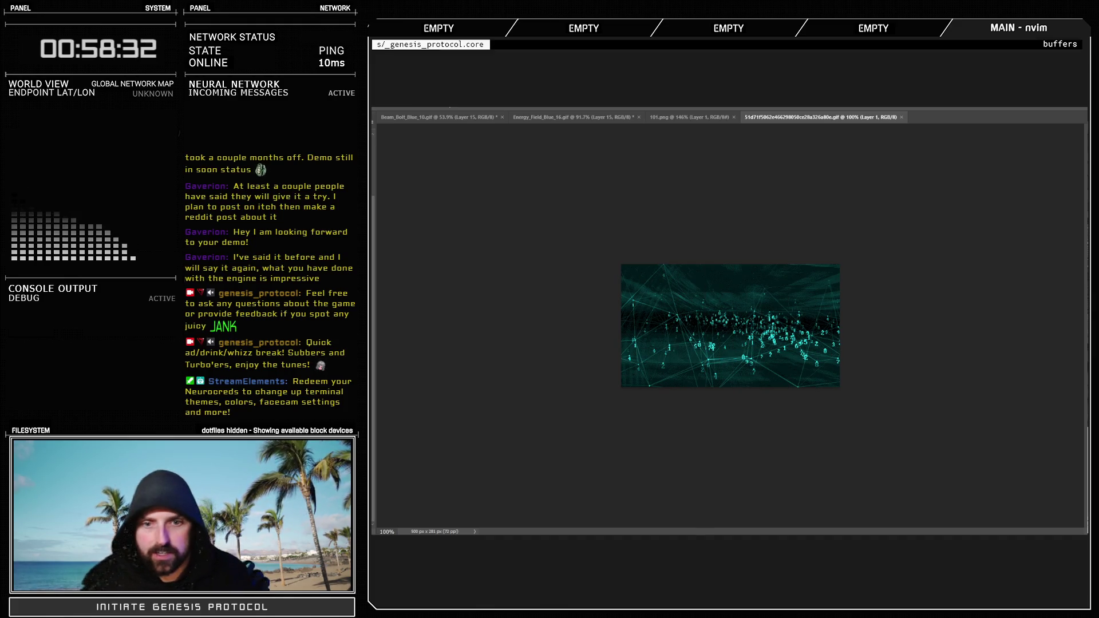
key(space)
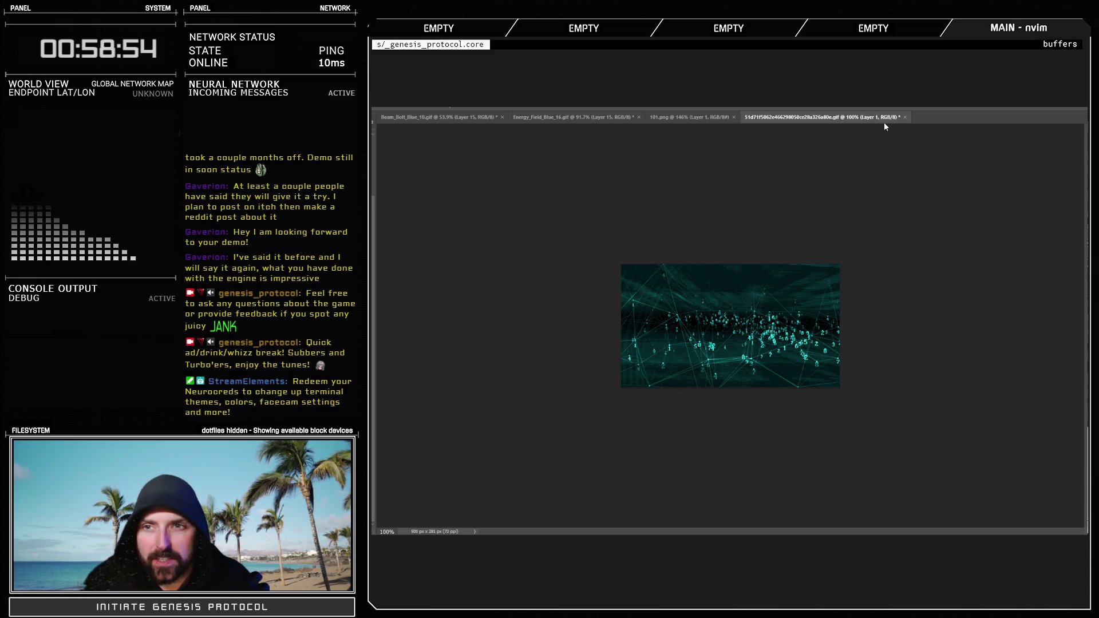
click(905, 117)
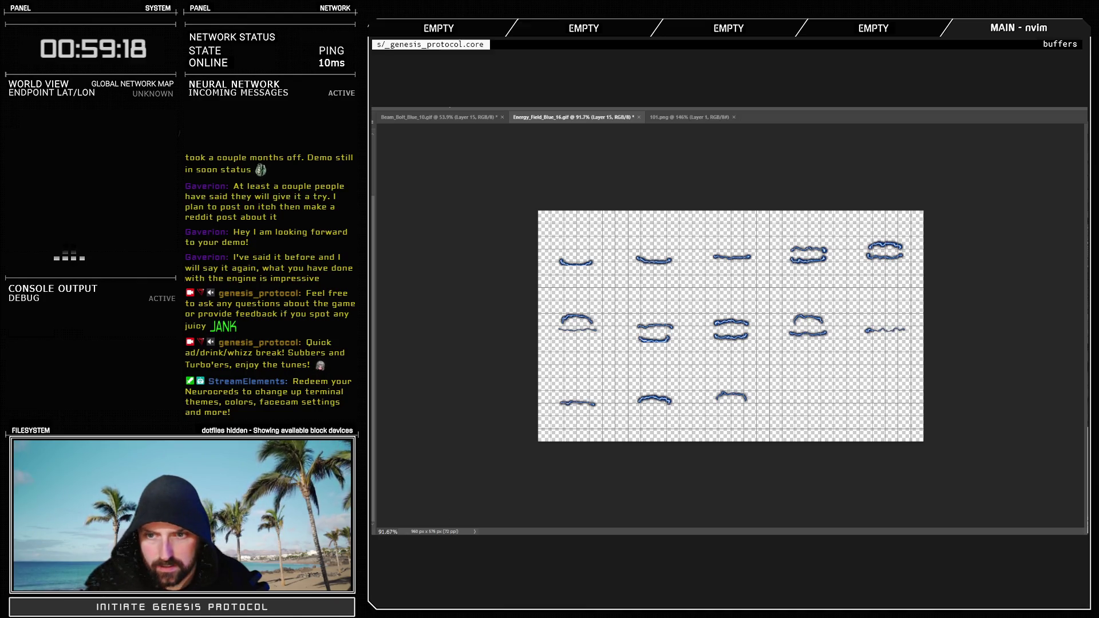
Open the fiery glitch GIF, hide its grid, and resize it to 640 by 360 pixels
drag(782, 147, 789, 155)
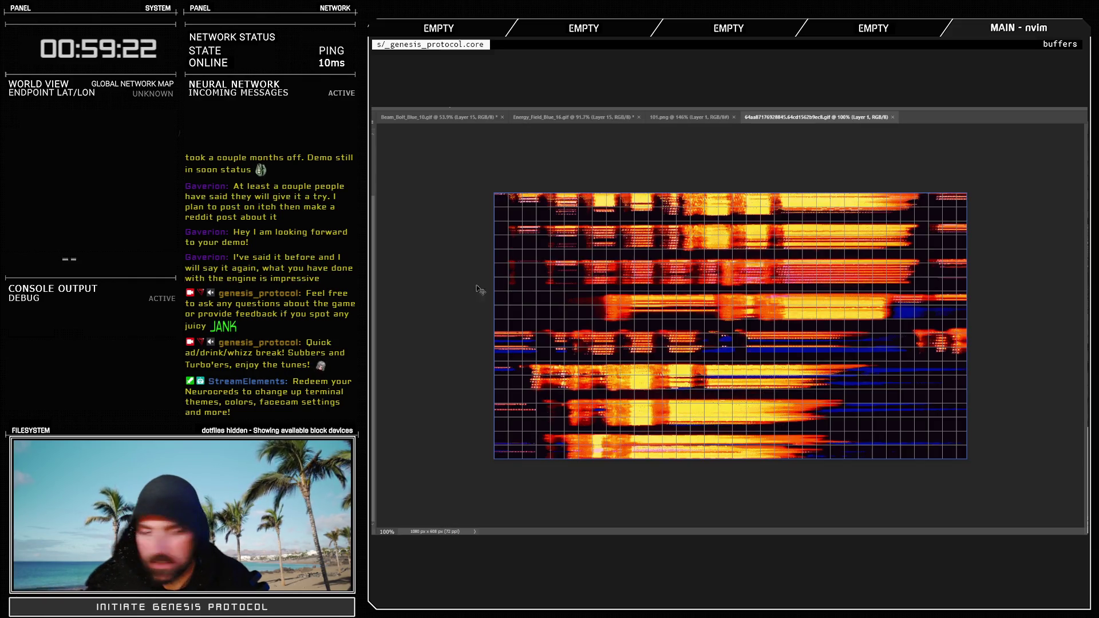
key(ctrl+apostrophe)
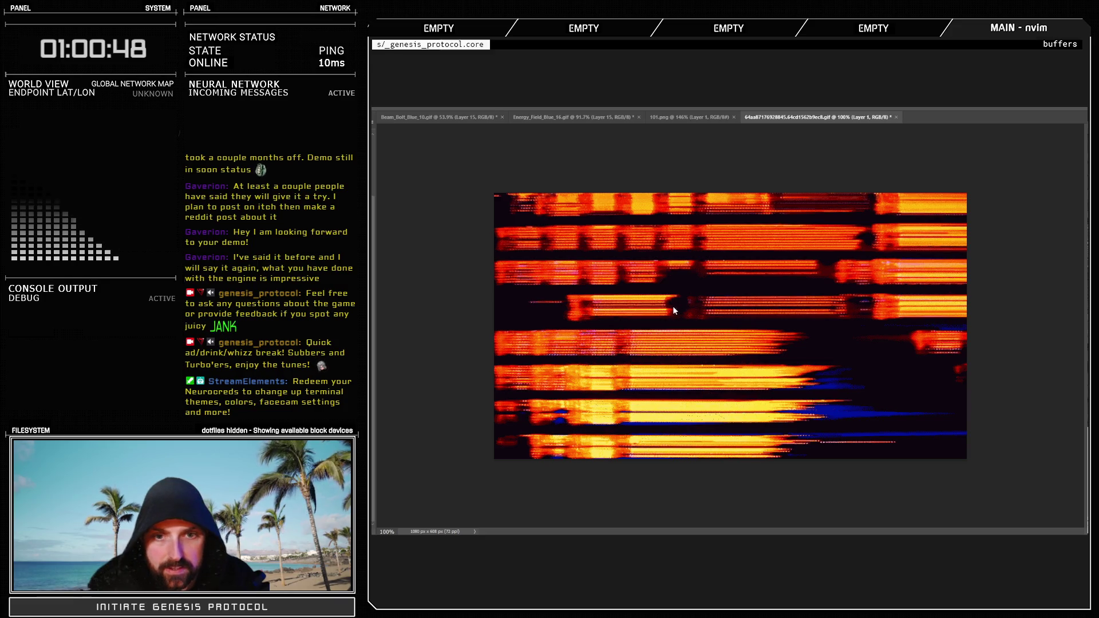
key(ctrl+minus)
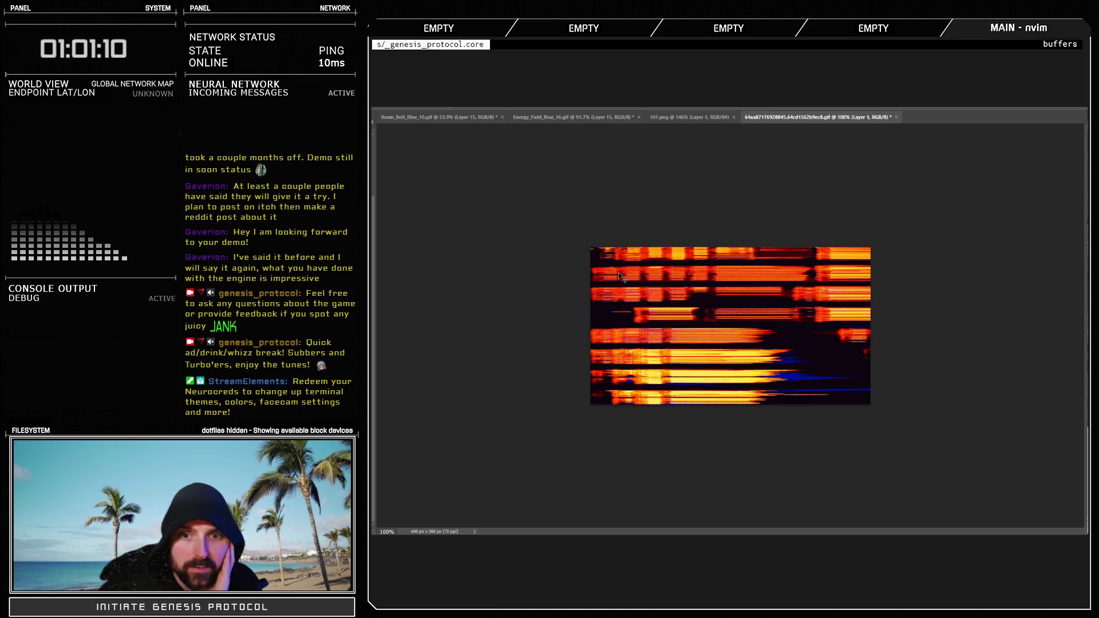
Resize the canvas to 640x640, then to 3200x1920 anchored top-left
key(ctrl+z)
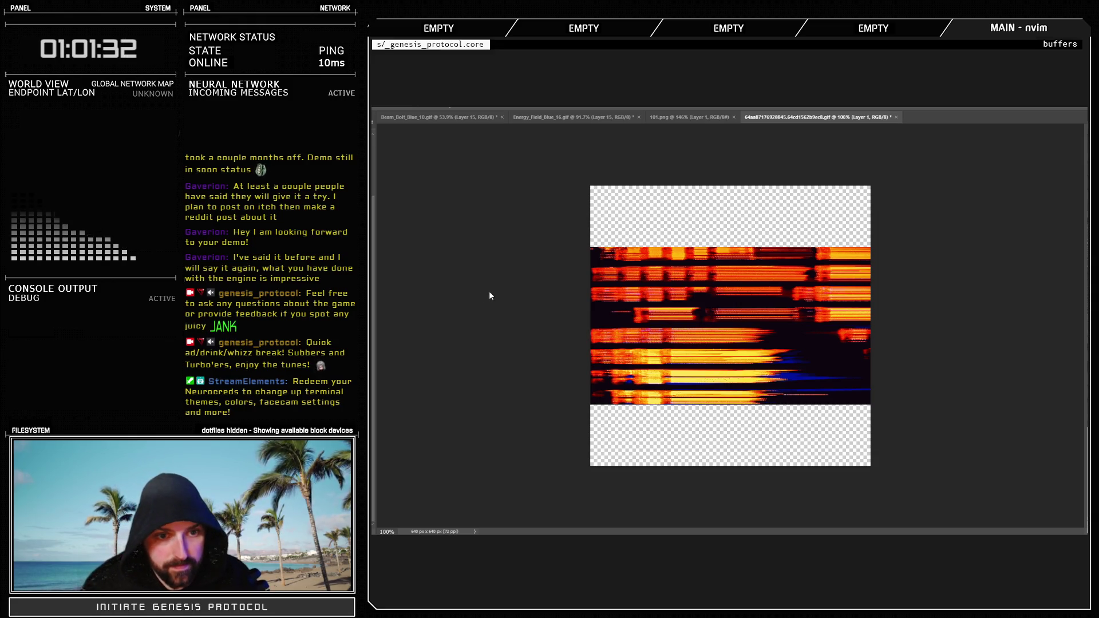
key(ctrl+z)
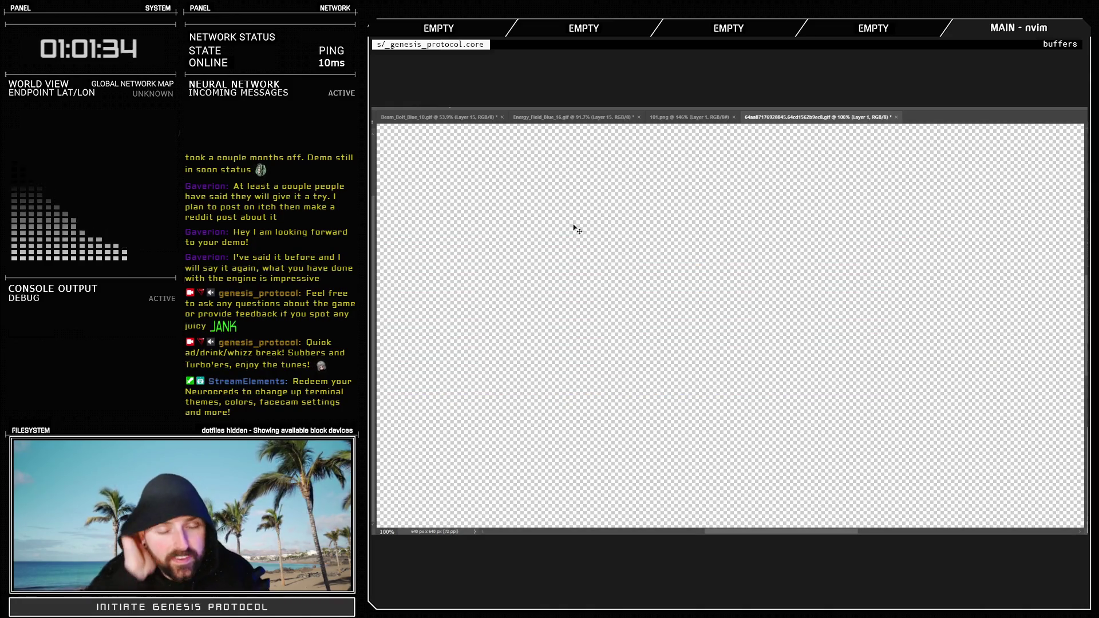
scroll(576, 229, down, 5)
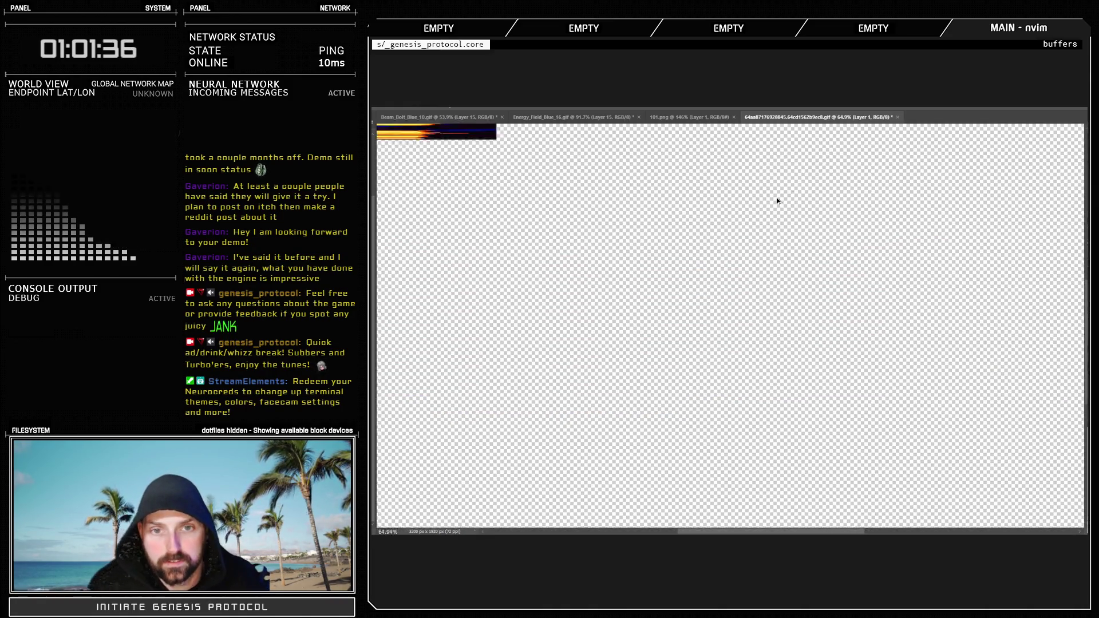
scroll(677, 278, up, 1)
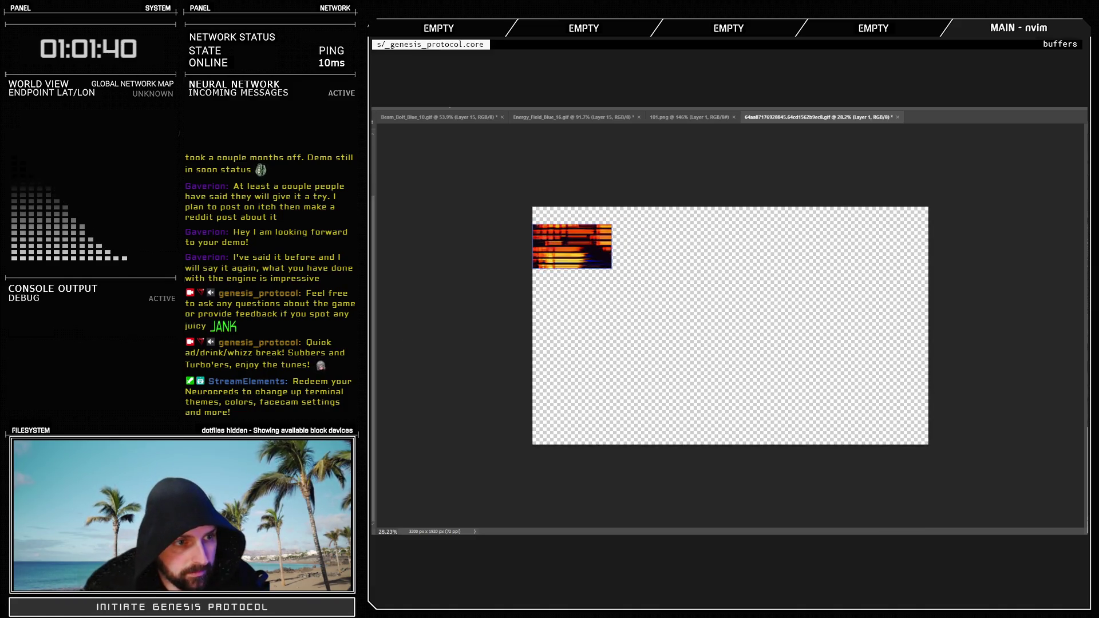
Select Layer 25 and the frame layers, then duplicate the fire frame into second and third rows
key(alt+period)
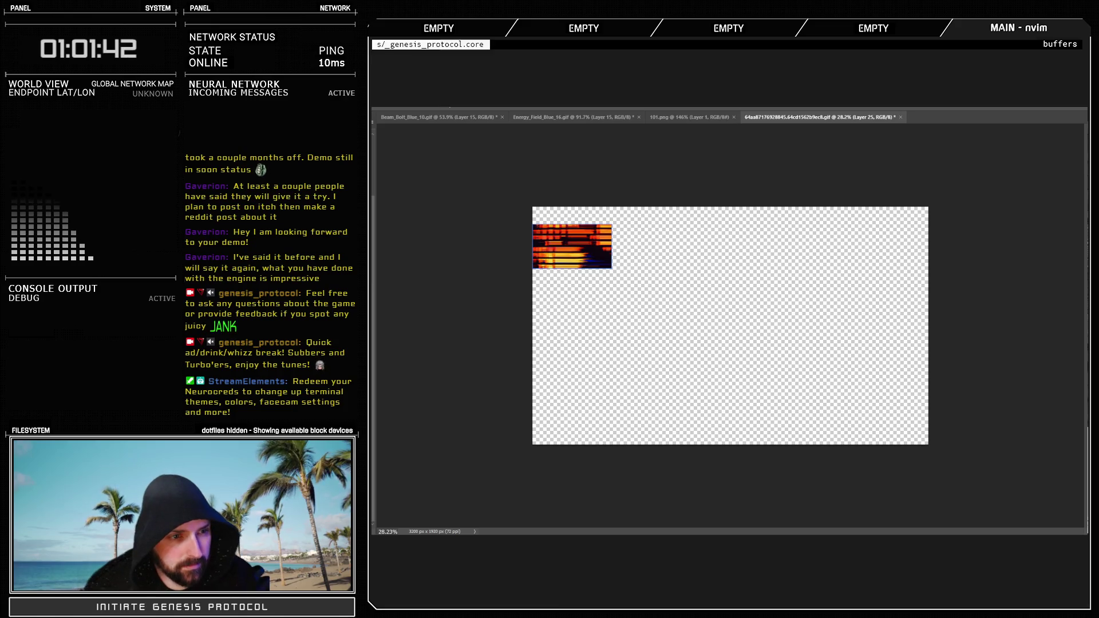
key(ctrl+alt+a)
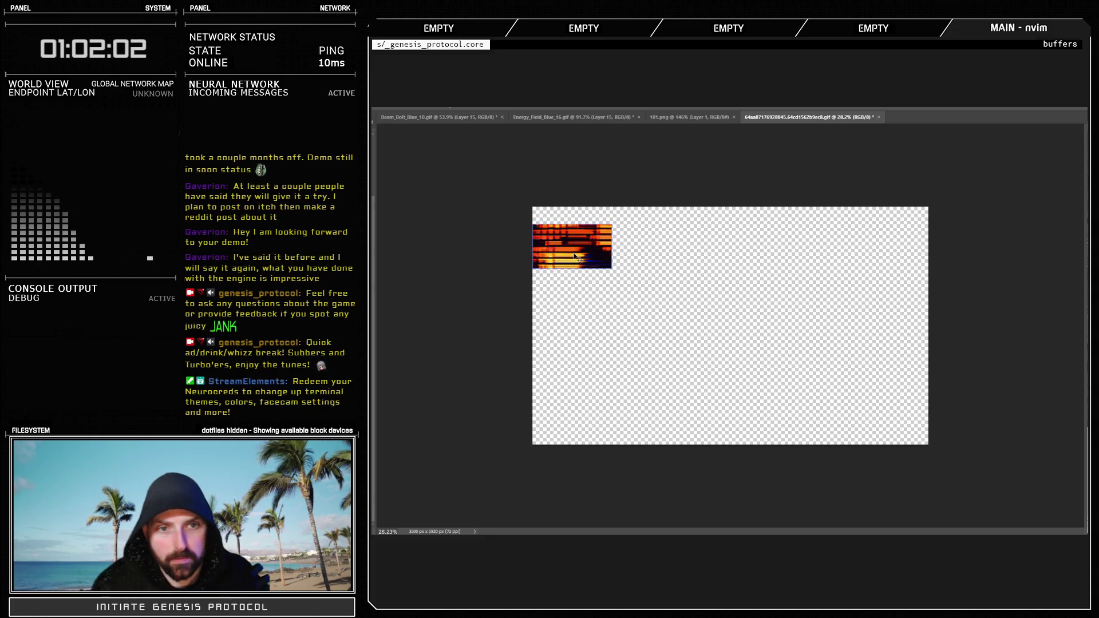
drag(576, 259, 575, 333)
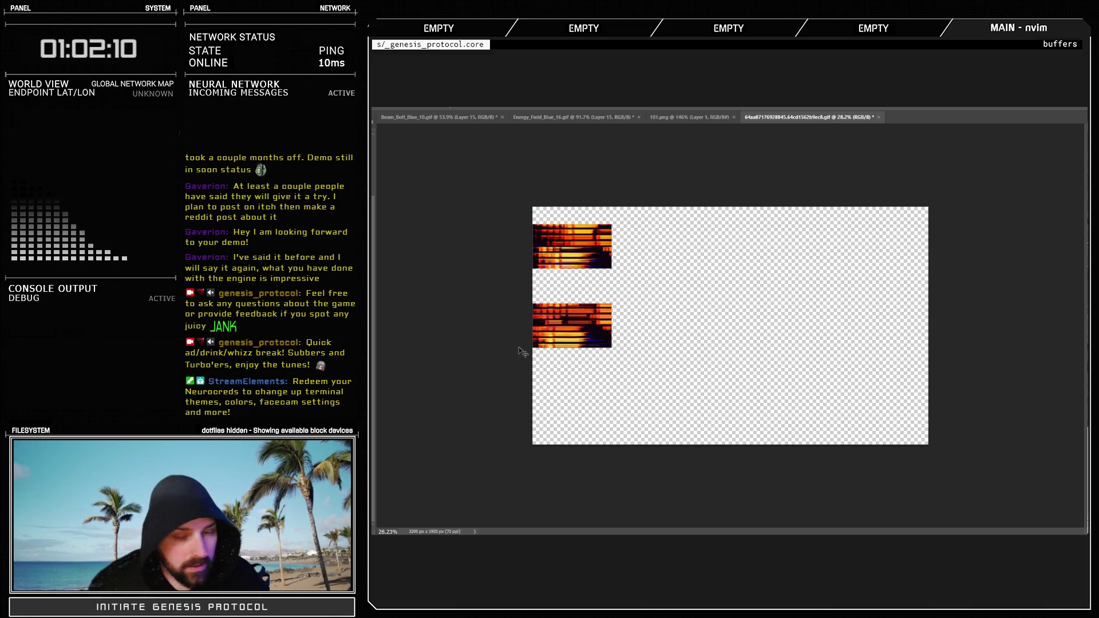
drag(558, 343, 558, 422)
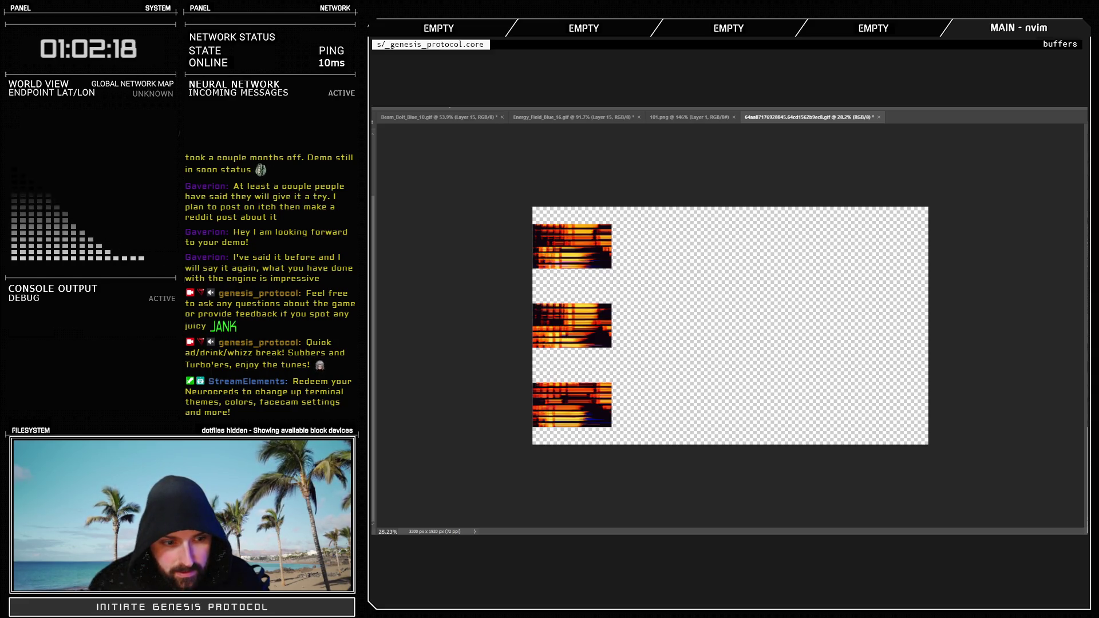
drag(572, 405, 651, 404)
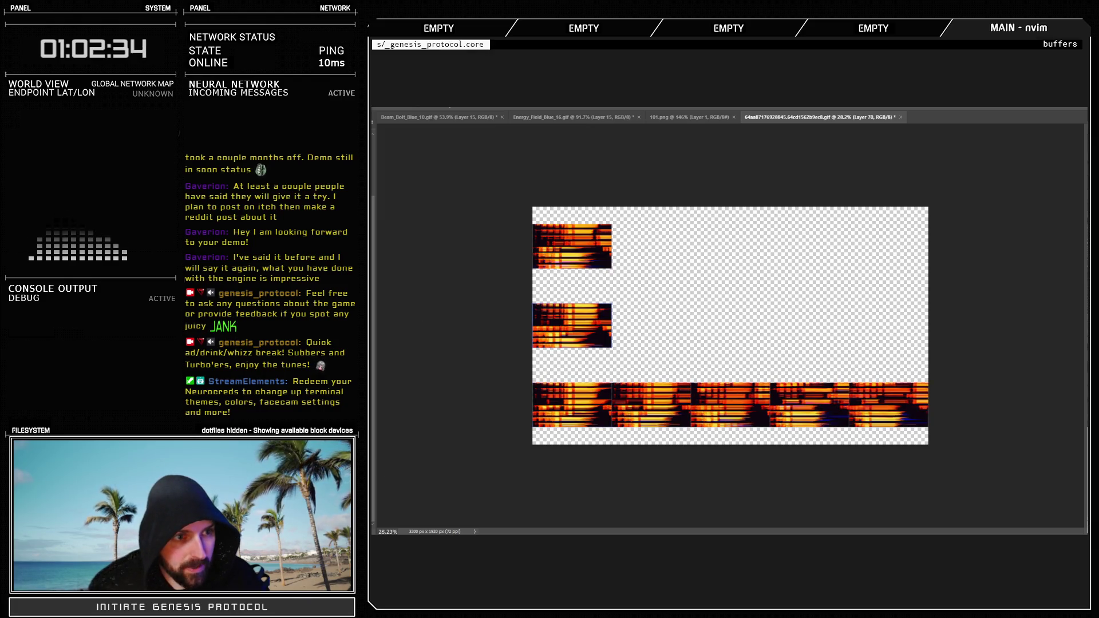
Paste frame copies along the middle row and merge the last pasted frame down
key(ctrl+alt+a)
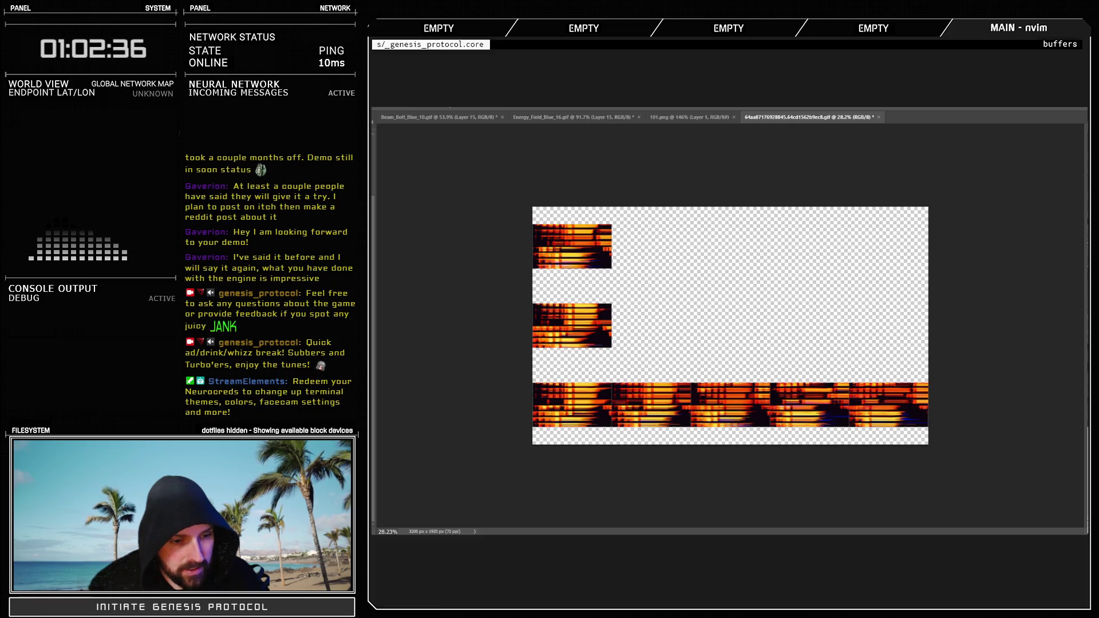
key(ctrl+v)
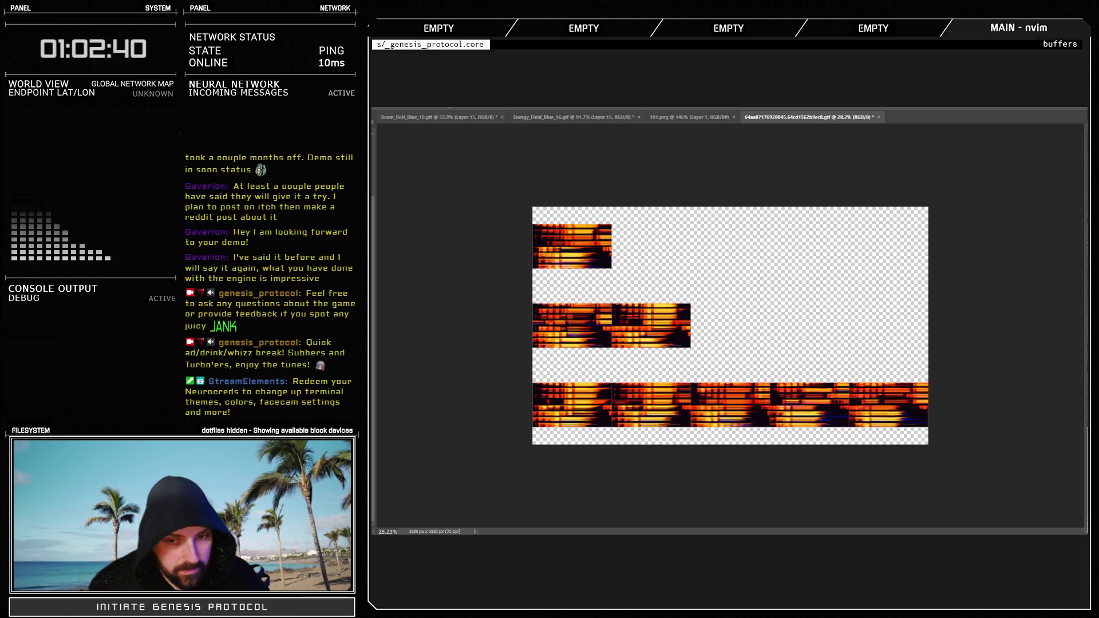
key(ctrl+v)
key(ctrl+v)
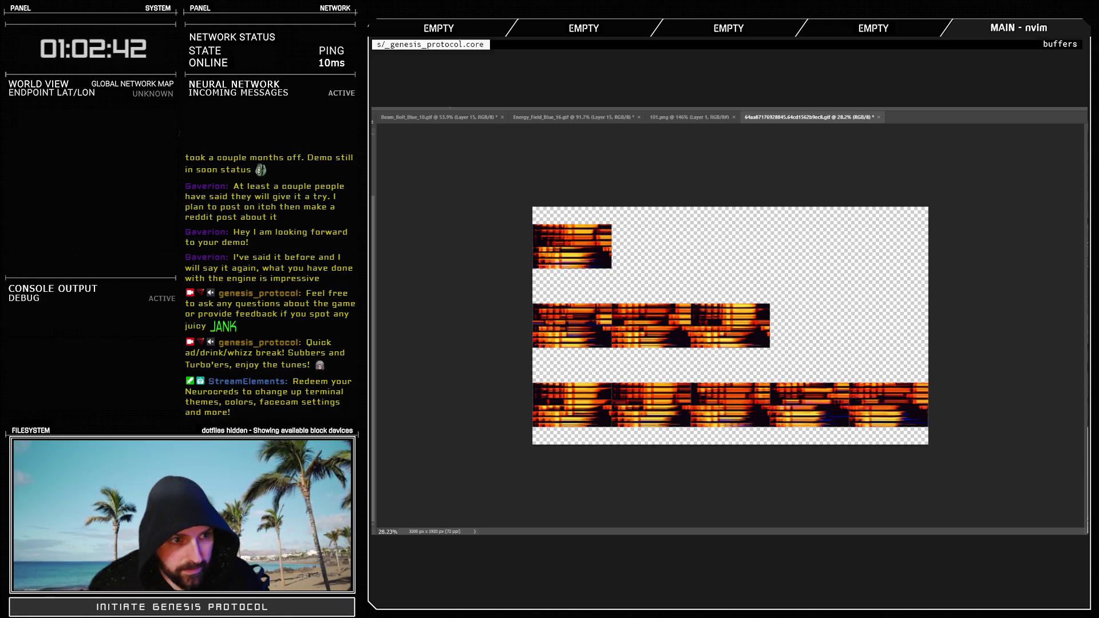
key(ctrl+v)
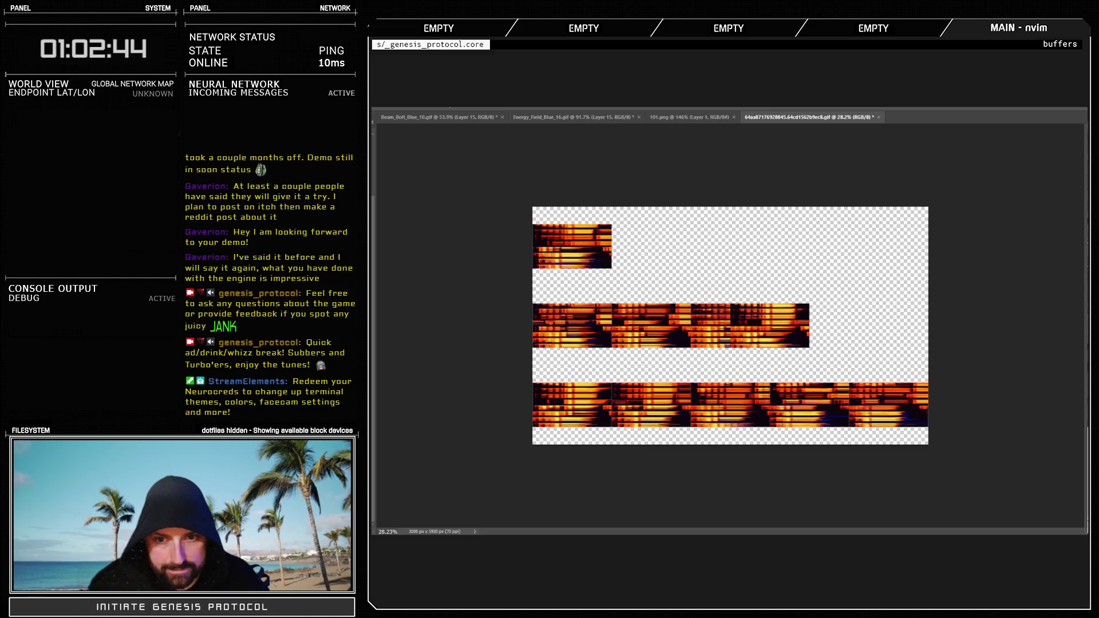
key(ctrl+v)
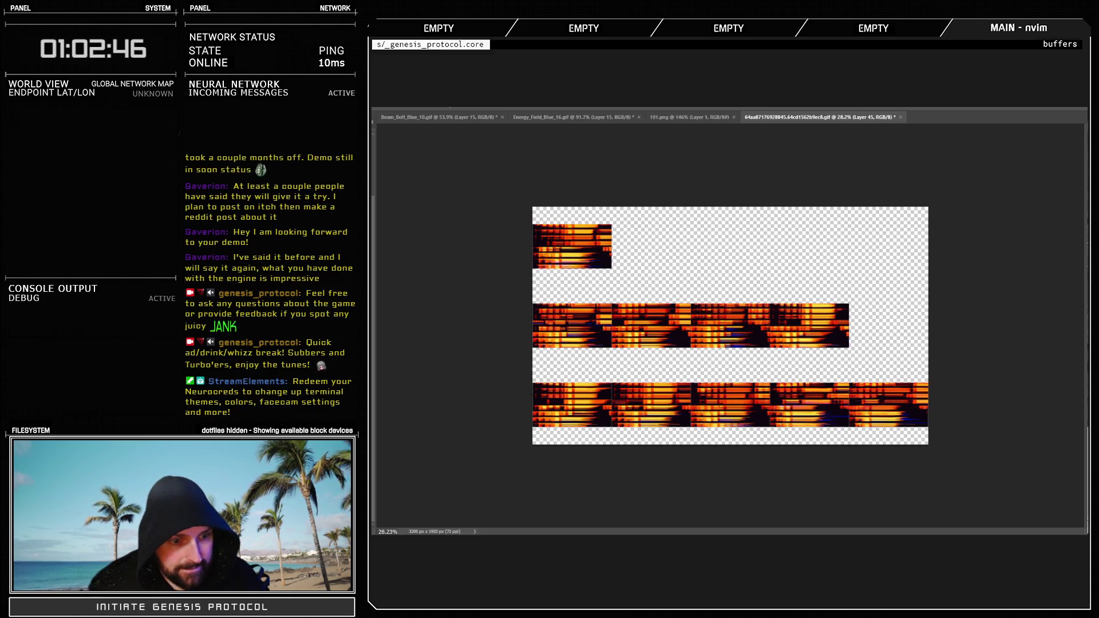
key(ctrl+v)
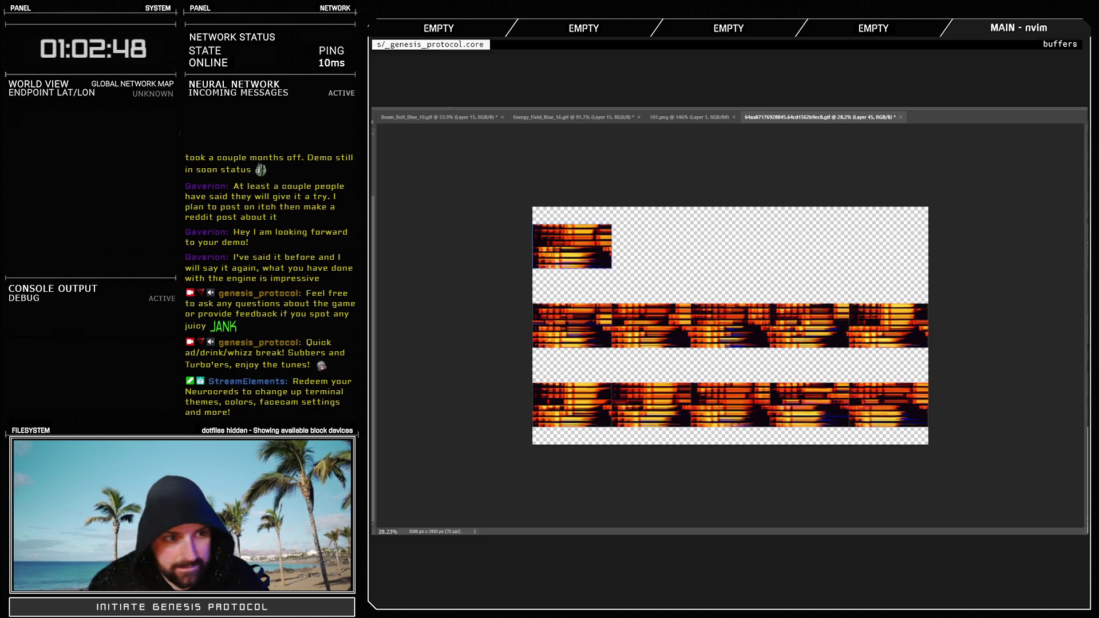
key(ctrl+e)
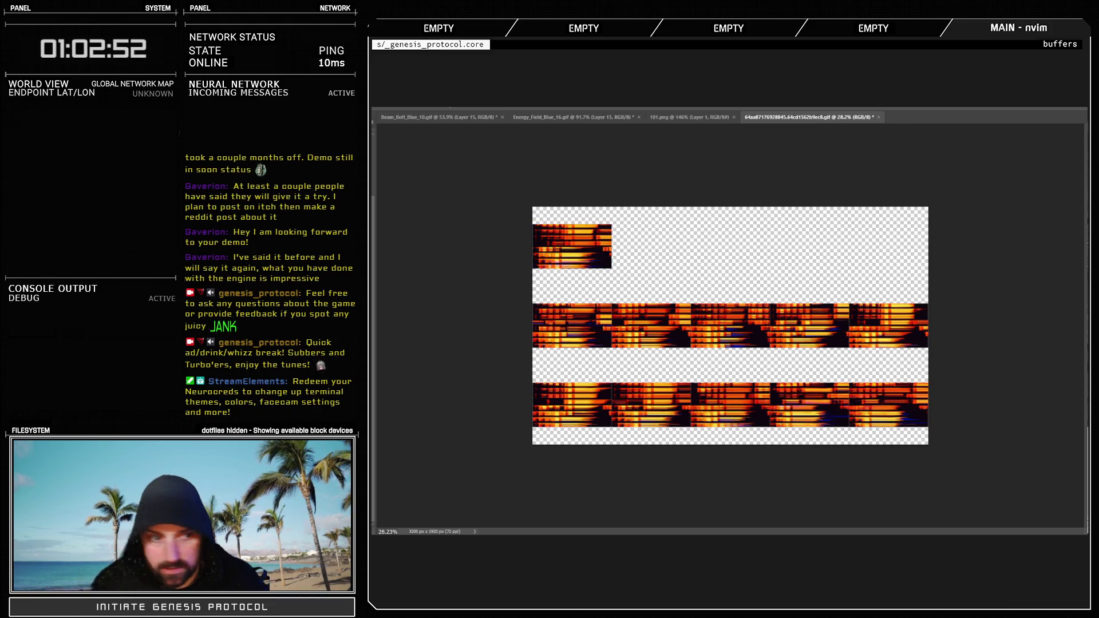
Paste frames two through five into the top row, nudging the fifth to the row's end
key(ctrl+v)
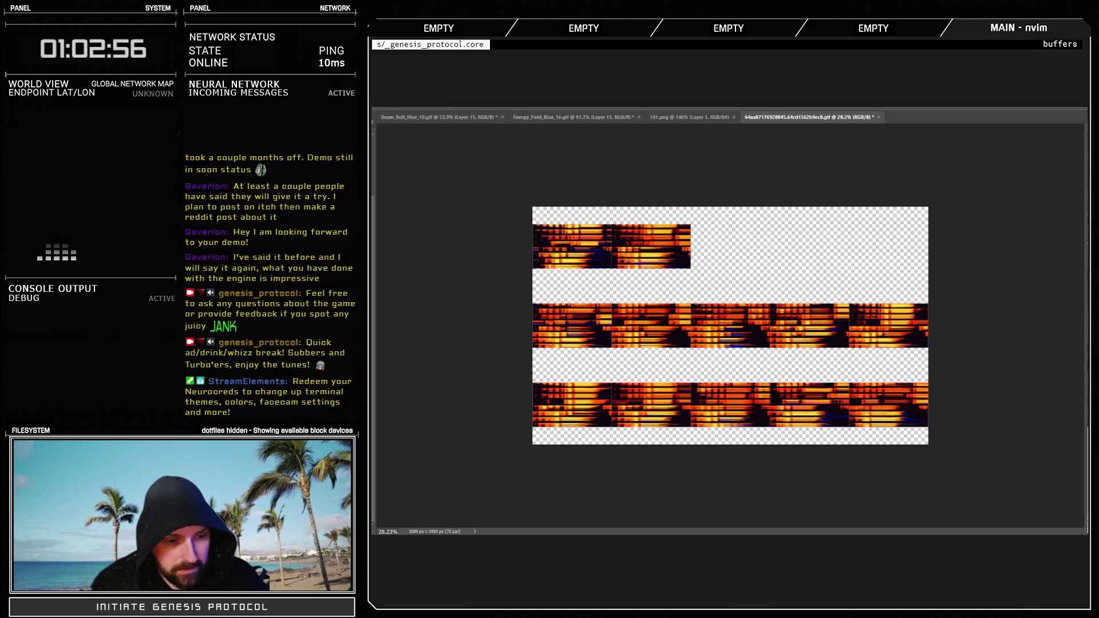
key(ctrl+v)
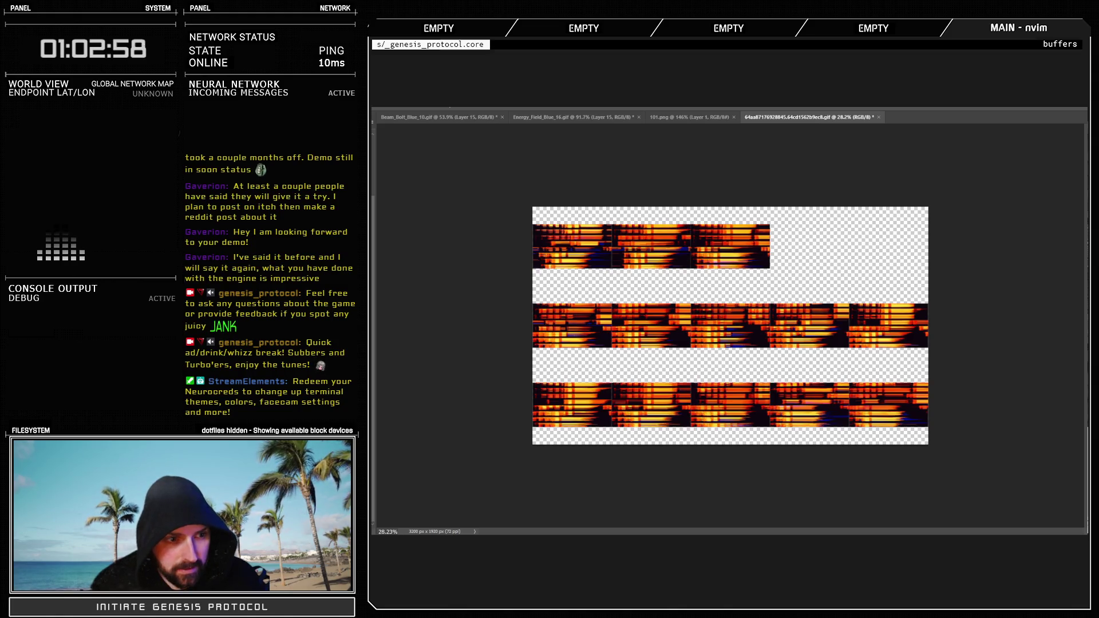
key(ctrl+v)
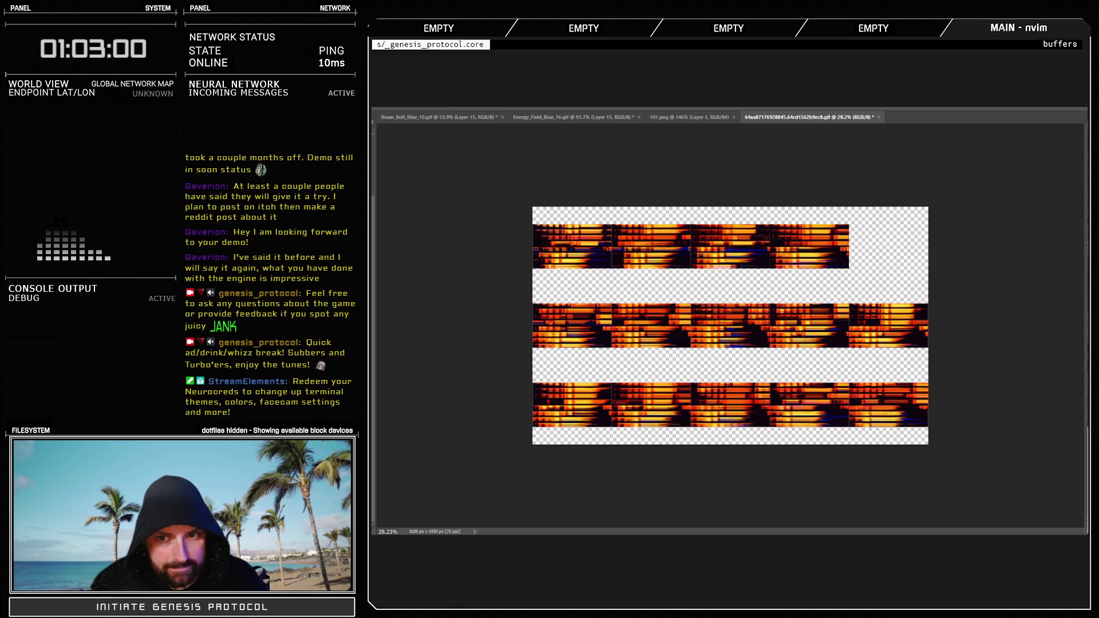
key(ctrl+v)
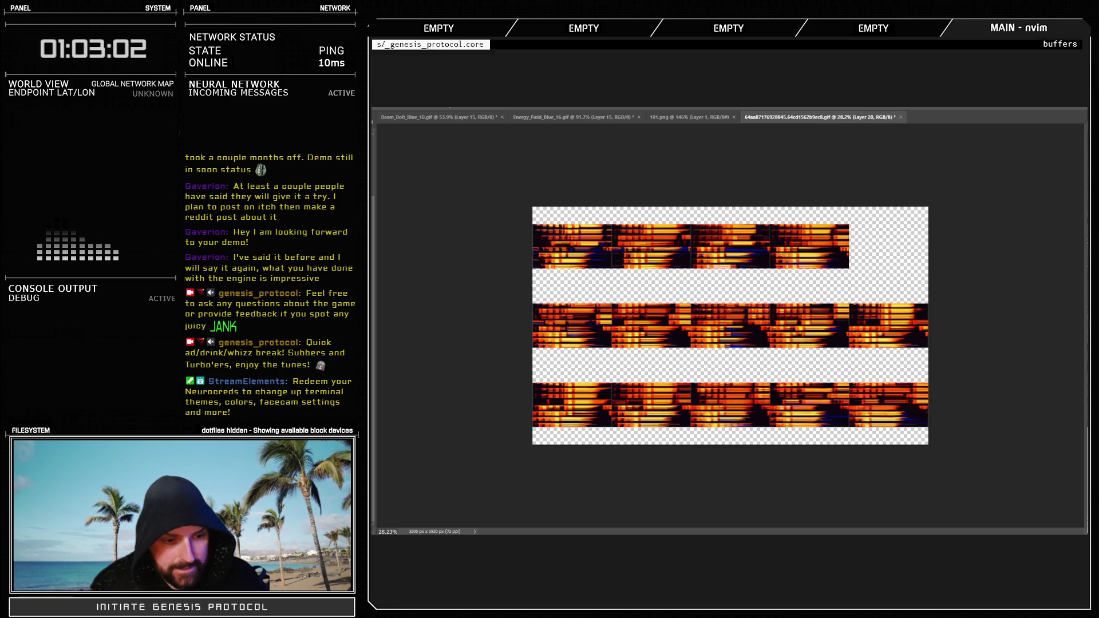
key(shift+Right)
key(shift+Right)
key(shift+Right)
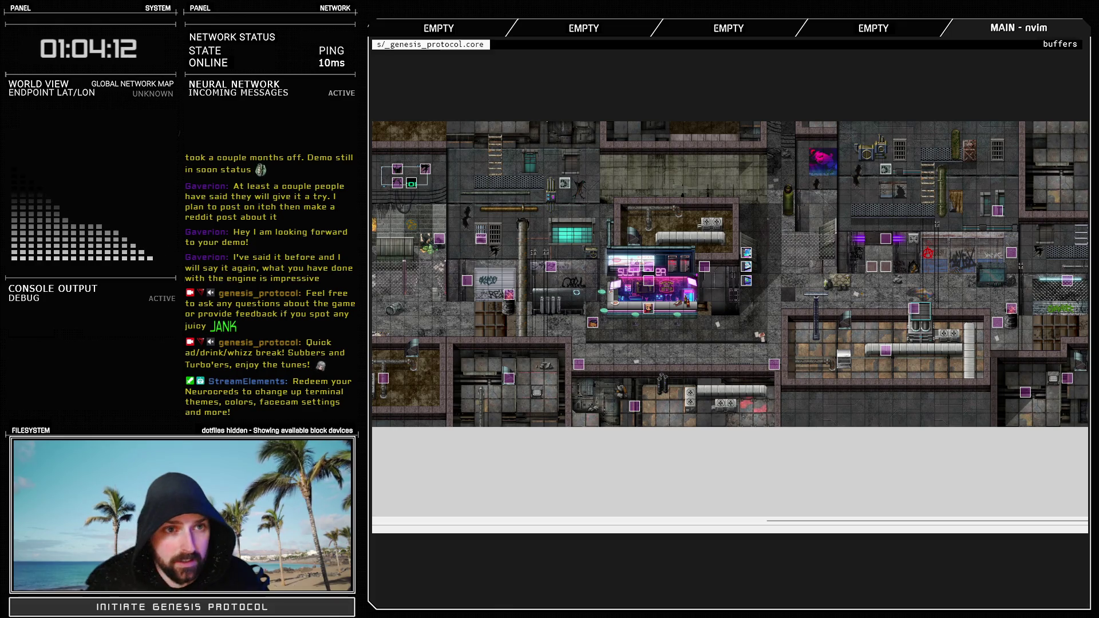
Open the Spriteset_Battle script and find the key assignment in cache_ext_anims
key(F11)
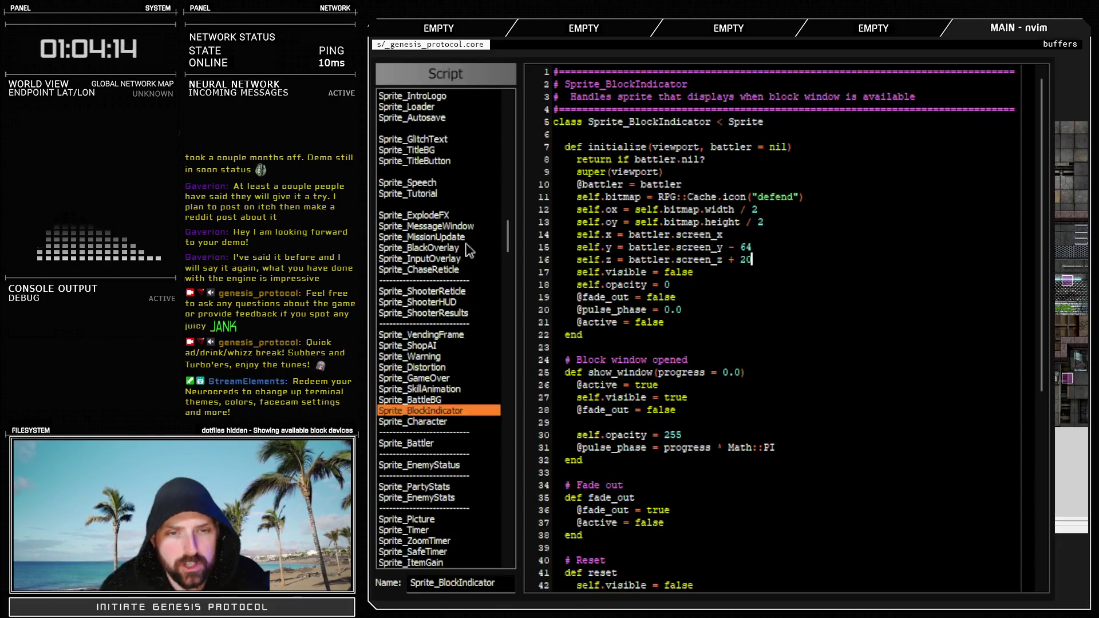
drag(506, 234, 510, 260)
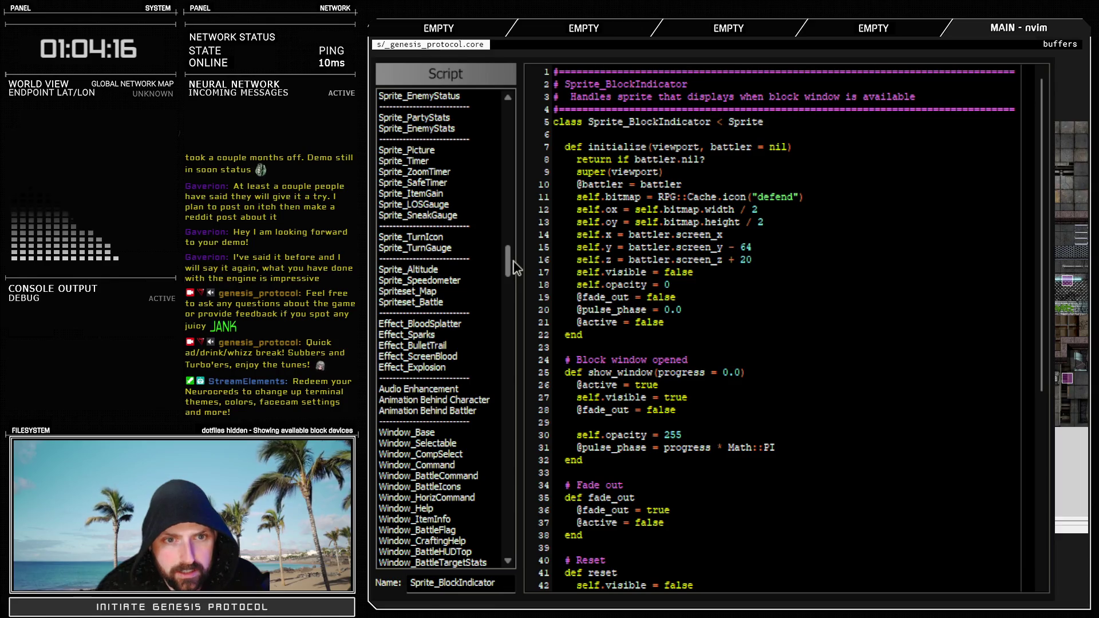
click(457, 301)
scroll(679, 416, down, 12)
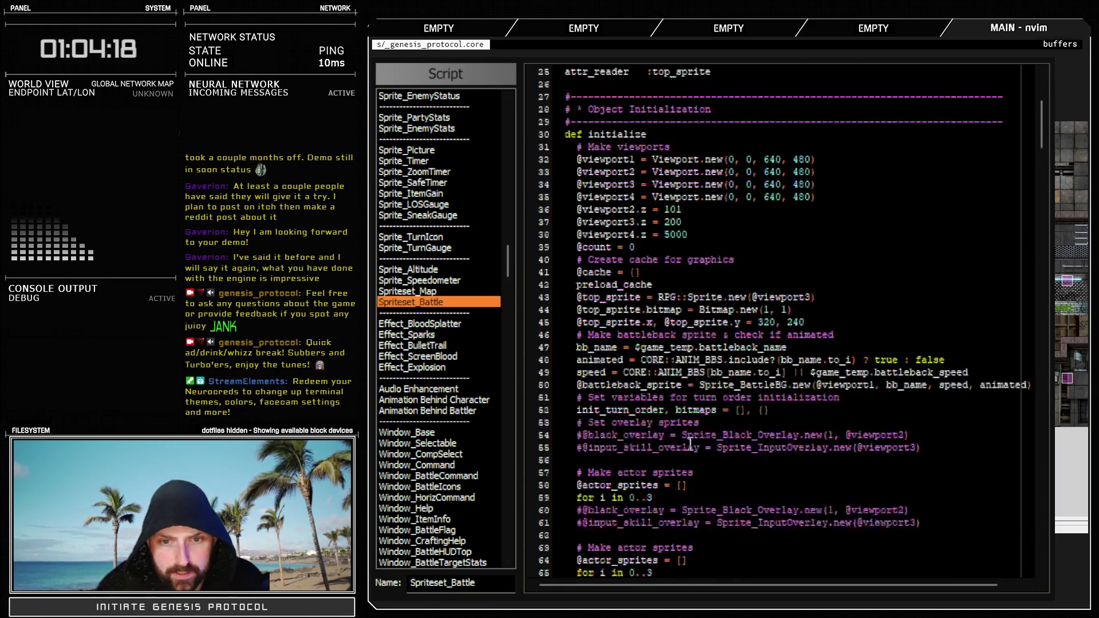
scroll(680, 416, down, 20)
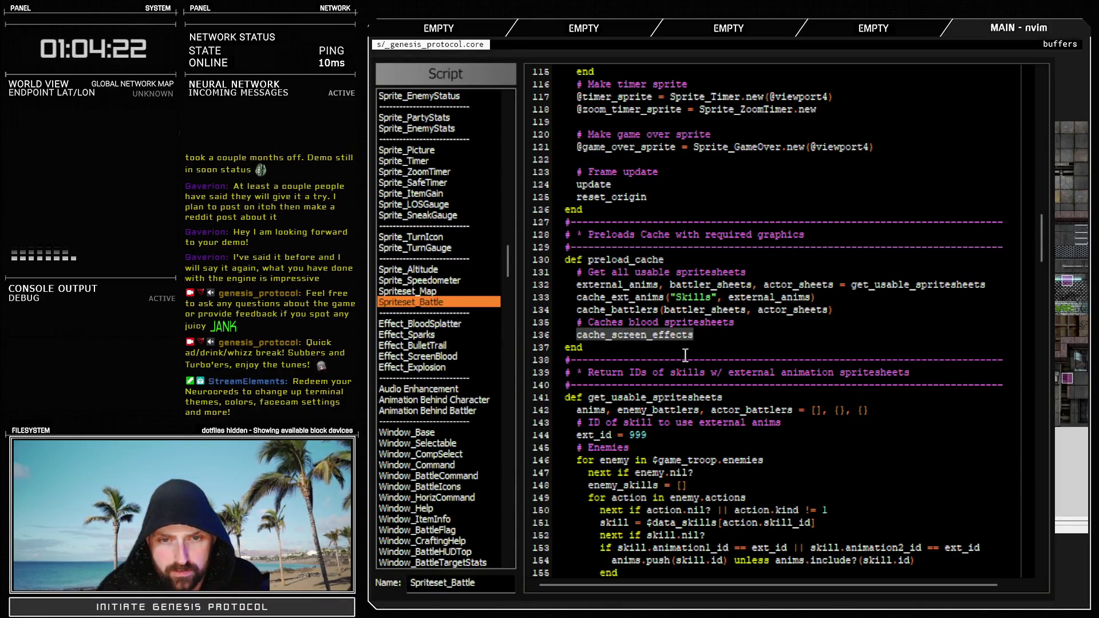
scroll(663, 416, down, 8)
scroll(664, 416, down, 8)
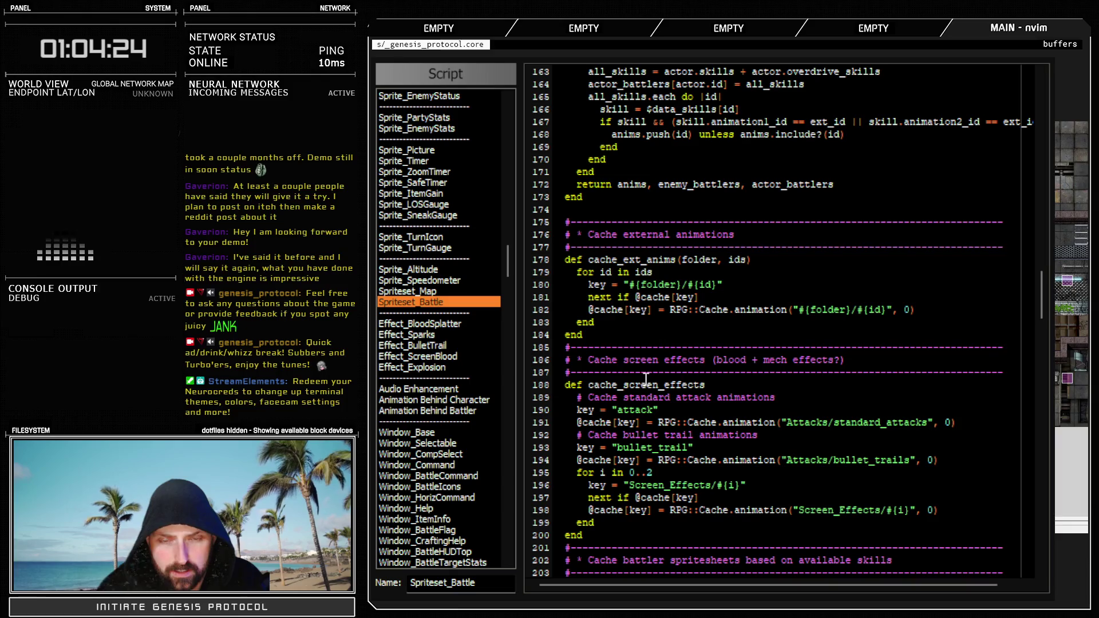
scroll(647, 392, up, 8)
scroll(647, 392, down, 6)
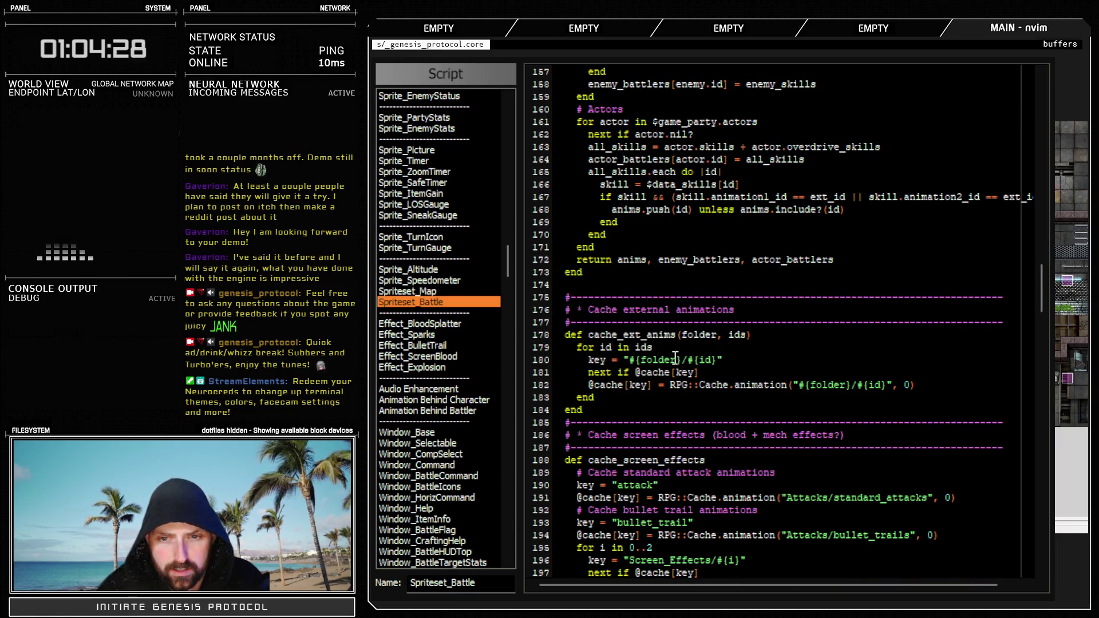
scroll(675, 358, up, 8)
scroll(675, 358, up, 8)
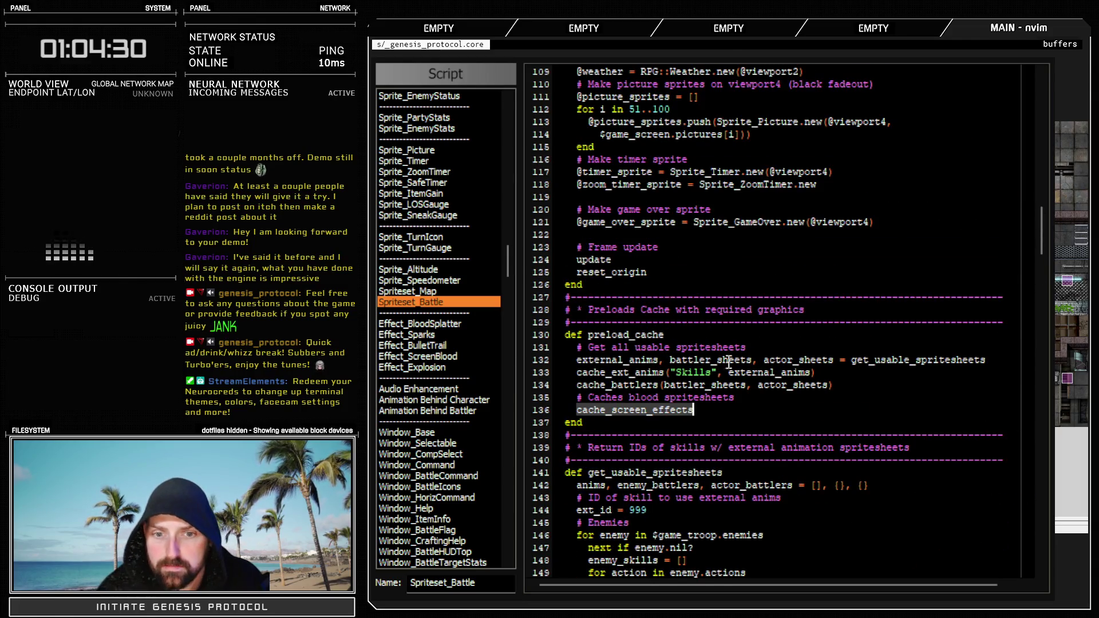
scroll(707, 366, down, 14)
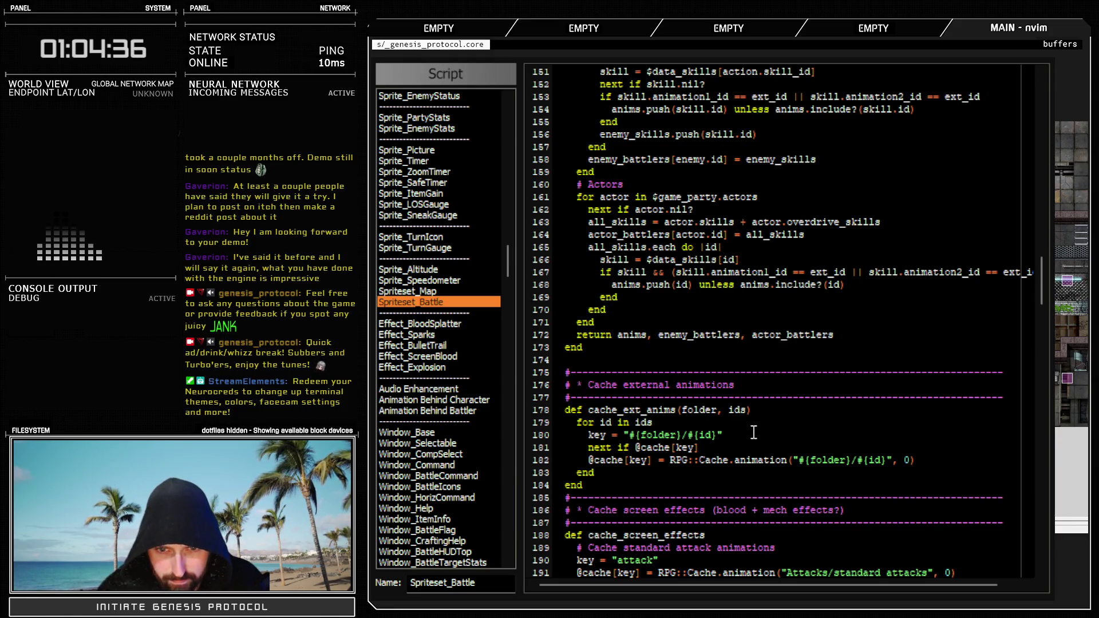
Insert a 'puts key' line after the key assignment and apply the script change
key(Return)
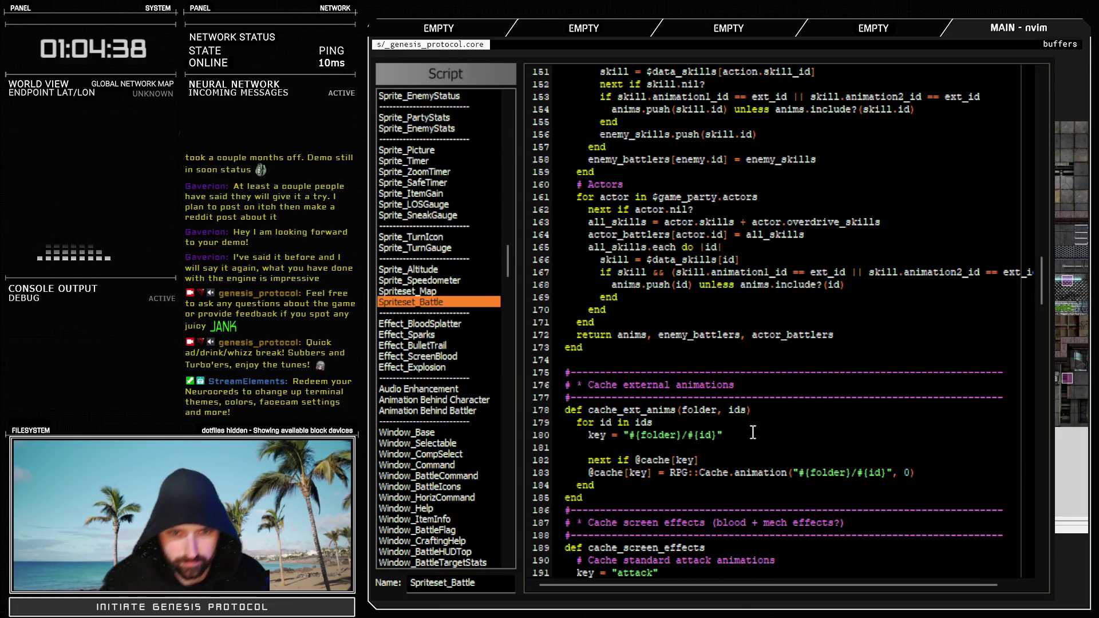
text(puts key)
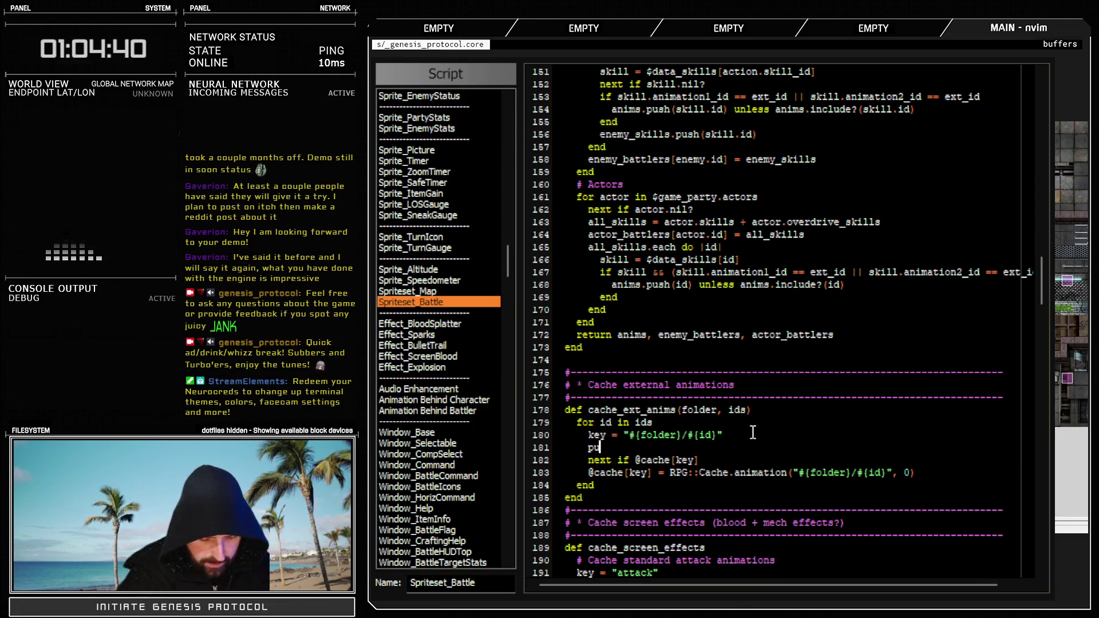
key(F12)
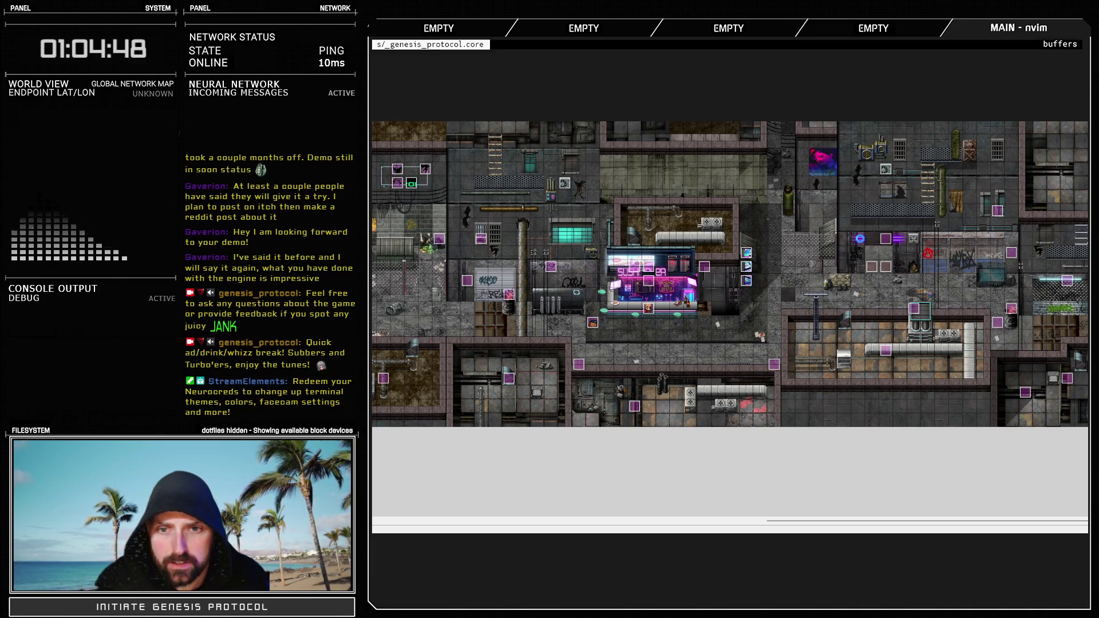
Battle-test the Test Battle troop, choosing Engage and browsing actions while keys print to the console
key(F9)
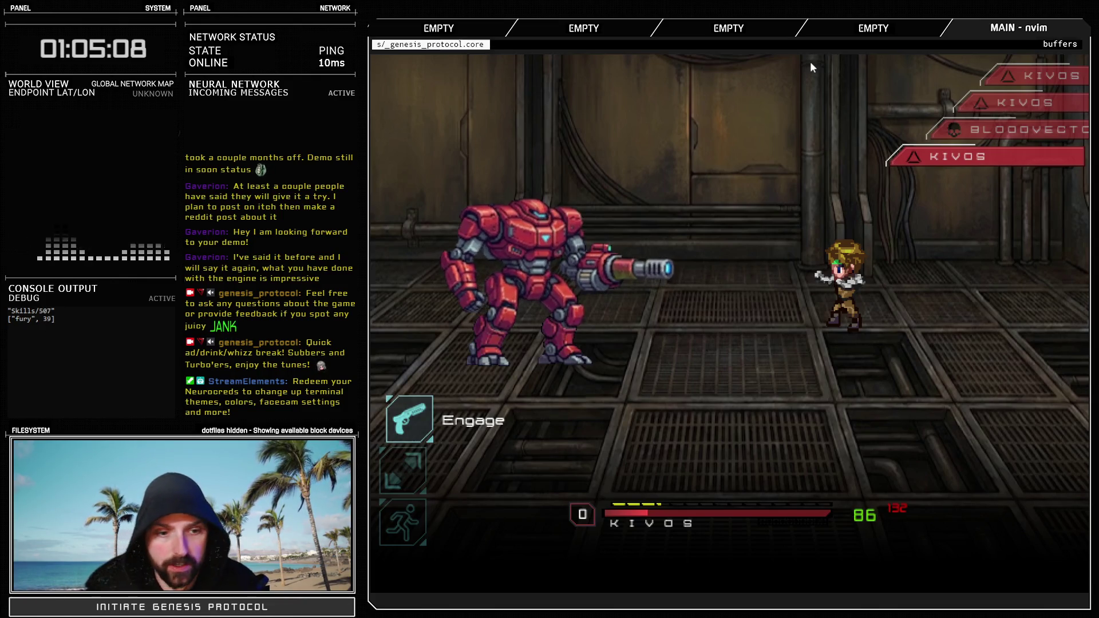
key(Return)
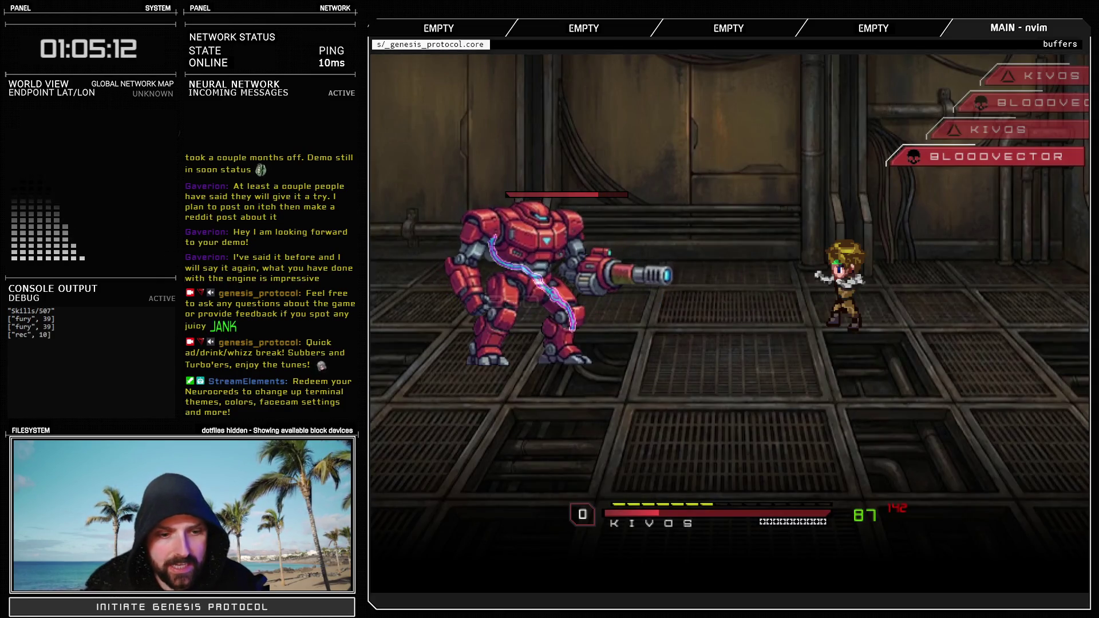
key(Down)
key(Down)
key(Up)
key(Up)
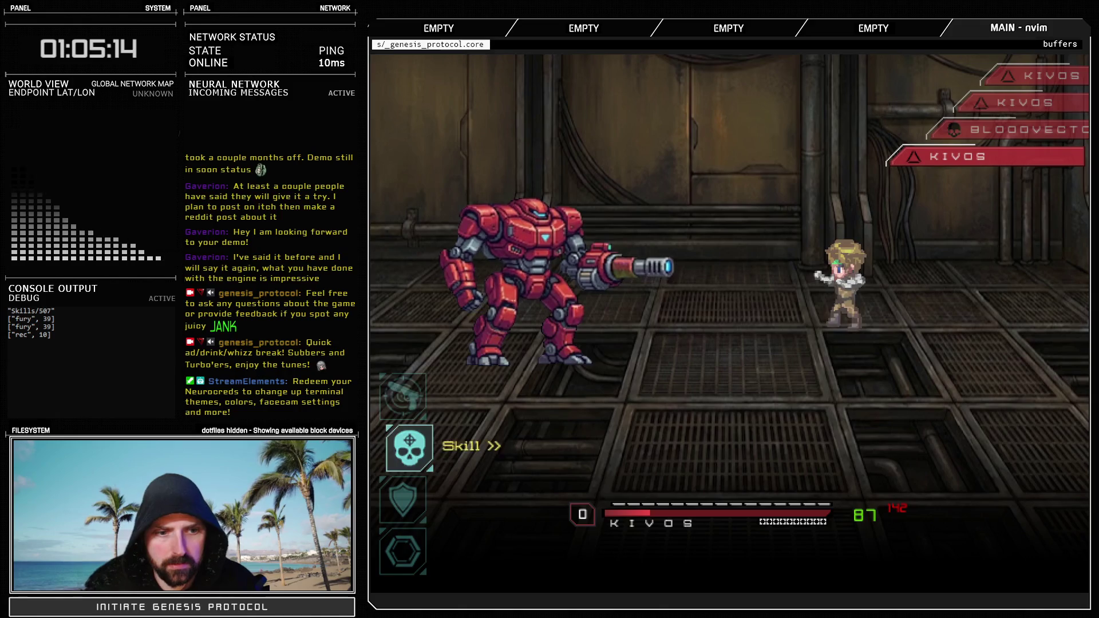
click(1071, 56)
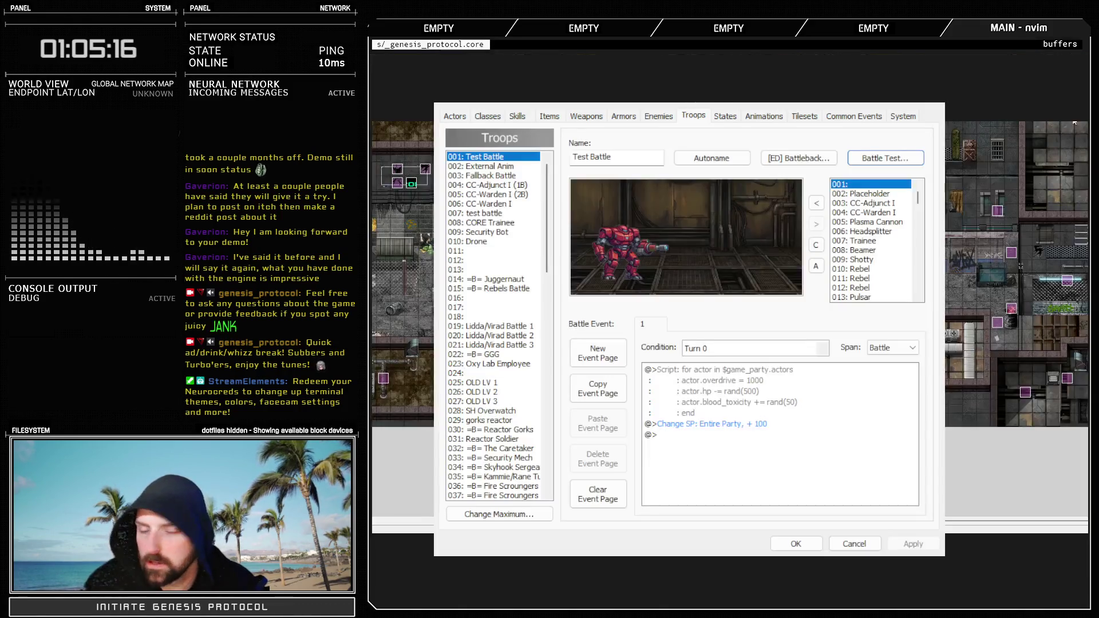
click(791, 542)
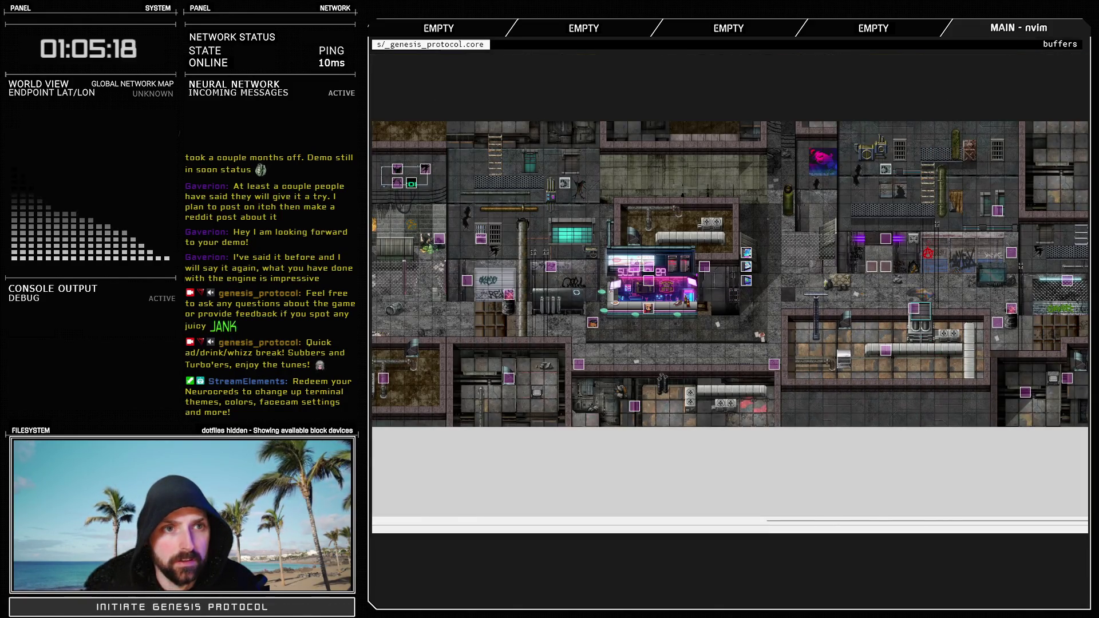
key(F11)
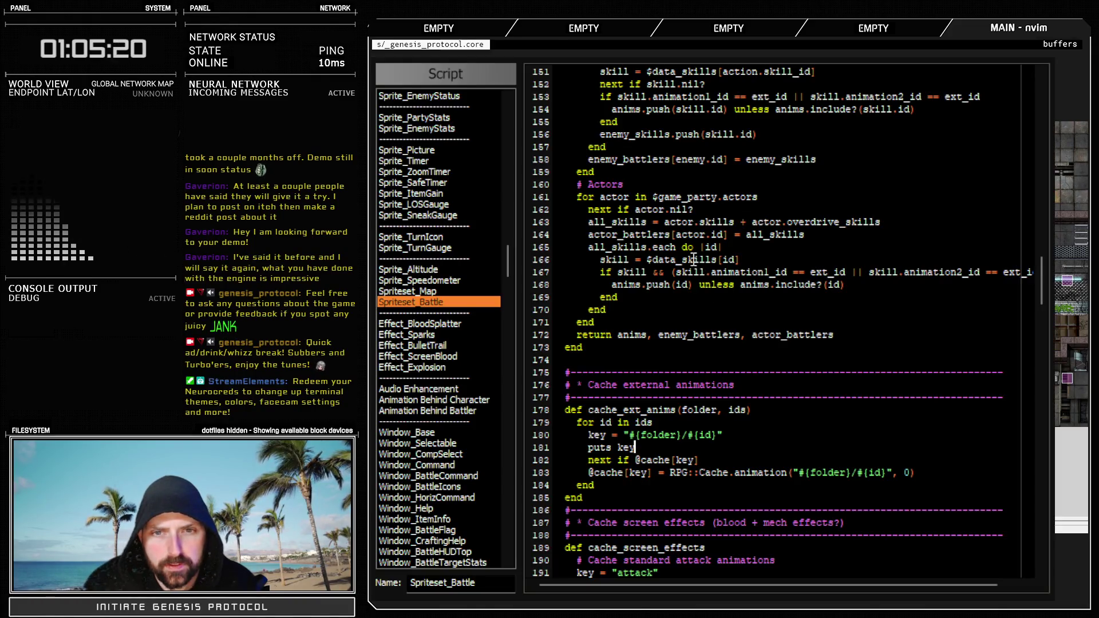
scroll(698, 322, up, 14)
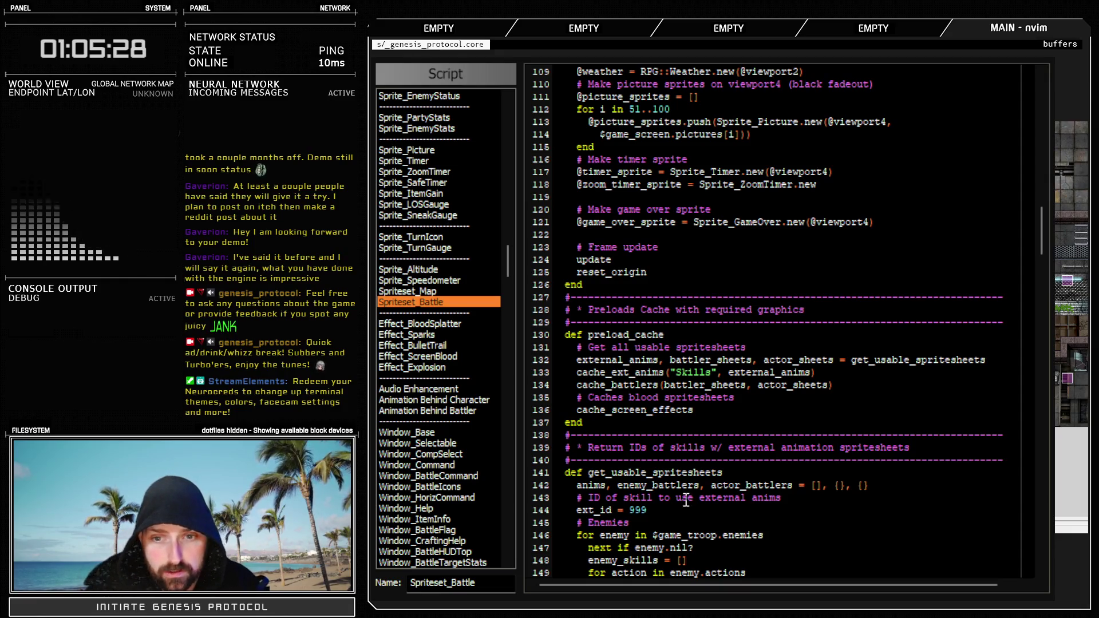
scroll(660, 468, down, 6)
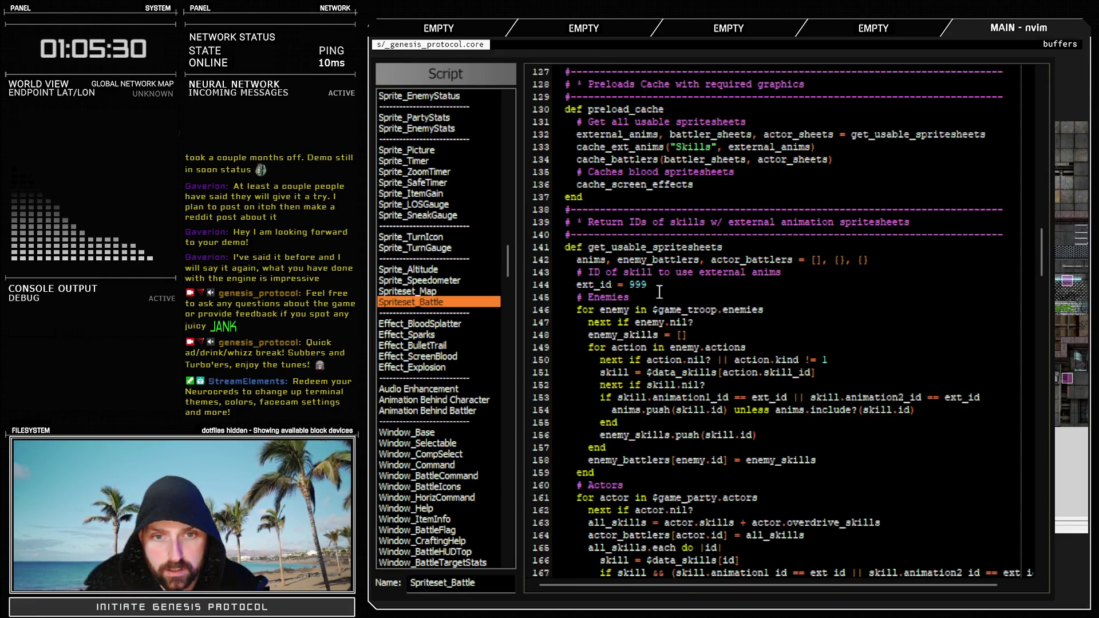
mouse_move(587, 273)
mouse_down()
mouse_move(781, 273)
mouse_move(734, 286)
mouse_up()
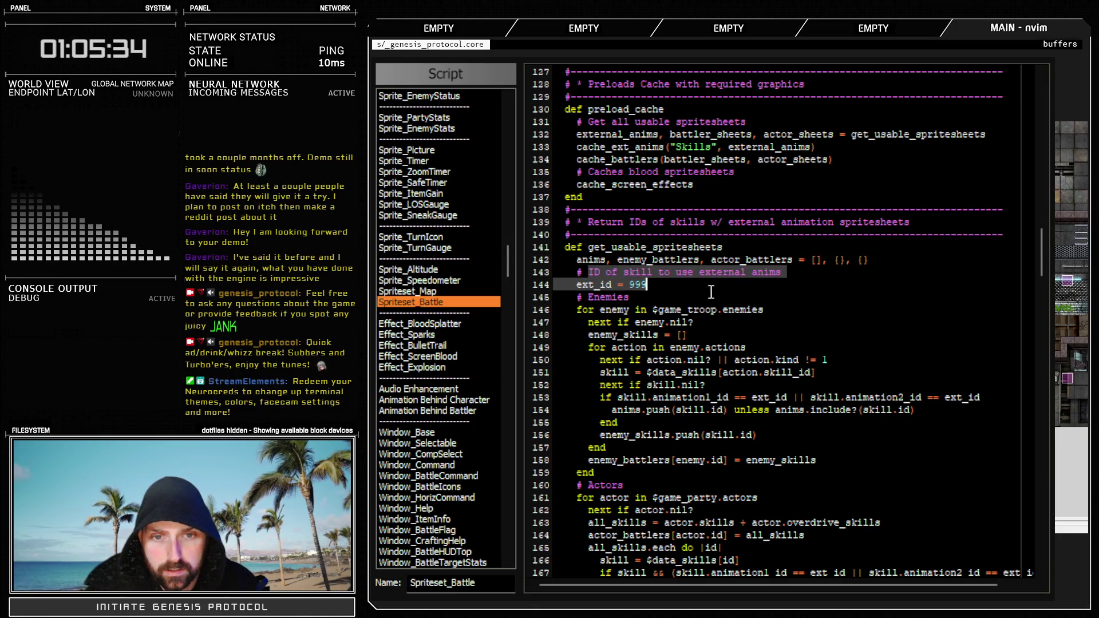
key(Escape)
key(Escape)
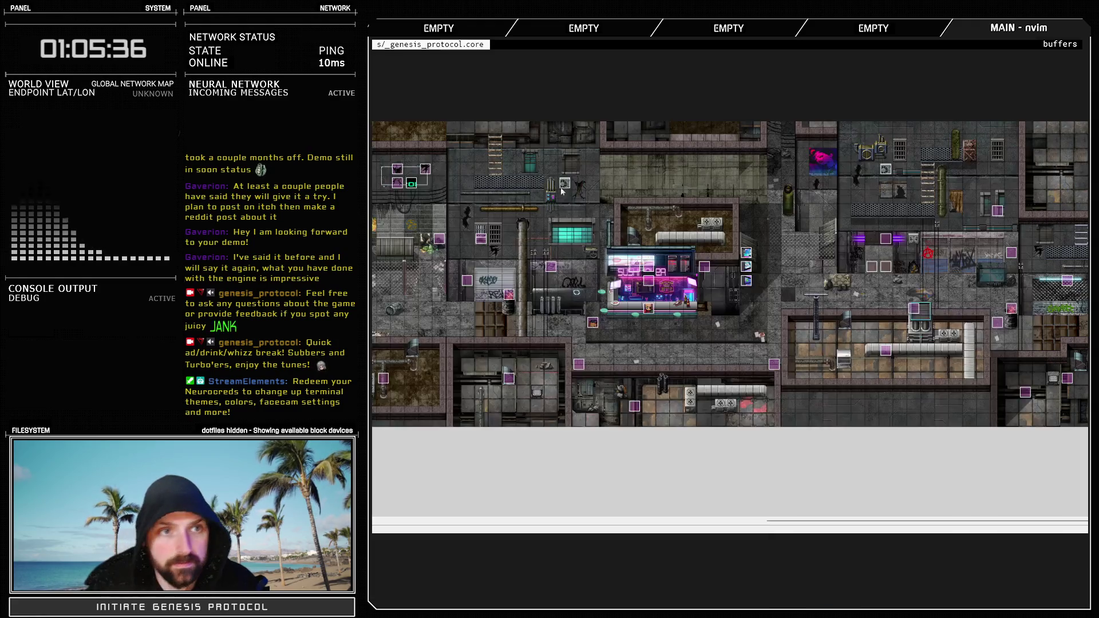
Give skill 326: Glitch Slap the 999: Ext Anim on User target animation and confirm with OK
key(F9)
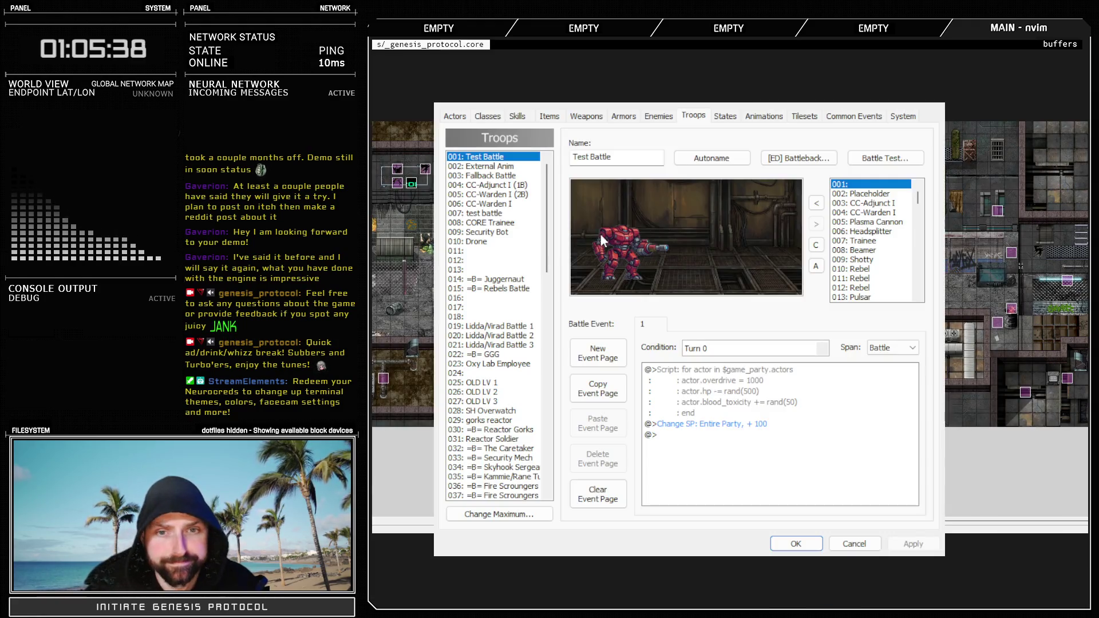
click(518, 116)
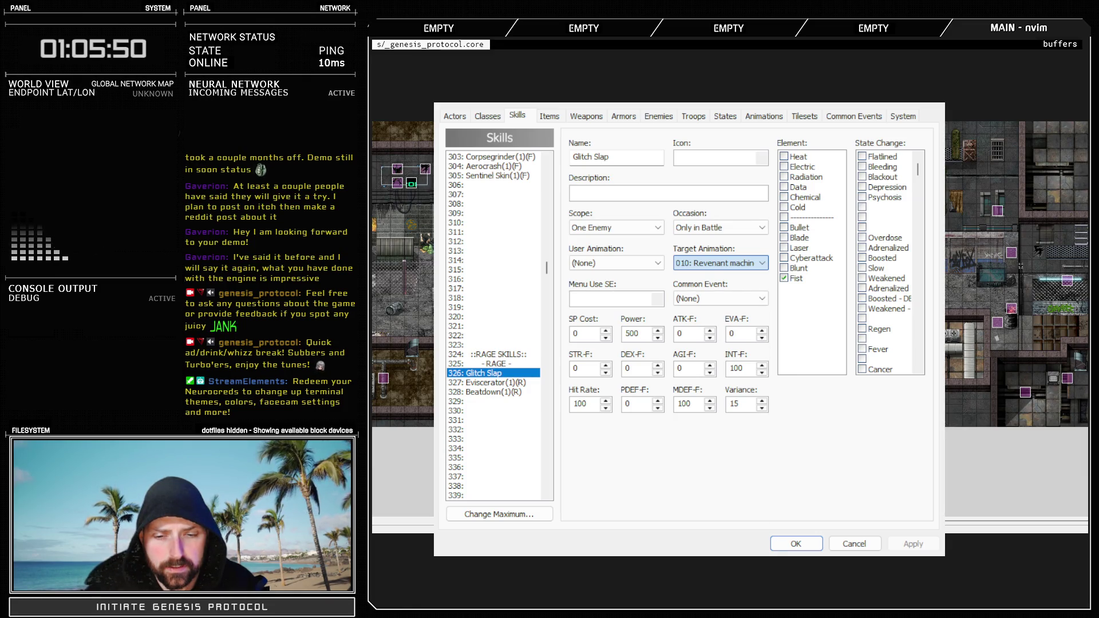
text(998)
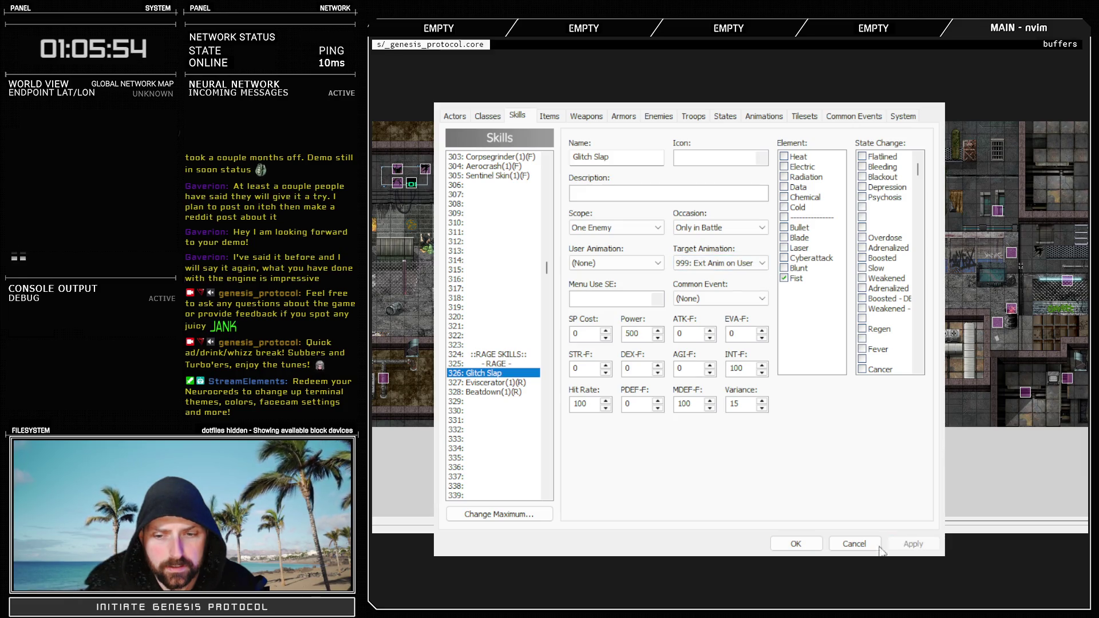
click(796, 543)
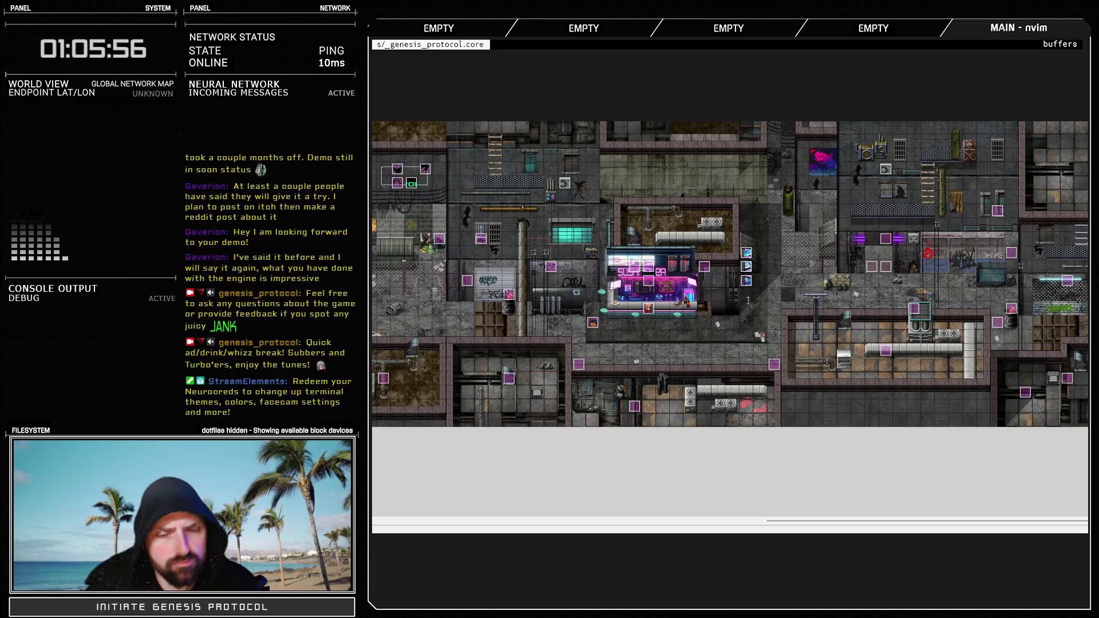
key(F11)
Add the comment '# Include both IDs 998 and 999, not just 999' above ext_id = 999
click(681, 282)
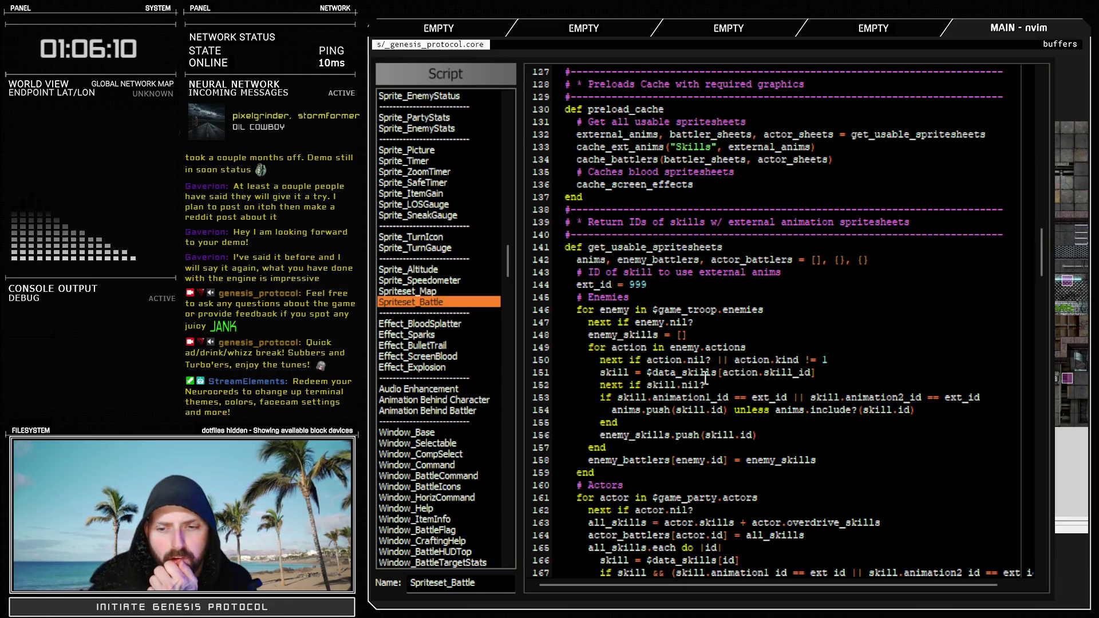
scroll(768, 353, down, 6)
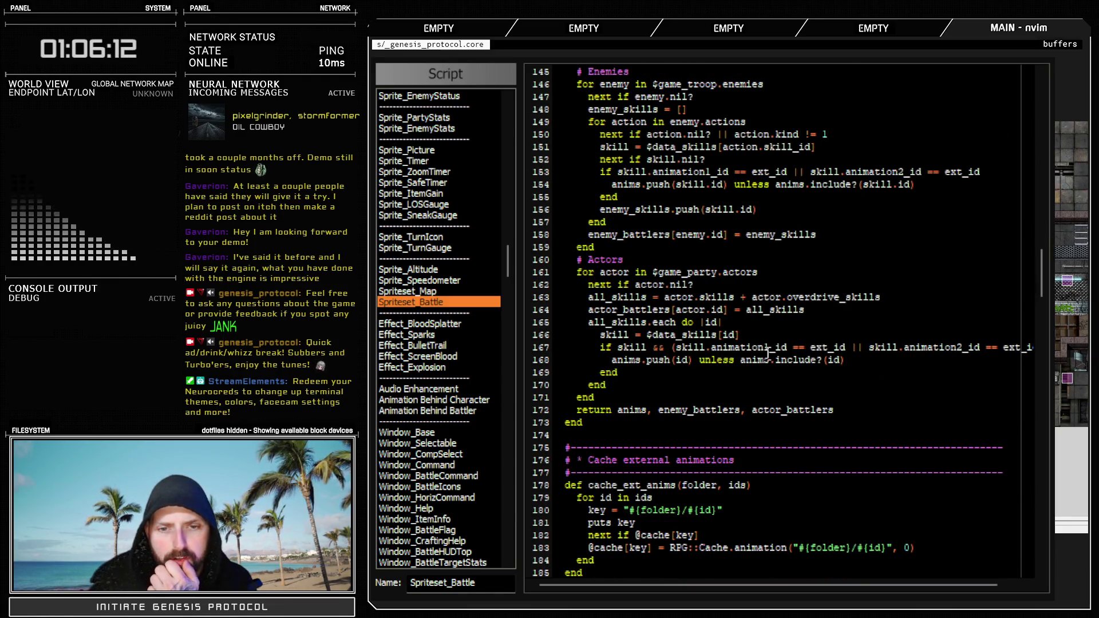
scroll(767, 353, up, 6)
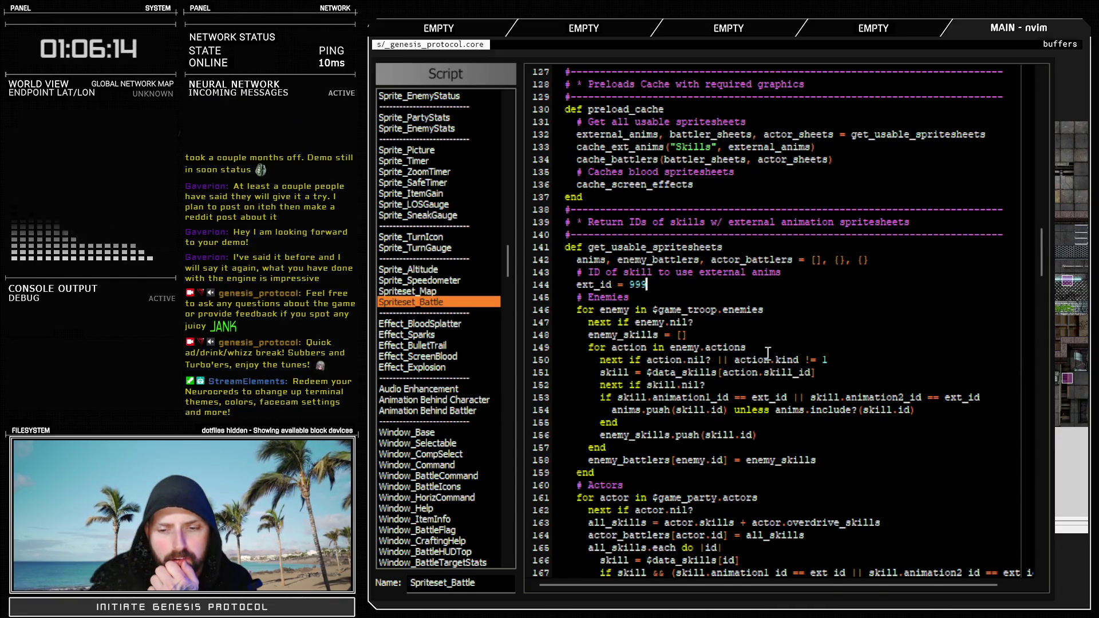
scroll(768, 353, down, 2)
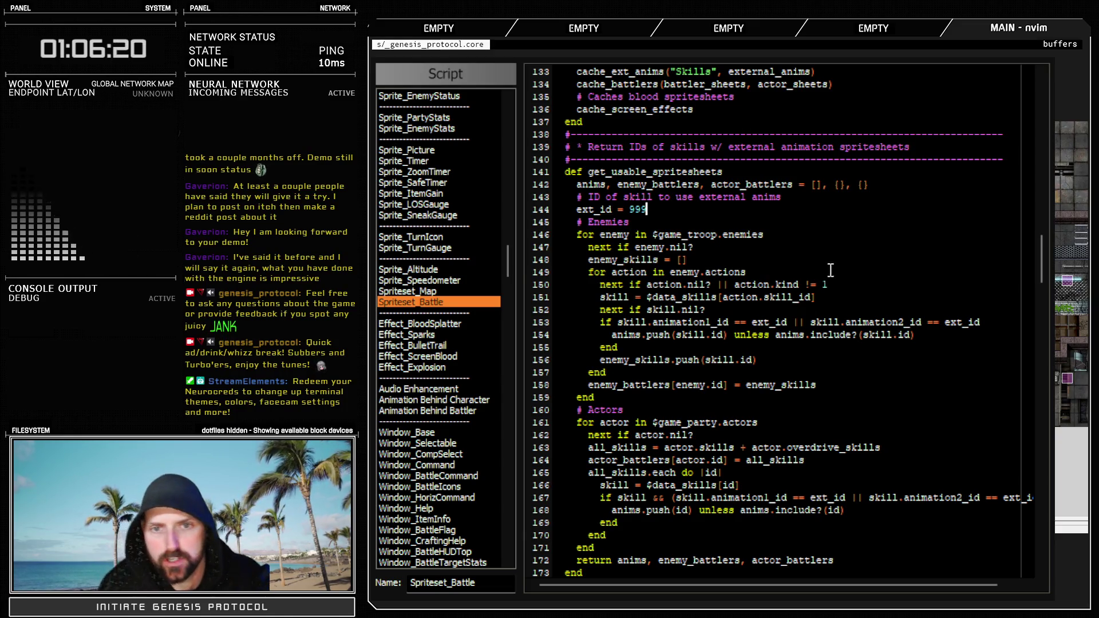
key(shift+o)
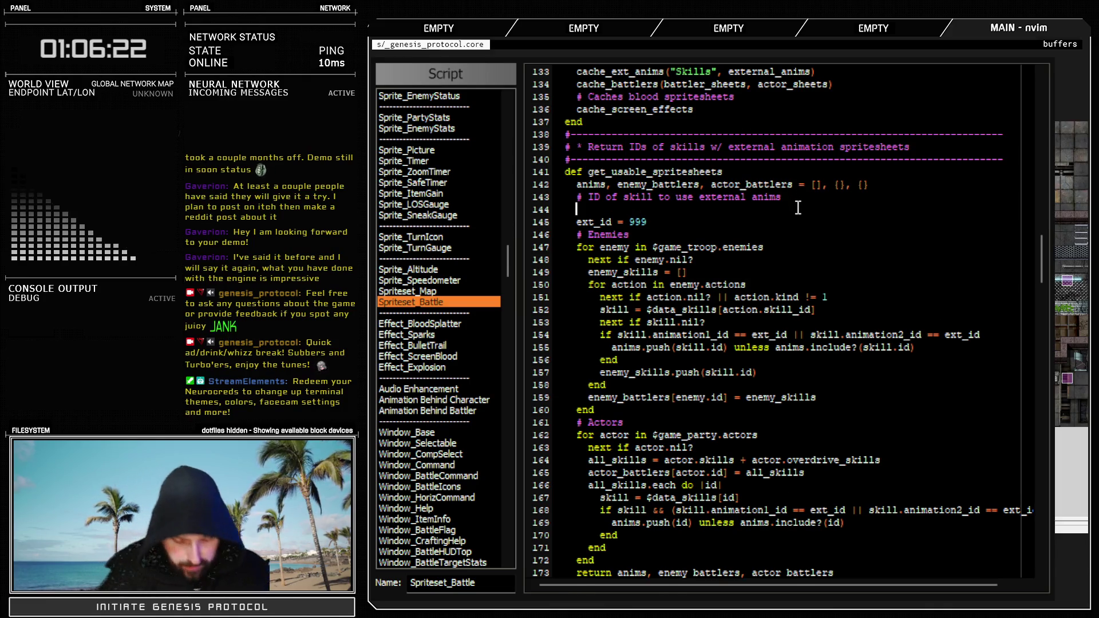
text(# Incl)
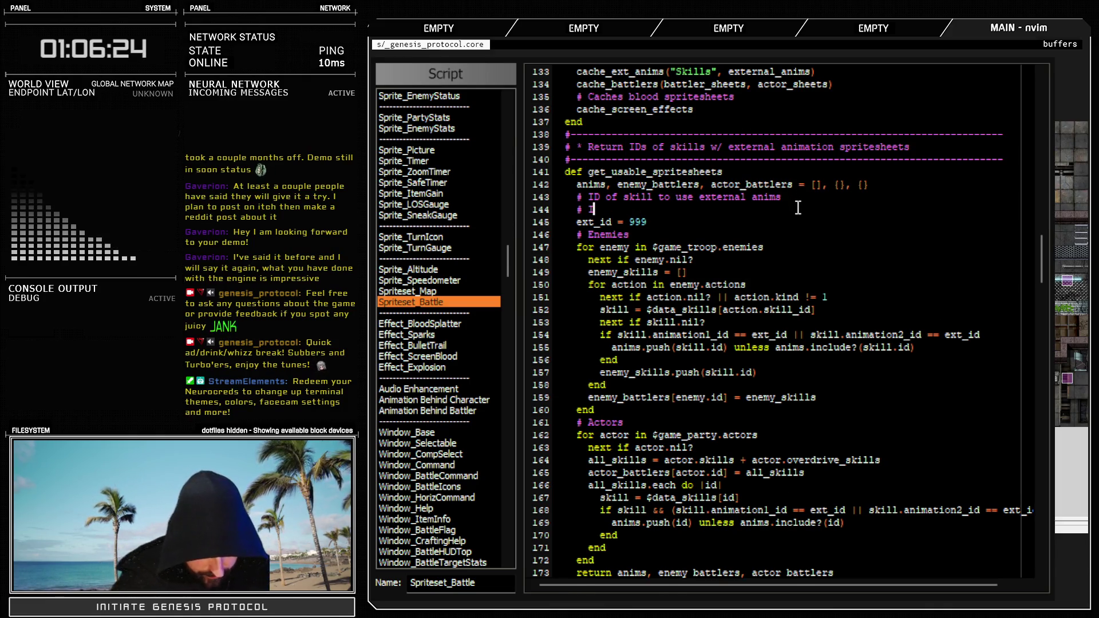
text(ude both)
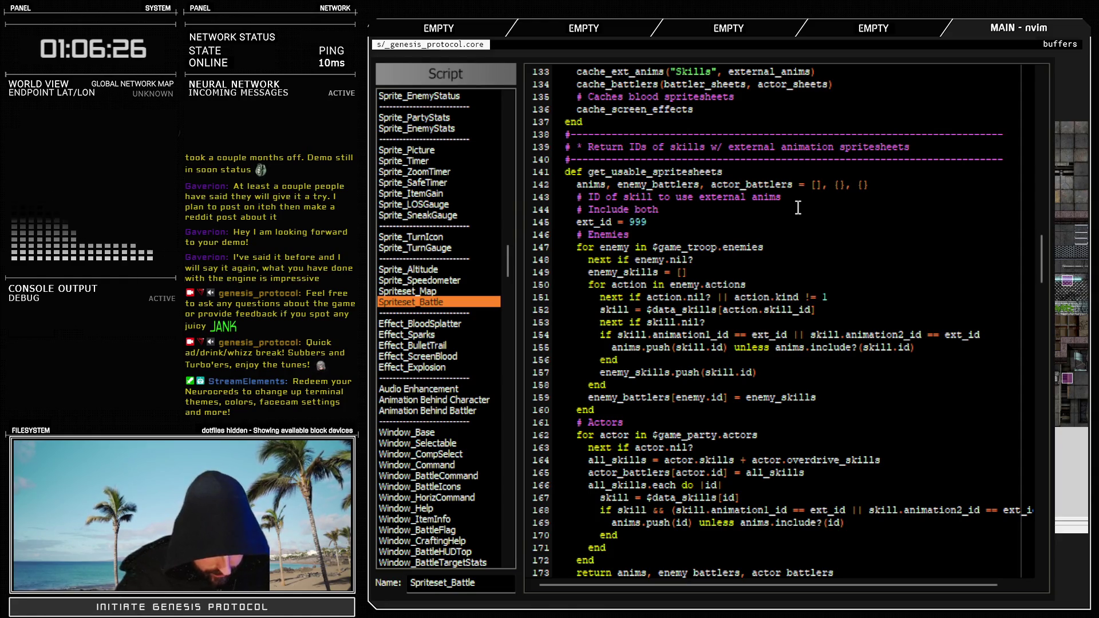
text( IDs 998 and 999)
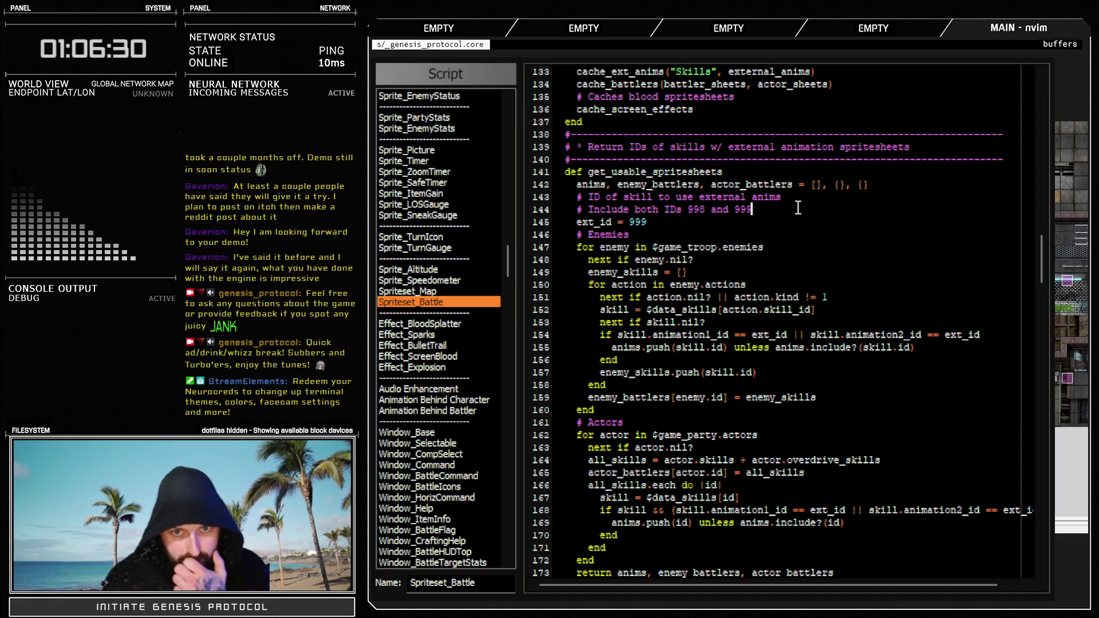
text(, not just 999)
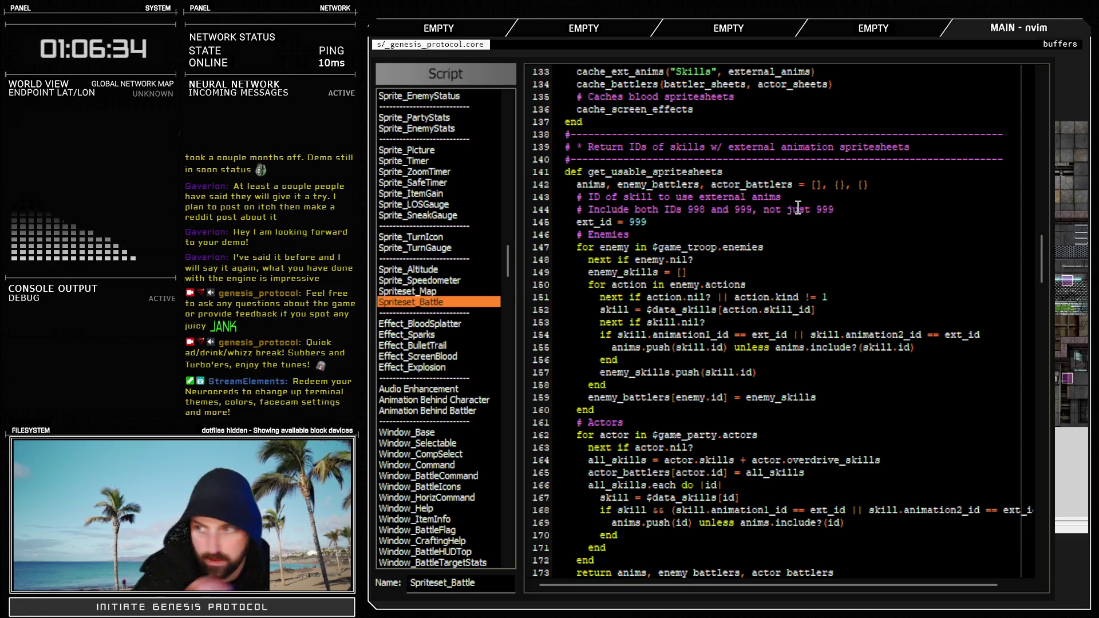
click(659, 220)
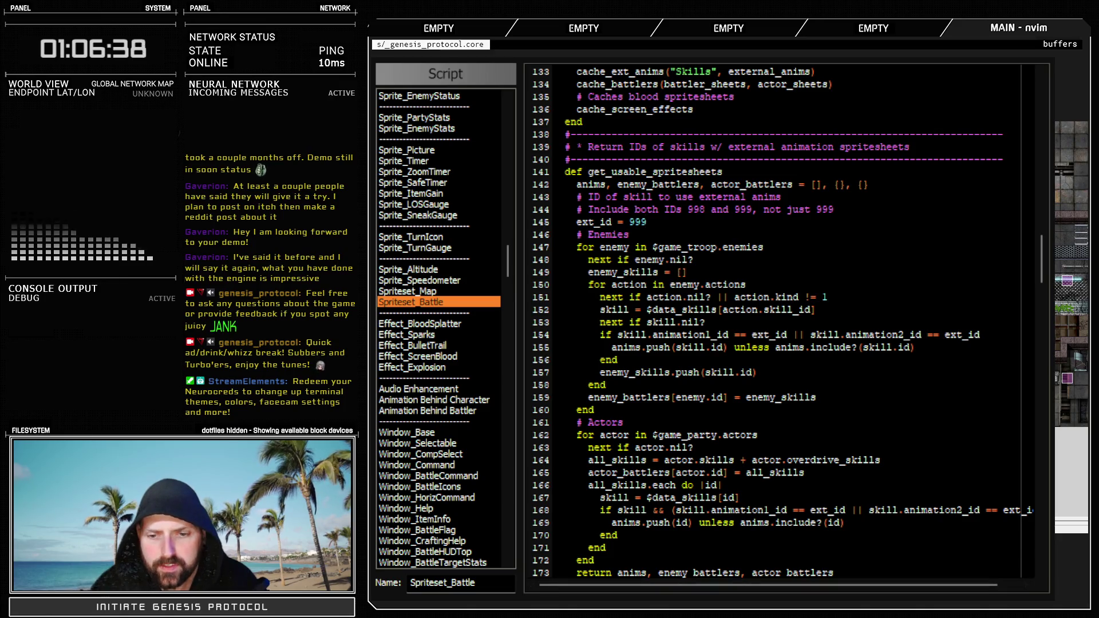
key(Escape)
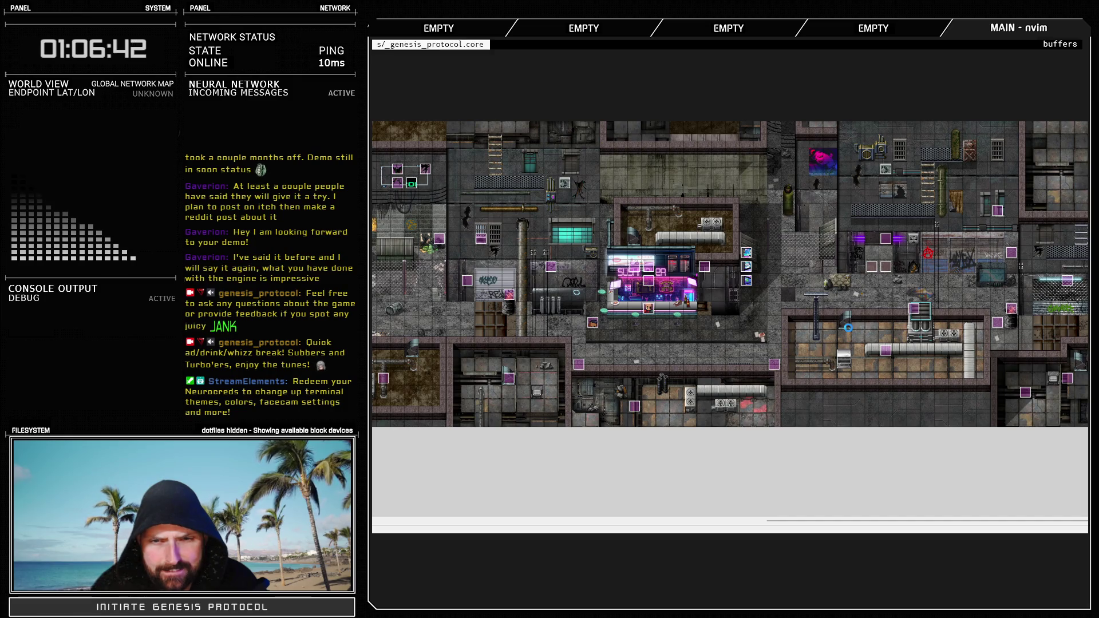
Check Glitch Slap in the Database, then start a Battle Test from the Troops tab
key(F9)
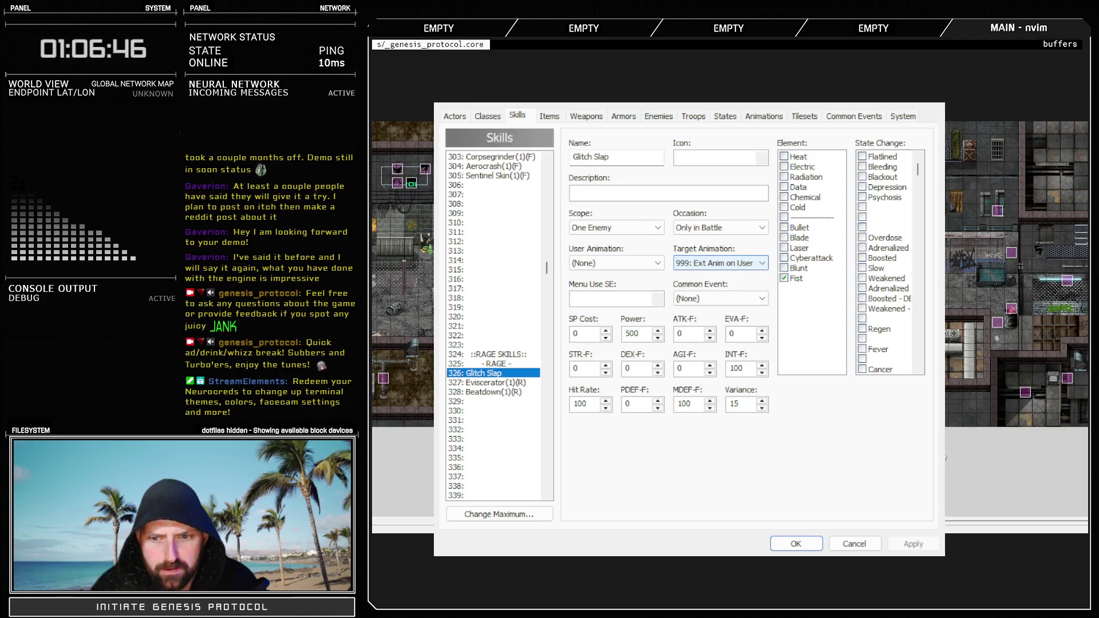
click(806, 545)
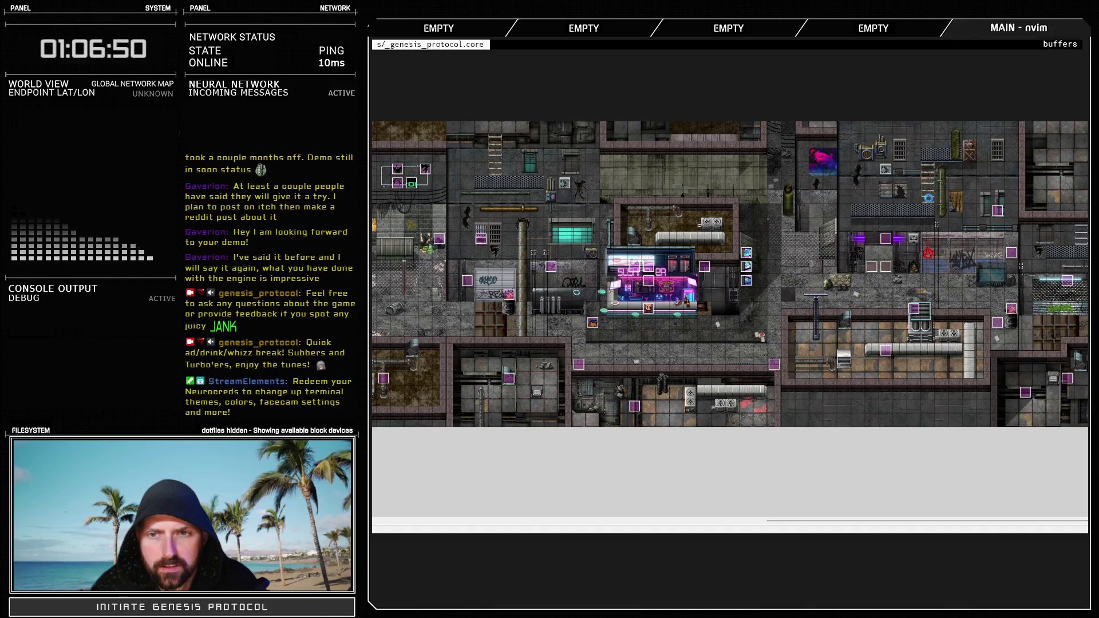
key(F9)
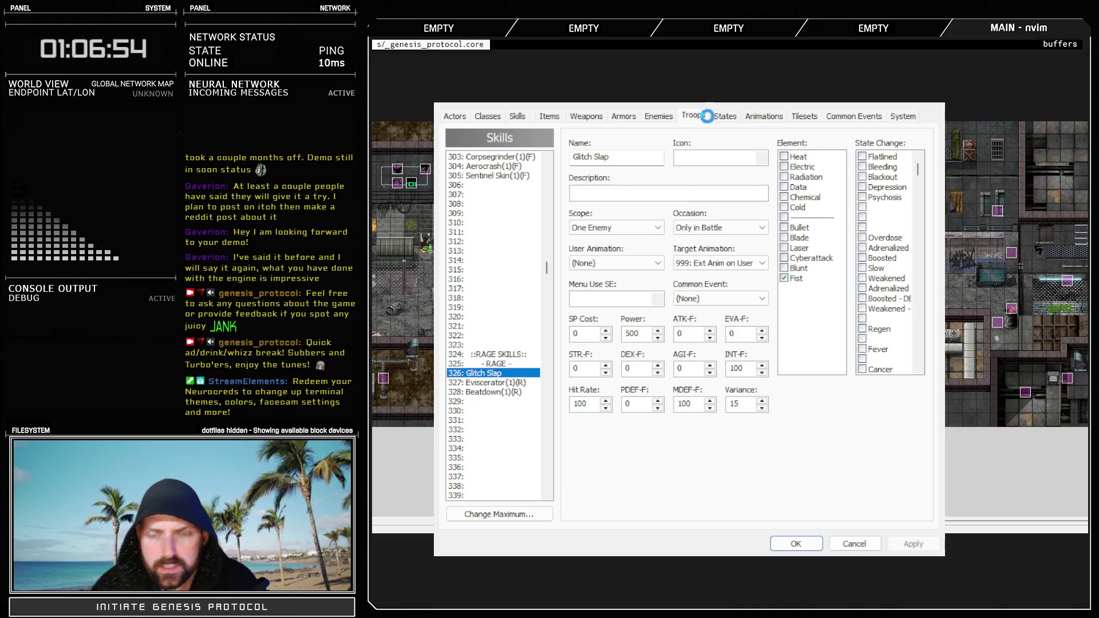
click(694, 115)
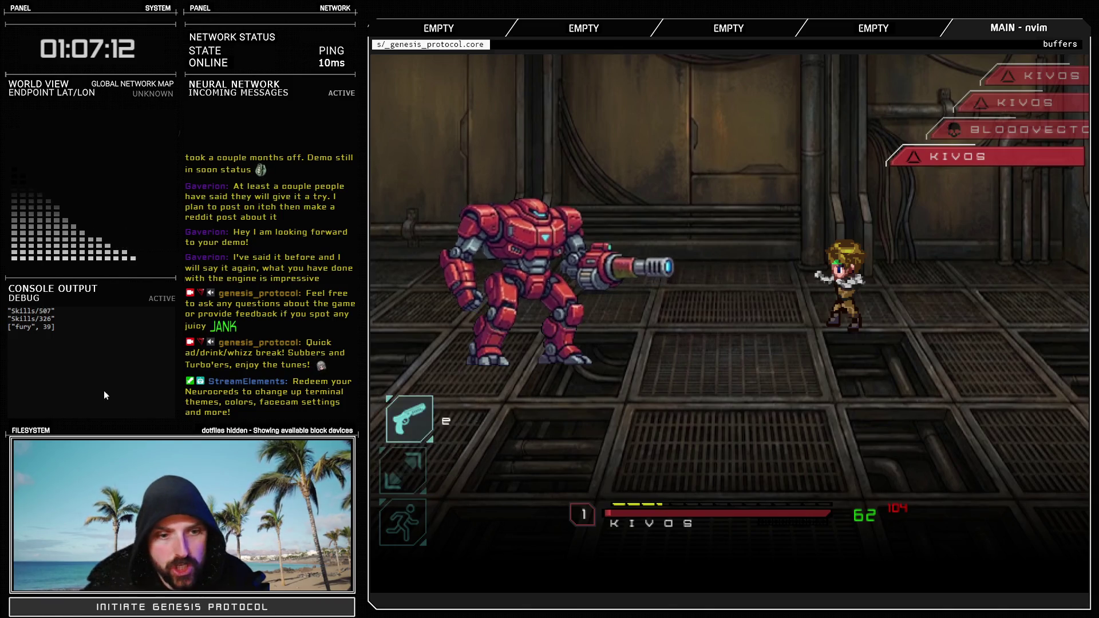
Have Kivos cast Glitch Slap on the red mech, then choose Run to end the test
key(Return)
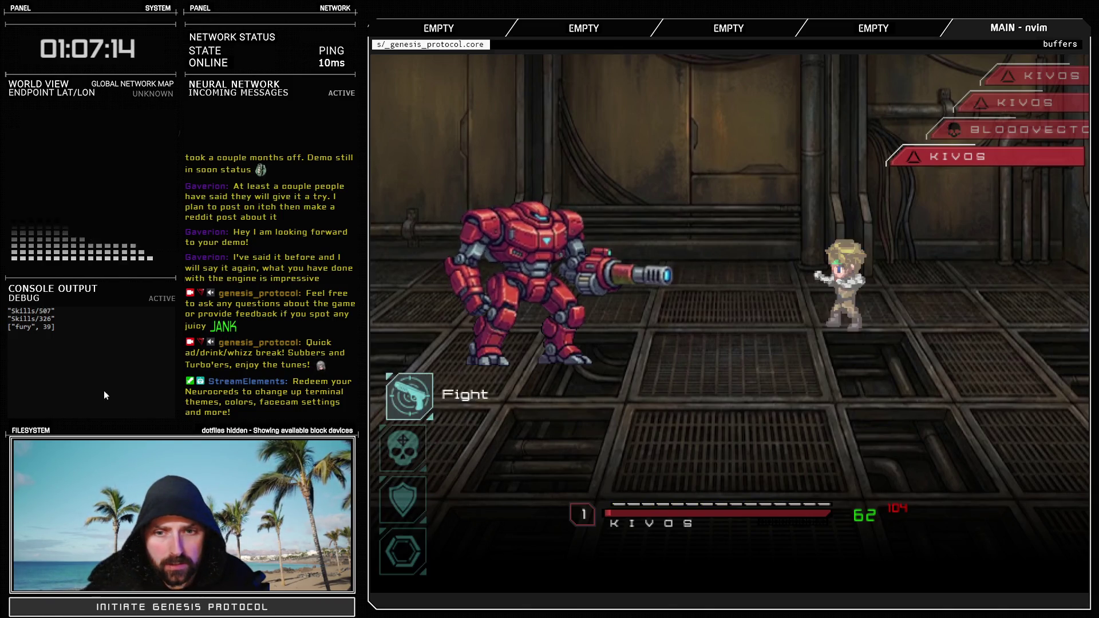
key(Return)
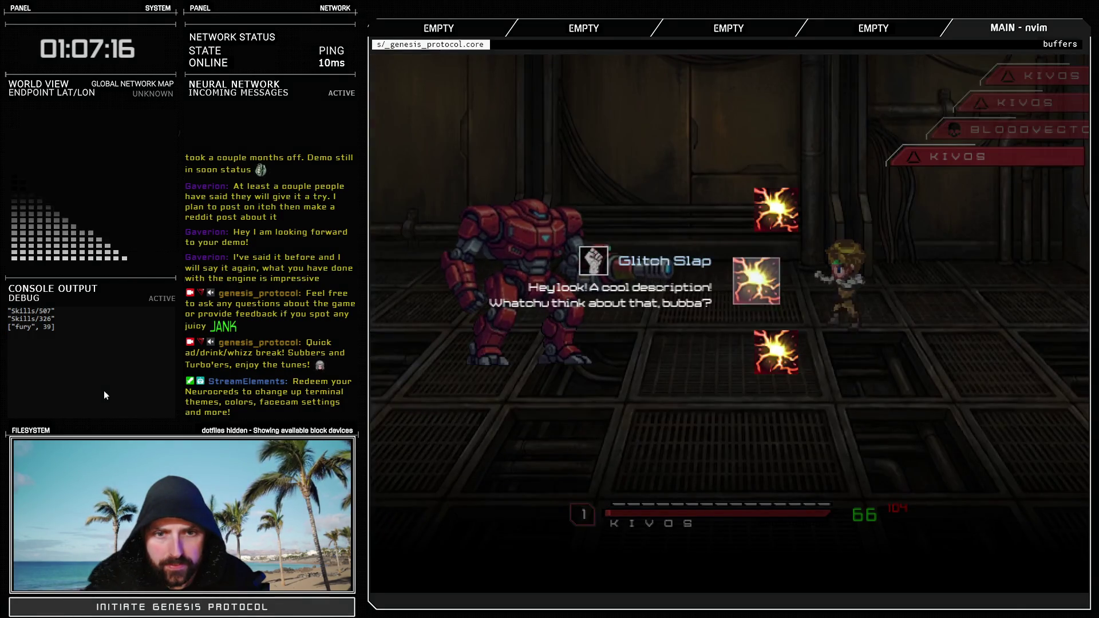
key(Return)
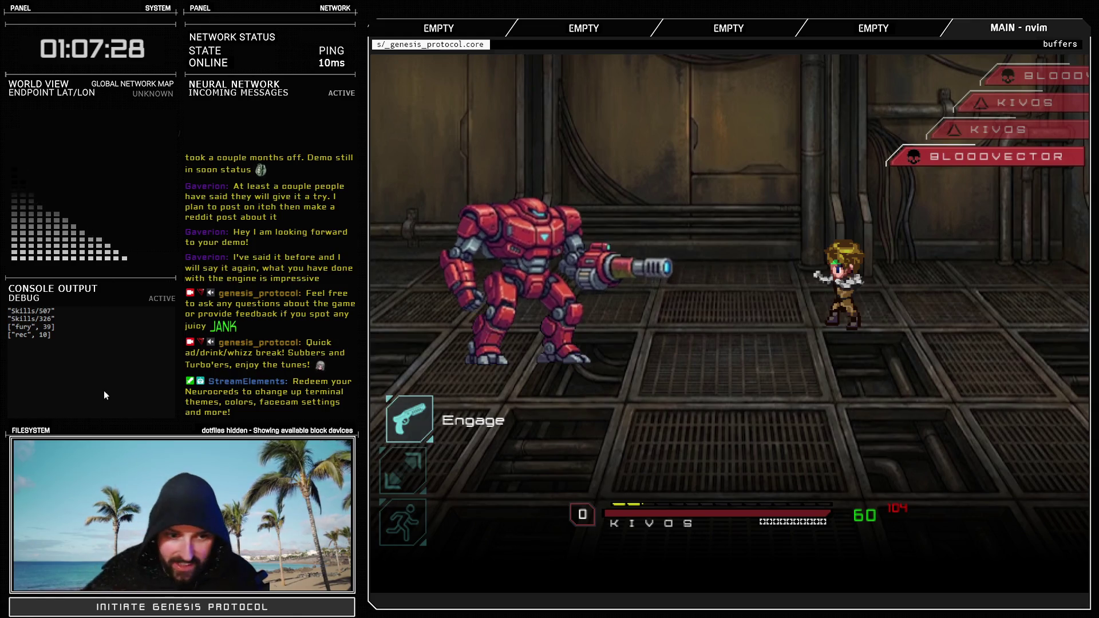
key(Down)
key(Down)
key(Return)
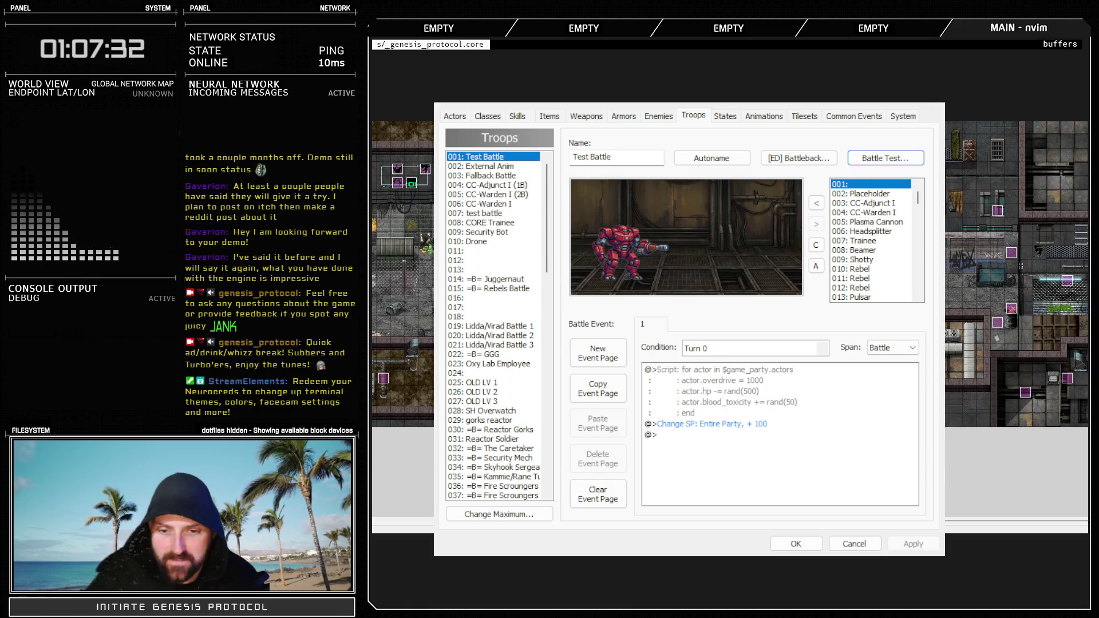
Close the Database and open the Skills Controller script
click(796, 544)
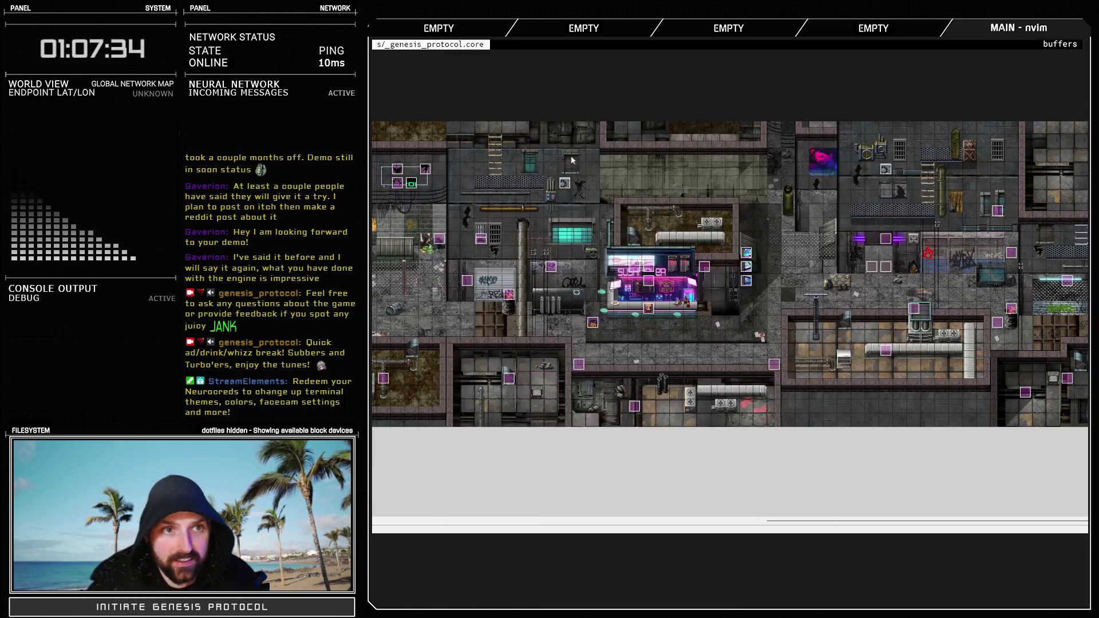
key(F11)
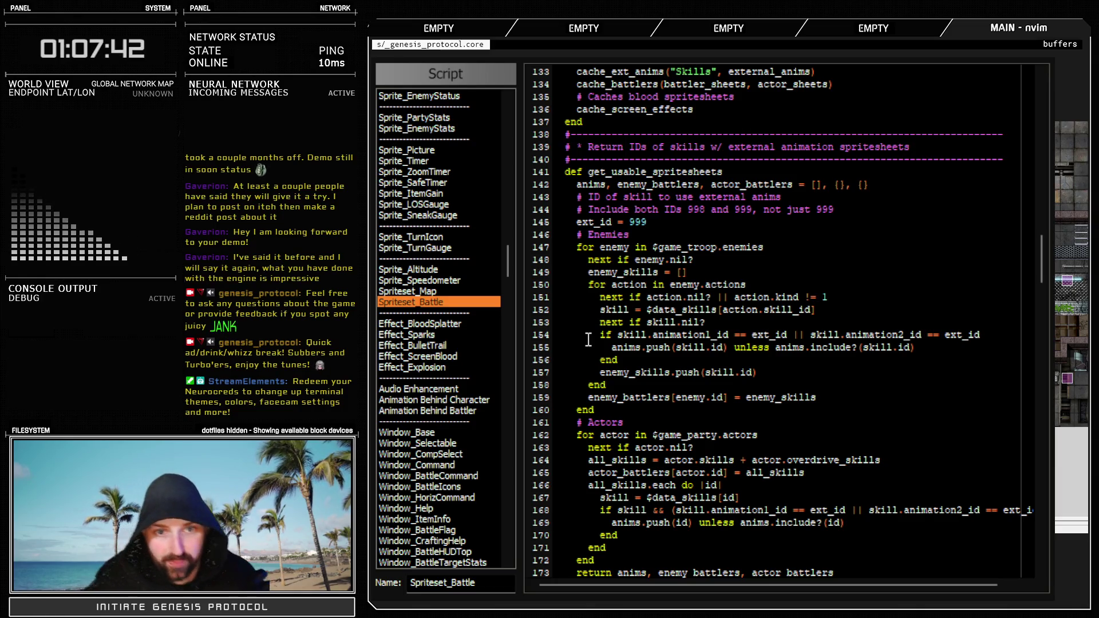
drag(514, 271, 509, 137)
click(412, 281)
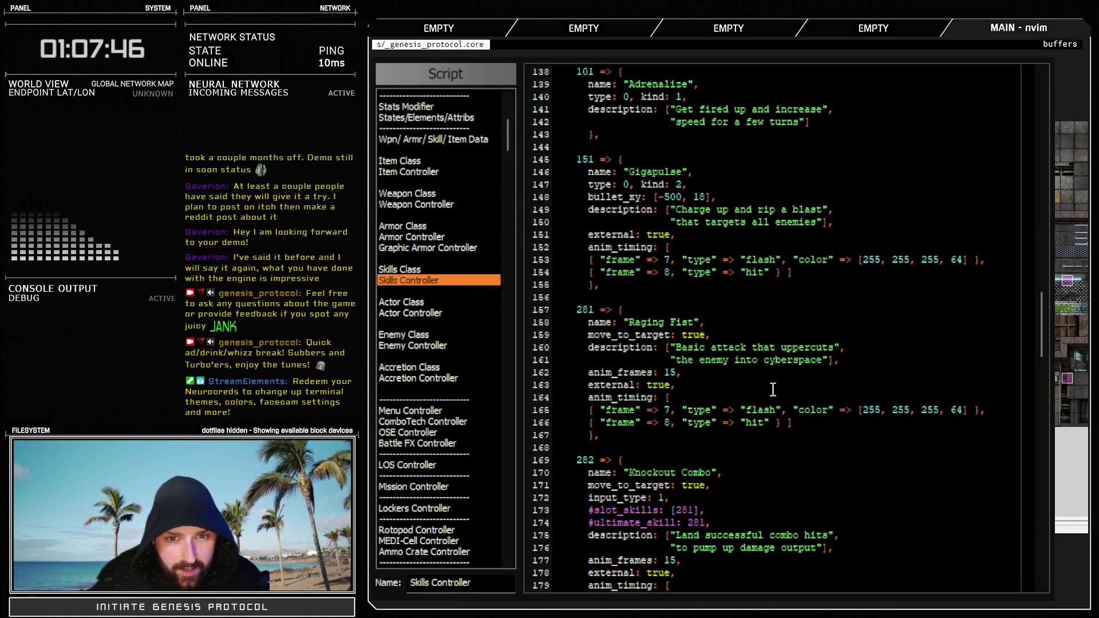
scroll(766, 394, down, 6)
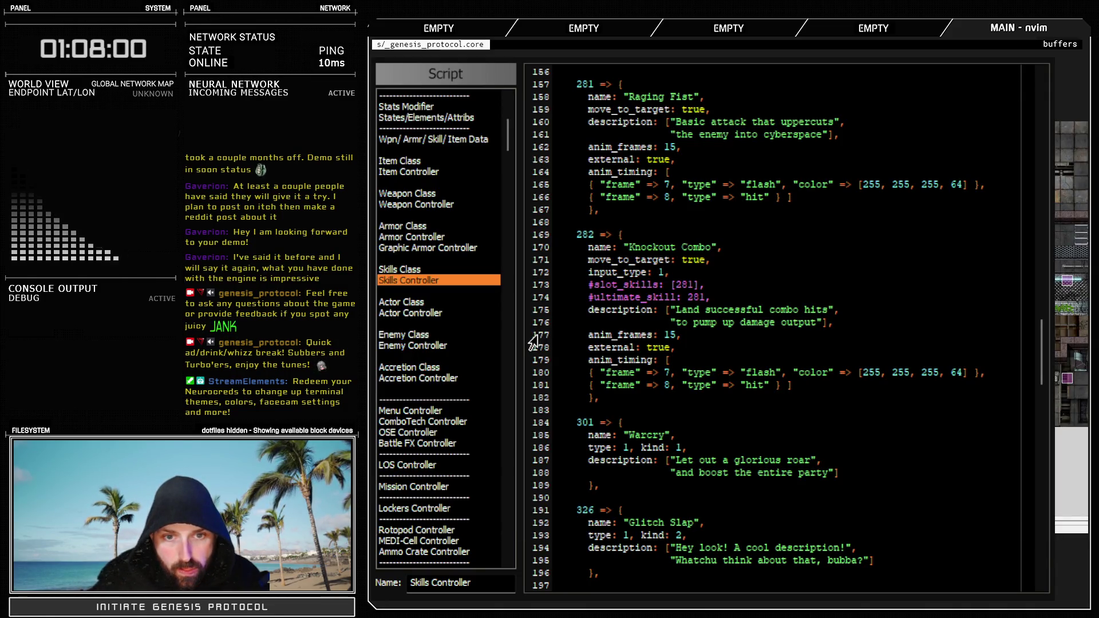
Copy Knockout Combo's animation settings into Glitch Slap's entry below its description
drag(533, 339, 534, 395)
key(ctrl+c)
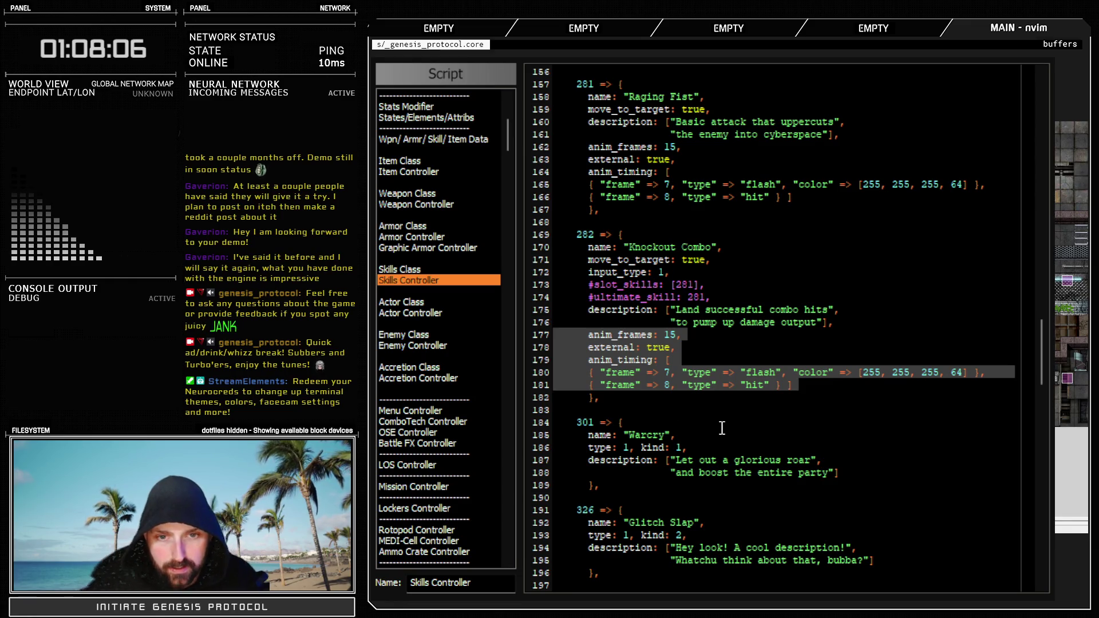
scroll(722, 437, down, 2)
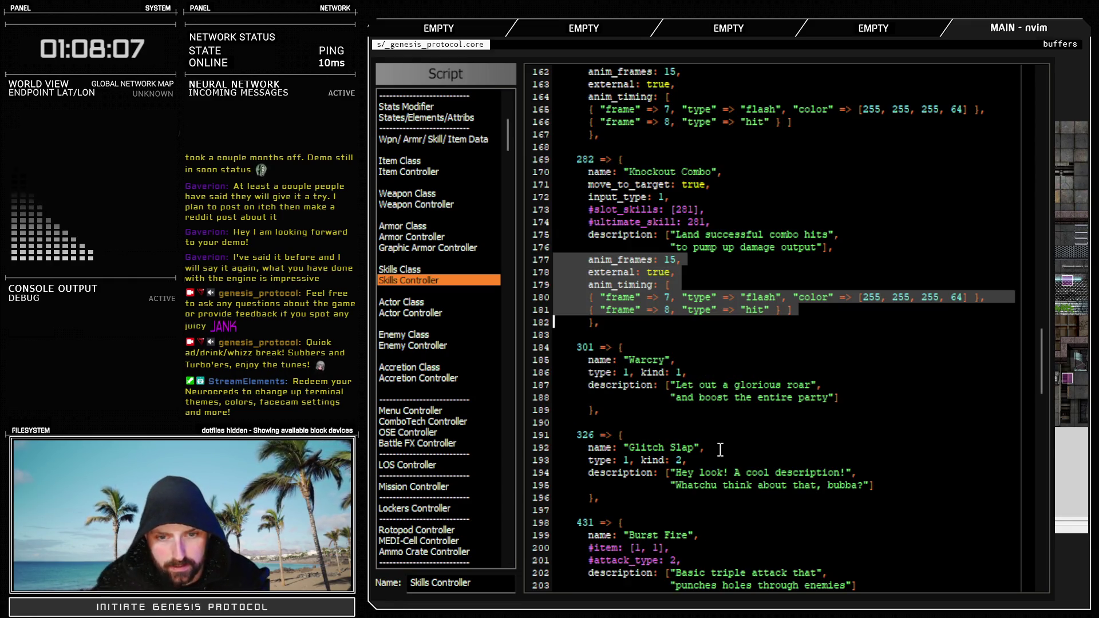
click(856, 397)
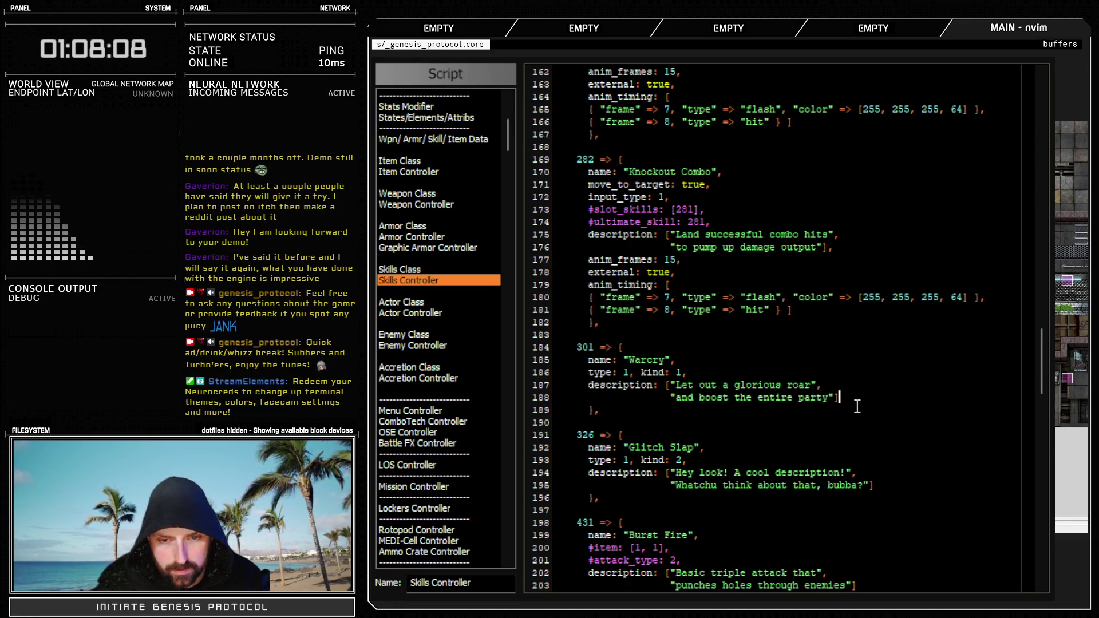
click(886, 486)
text(,)
key(Return)
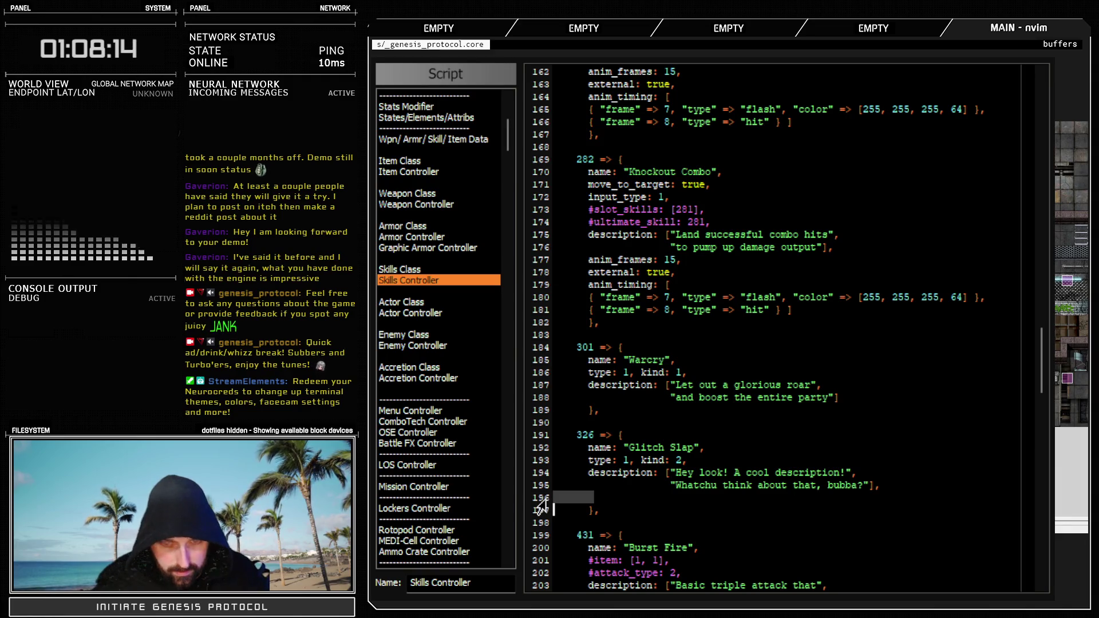
key(ctrl+shift+v)
Change Glitch Slap's hit frame to 15
click(690, 511)
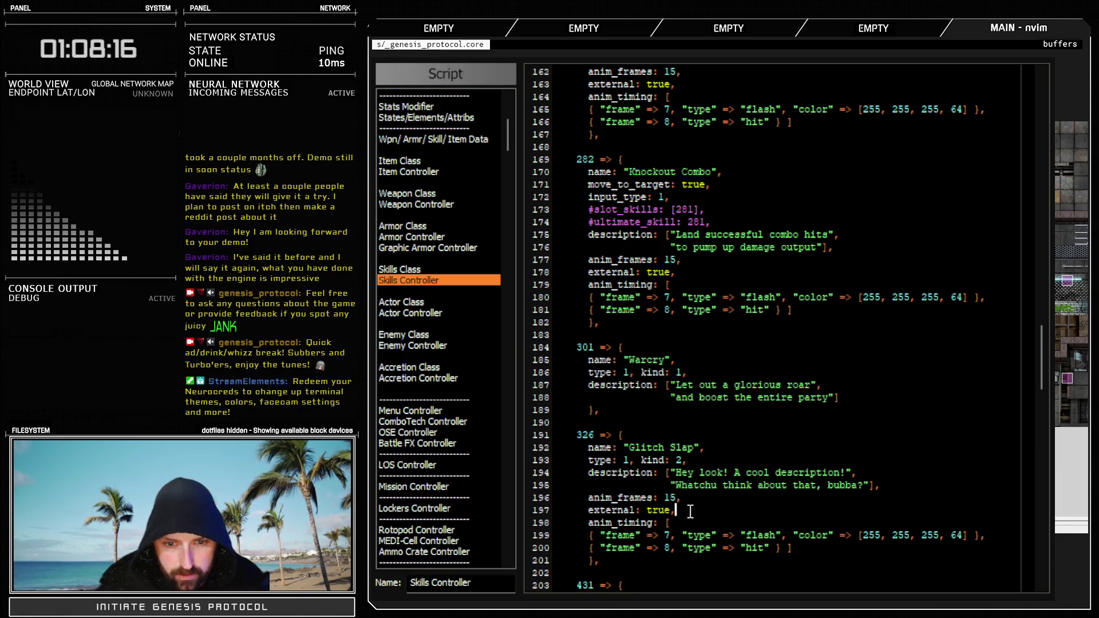
double_click(758, 548)
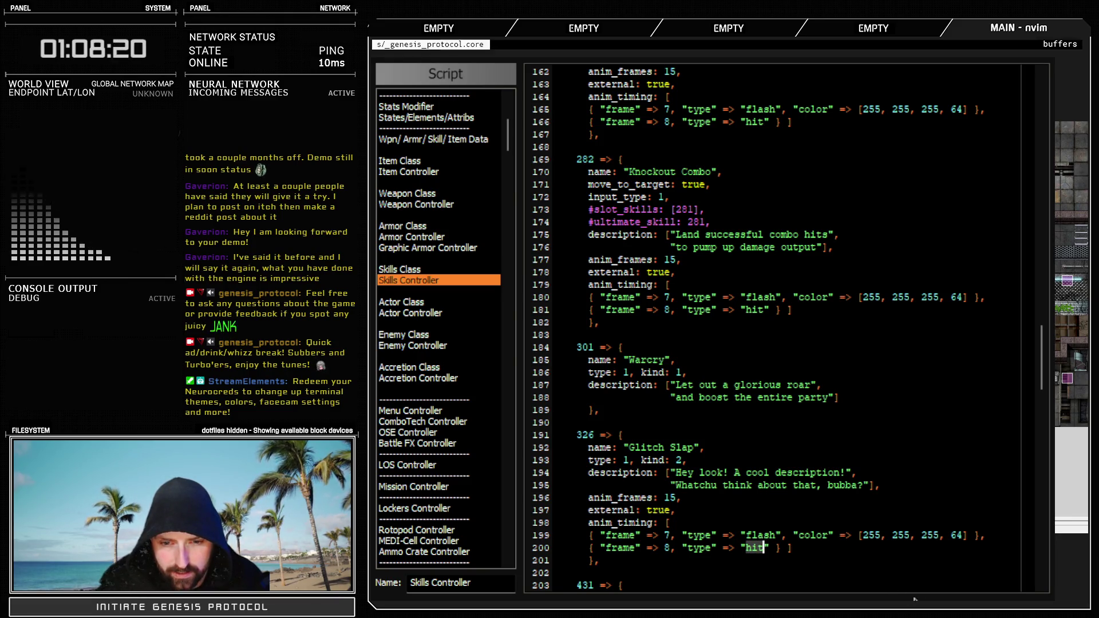
click(670, 548)
text(s15)
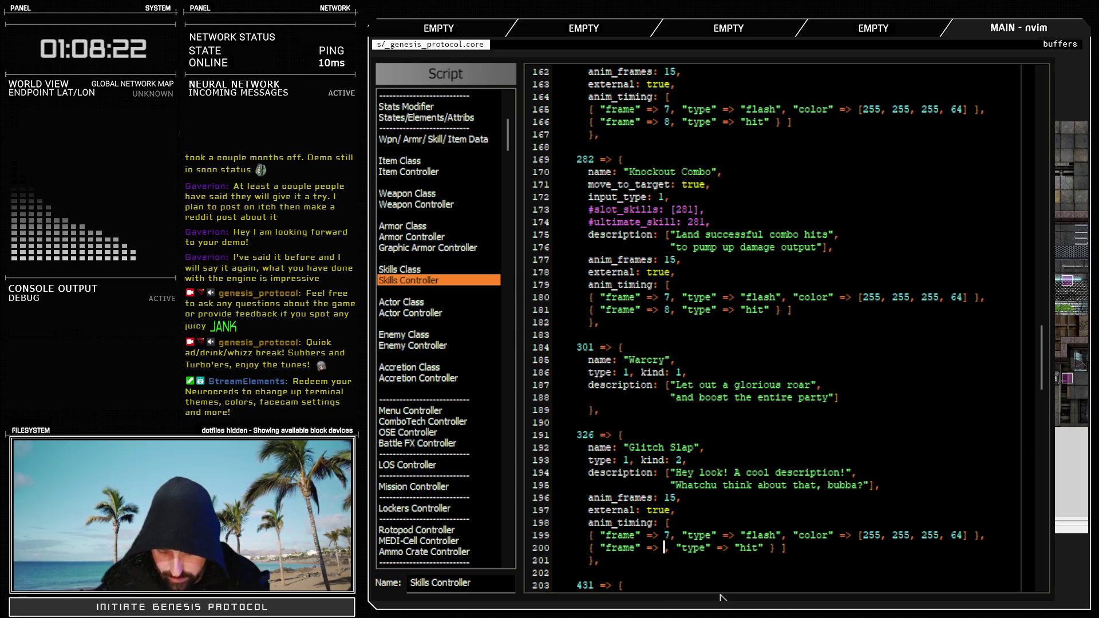
Add bullet_xy: [-500, 0] under Glitch Slap's type line, modeled on Gigapulse's entry
scroll(786, 411, up, 8)
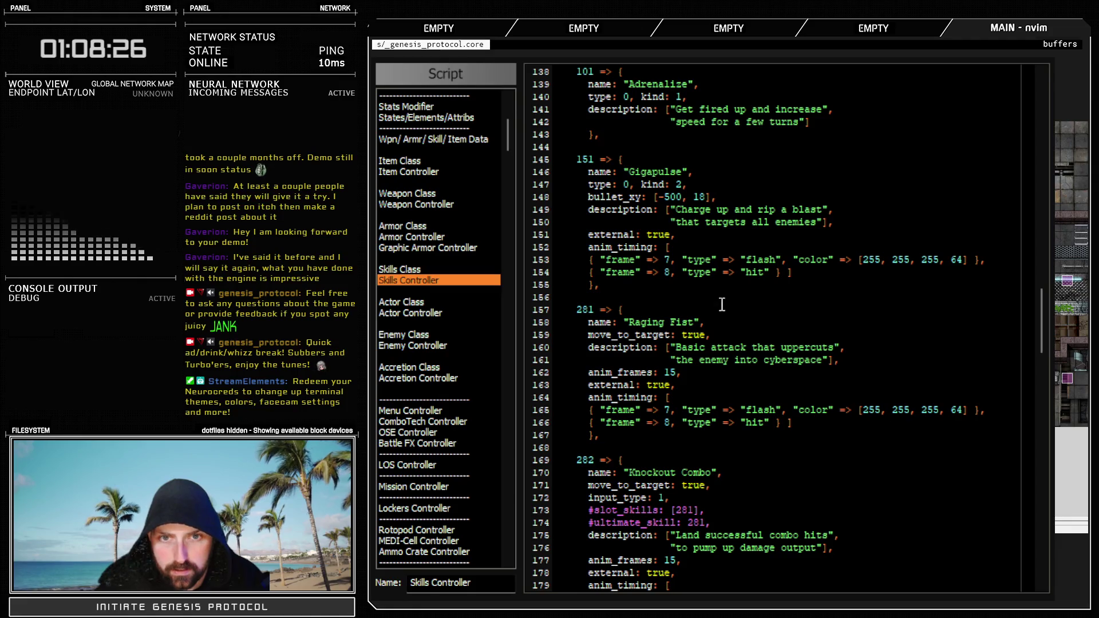
scroll(696, 310, up, 4)
scroll(644, 260, up, 2)
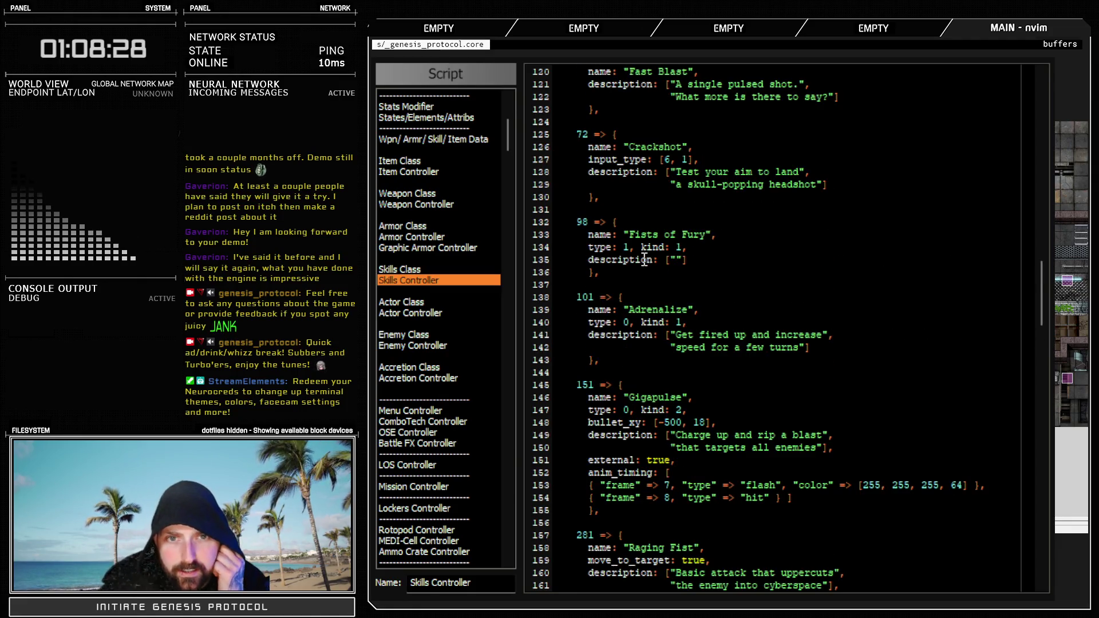
scroll(644, 259, down, 2)
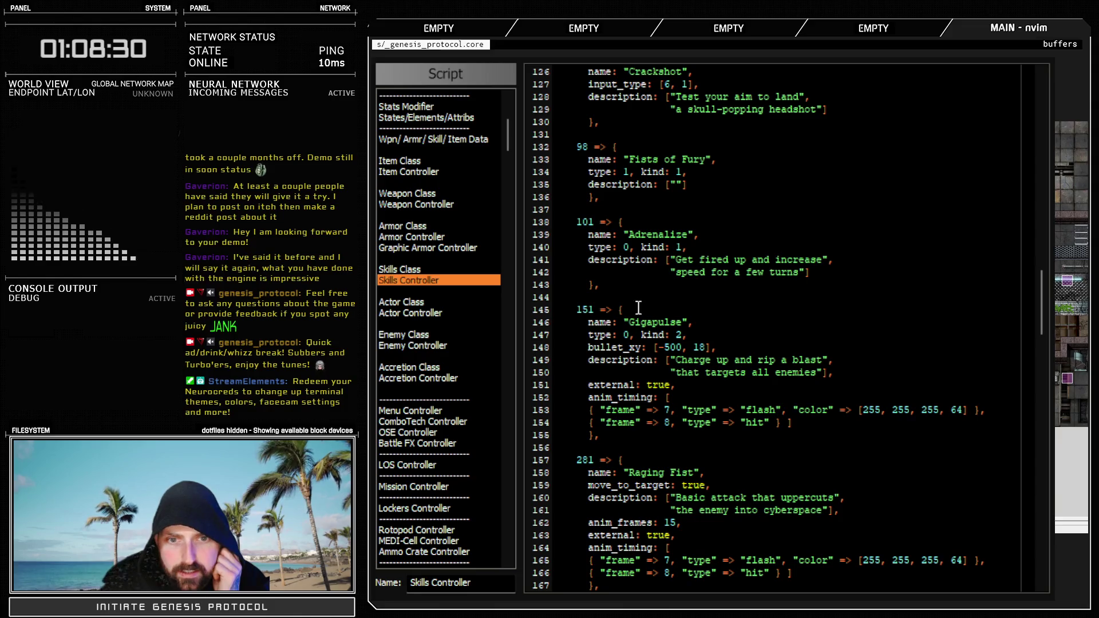
drag(589, 347, 701, 351)
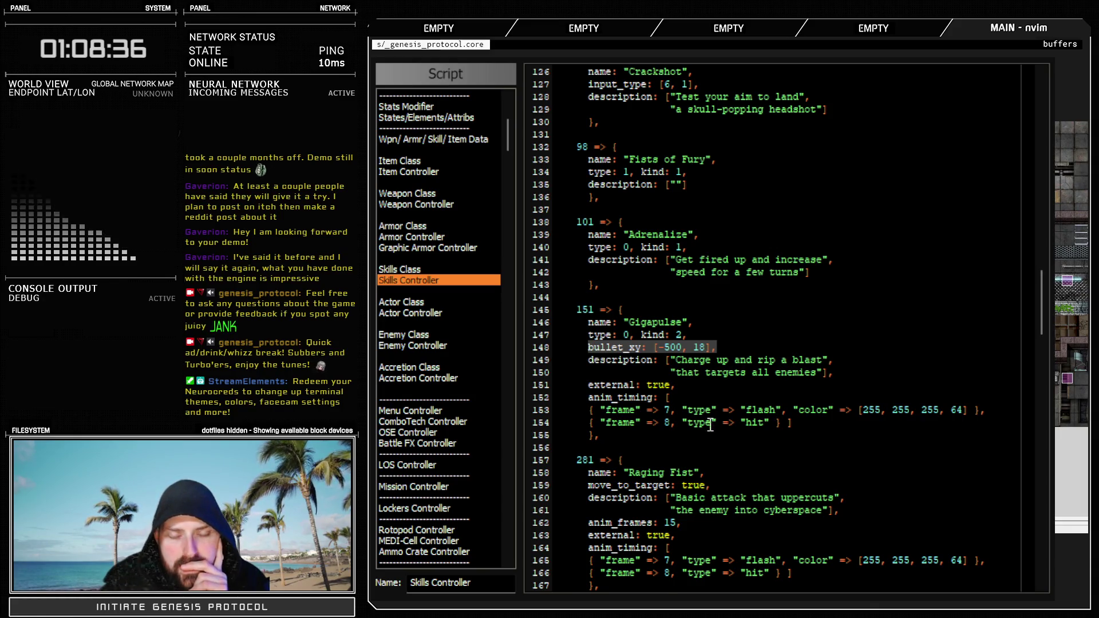
scroll(712, 412, down, 6)
scroll(725, 375, down, 6)
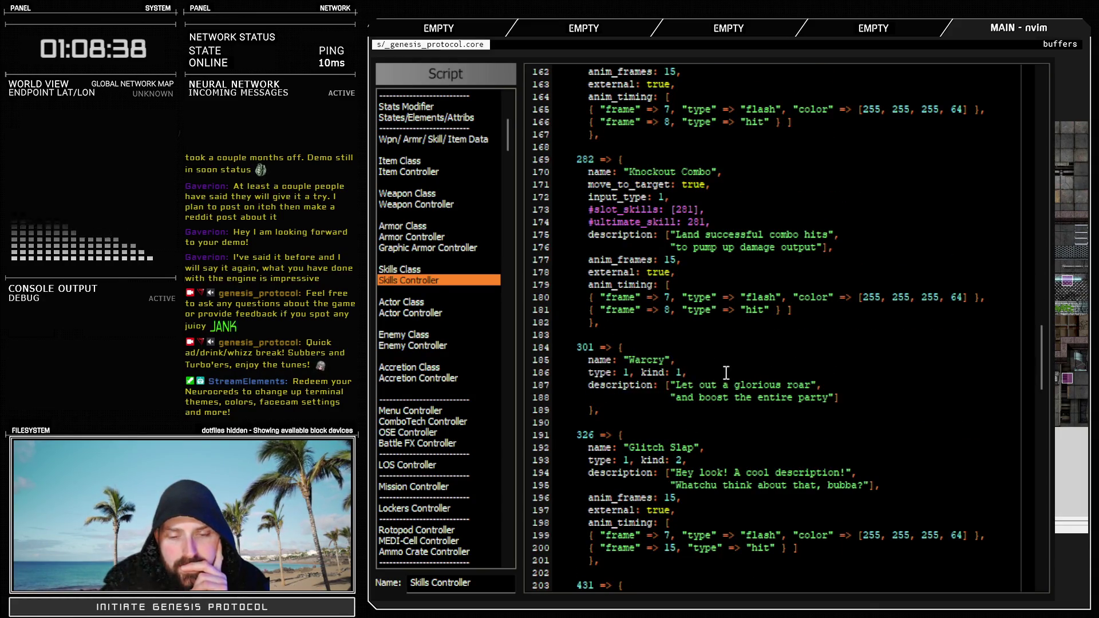
scroll(725, 372, down, 2)
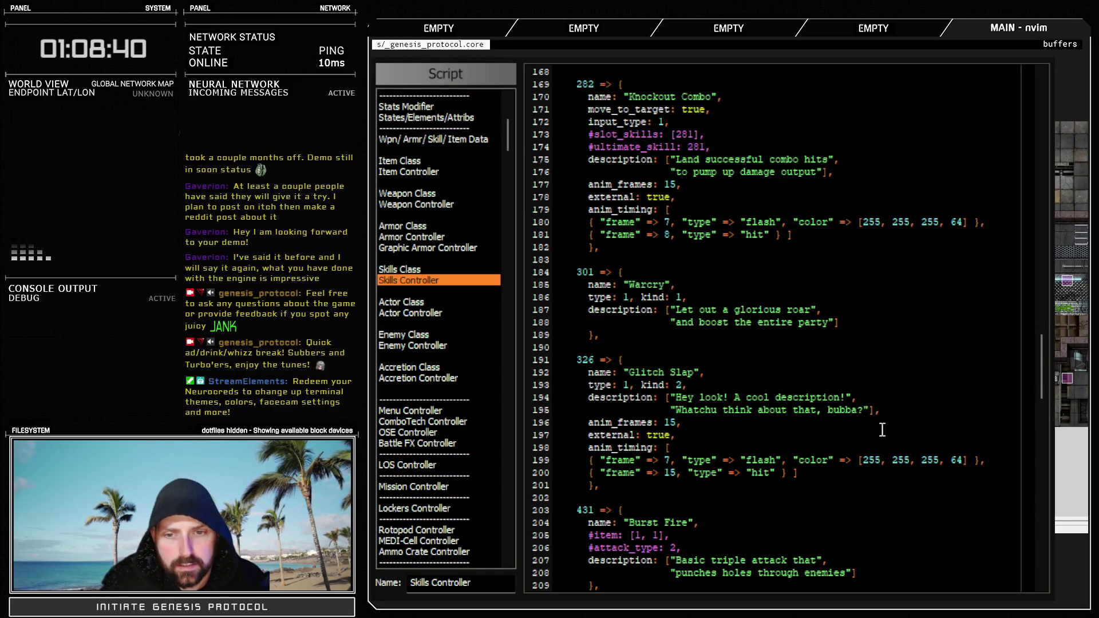
click(694, 385)
text(o)
text(bullet_xy: [-500, 18],)
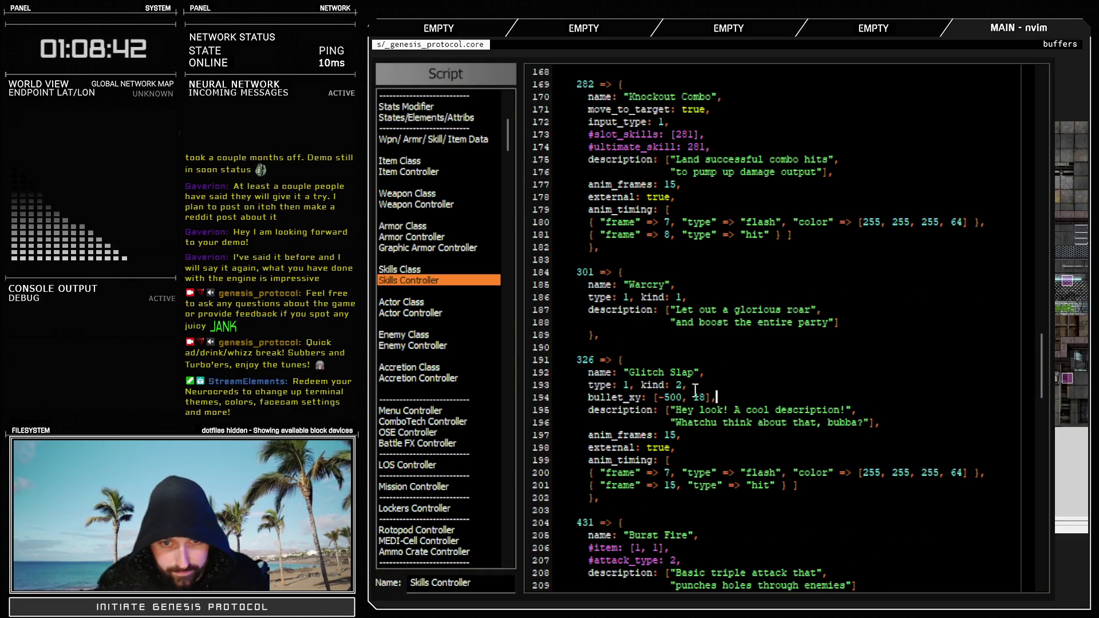
click(702, 397)
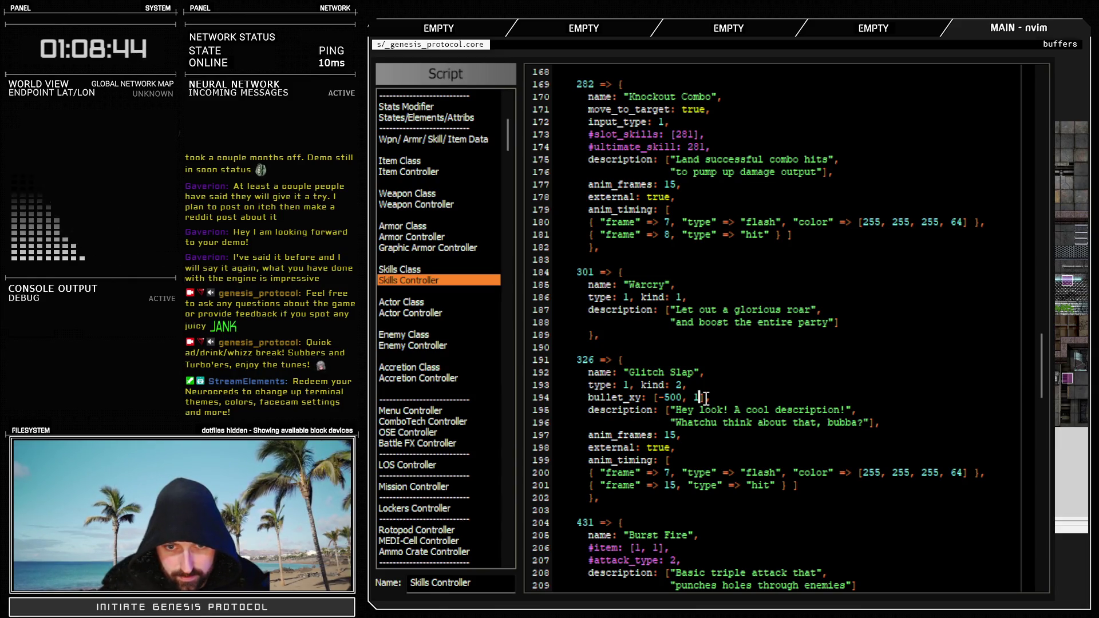
text(0)
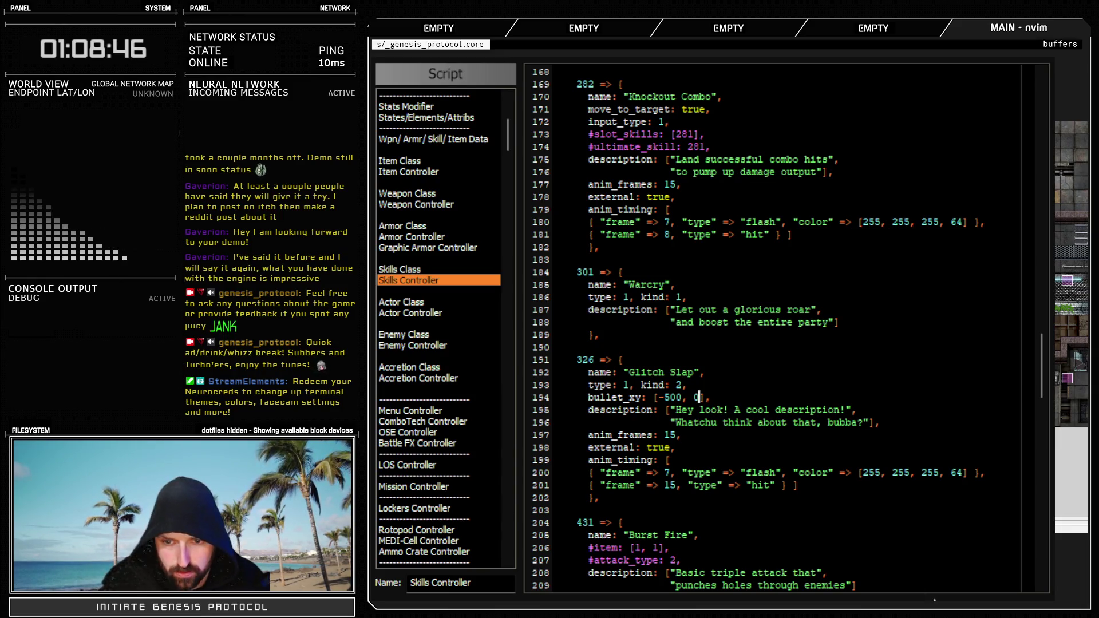
key(Escape)
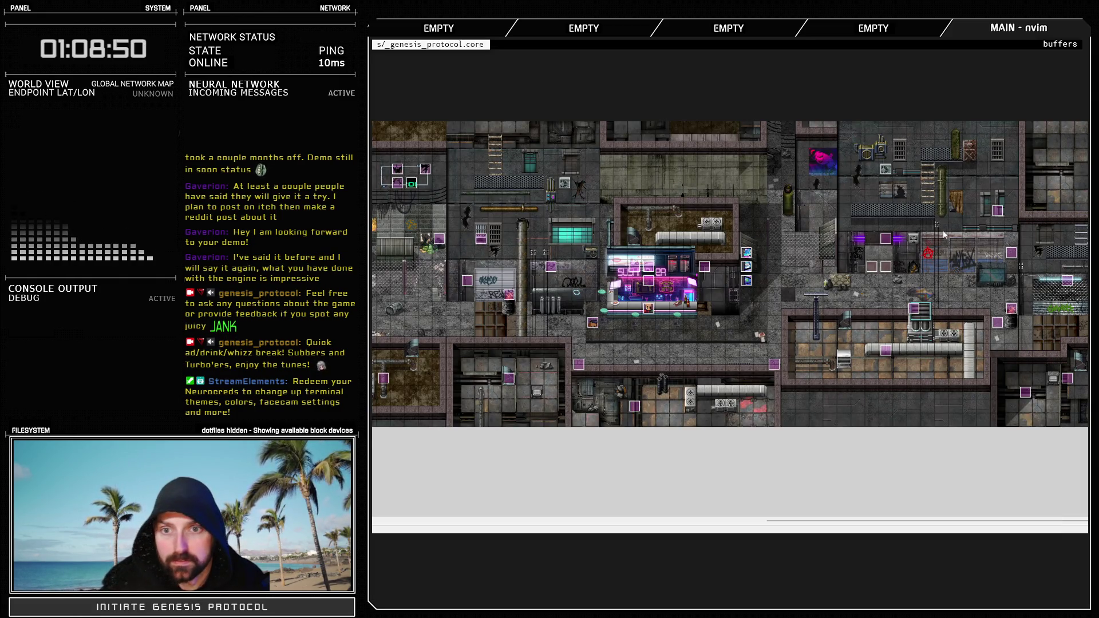
Battle-test using Engage > Rage > Glitch Slap, then run back to the Troops database
key(F9)
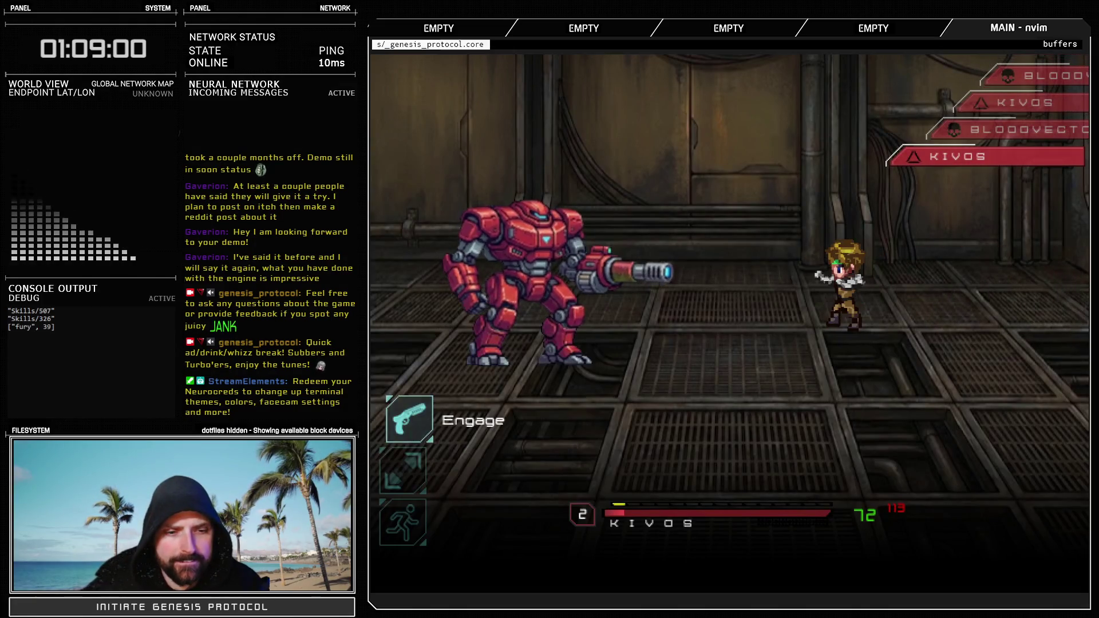
key(Return)
key(Down)
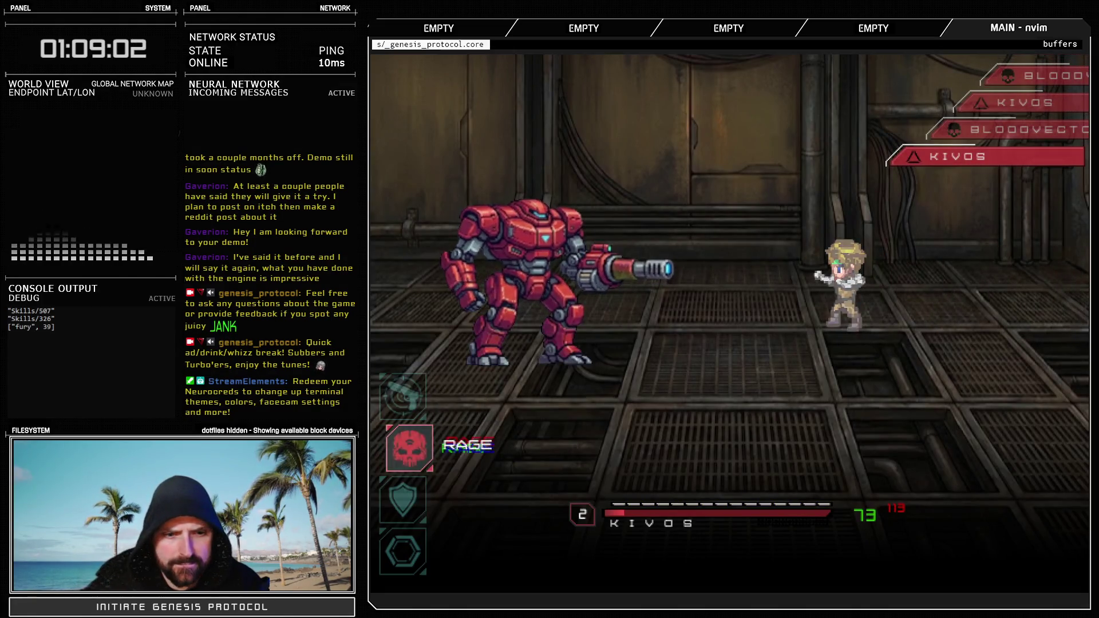
key(Return)
key(Return)
key(Return)
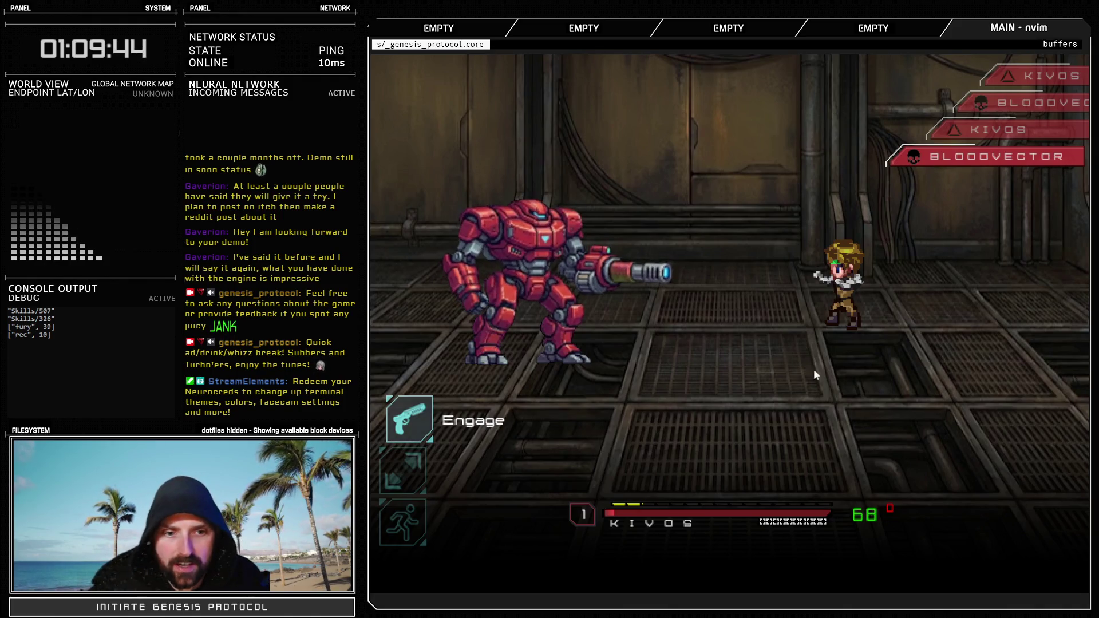
key(Down)
key(Down)
key(Return)
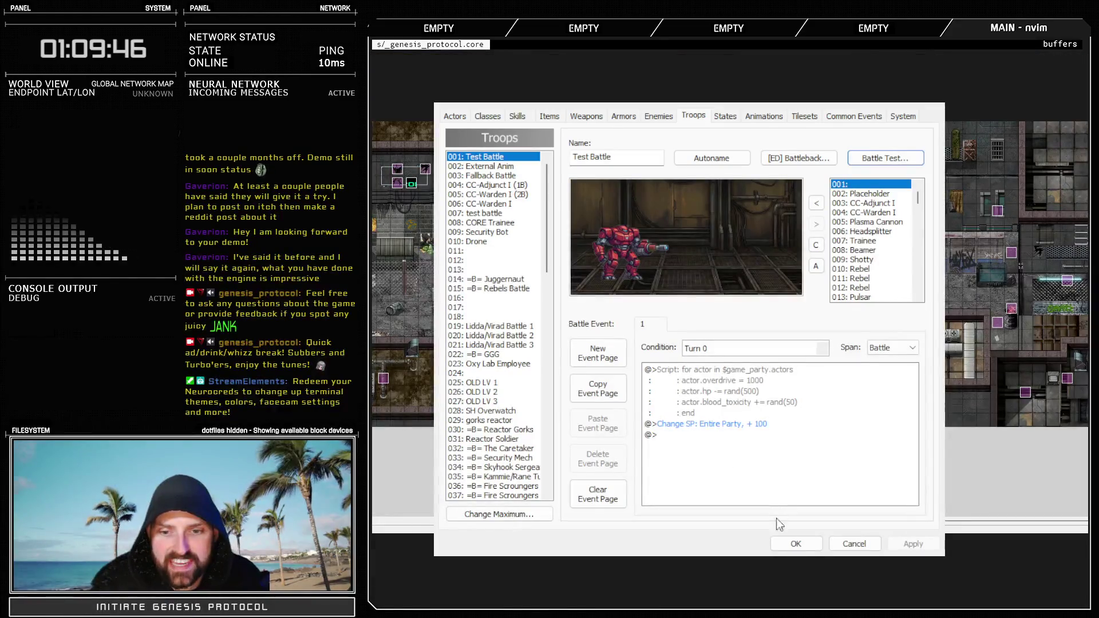
Change Glitch Slap's bullet_xy from -500 to -480 in Skills Controller and close the editor
click(794, 543)
key(F11)
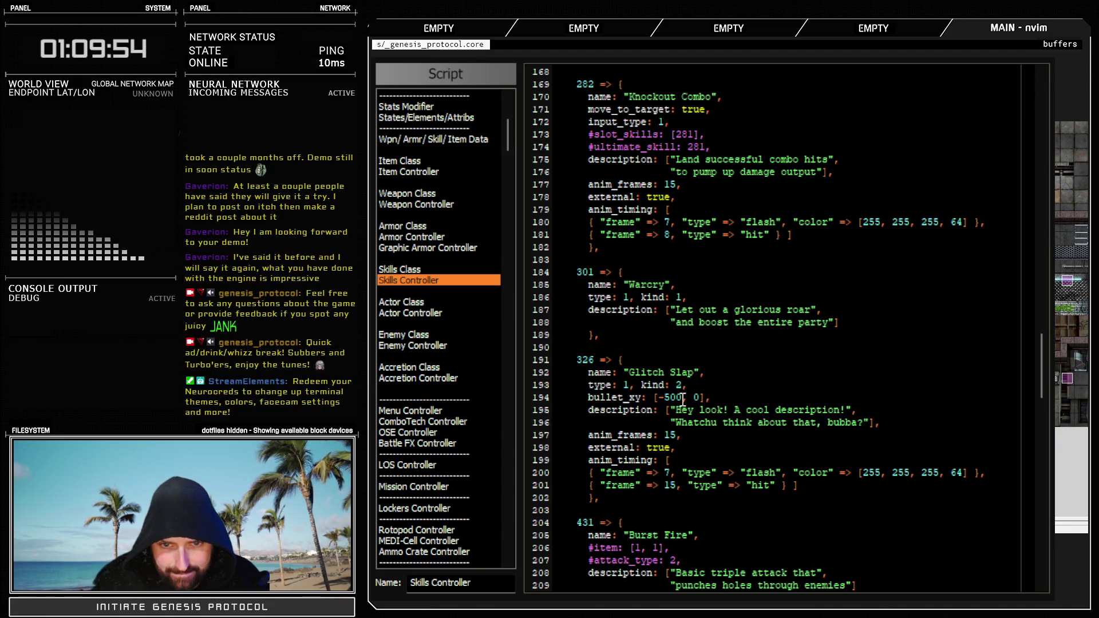
drag(681, 398, 666, 403)
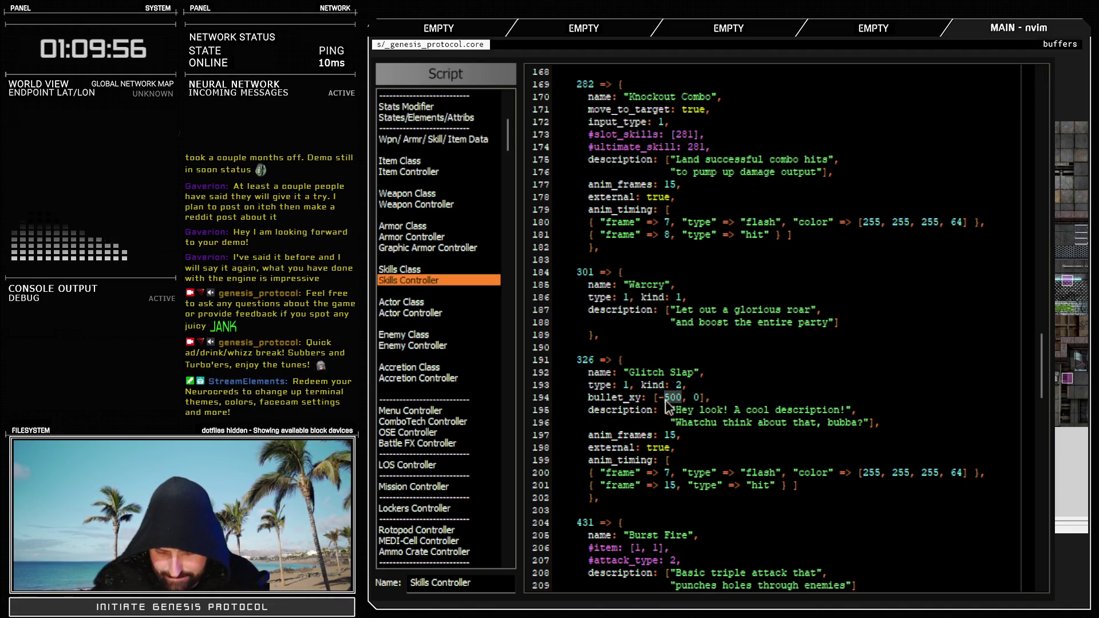
text(480)
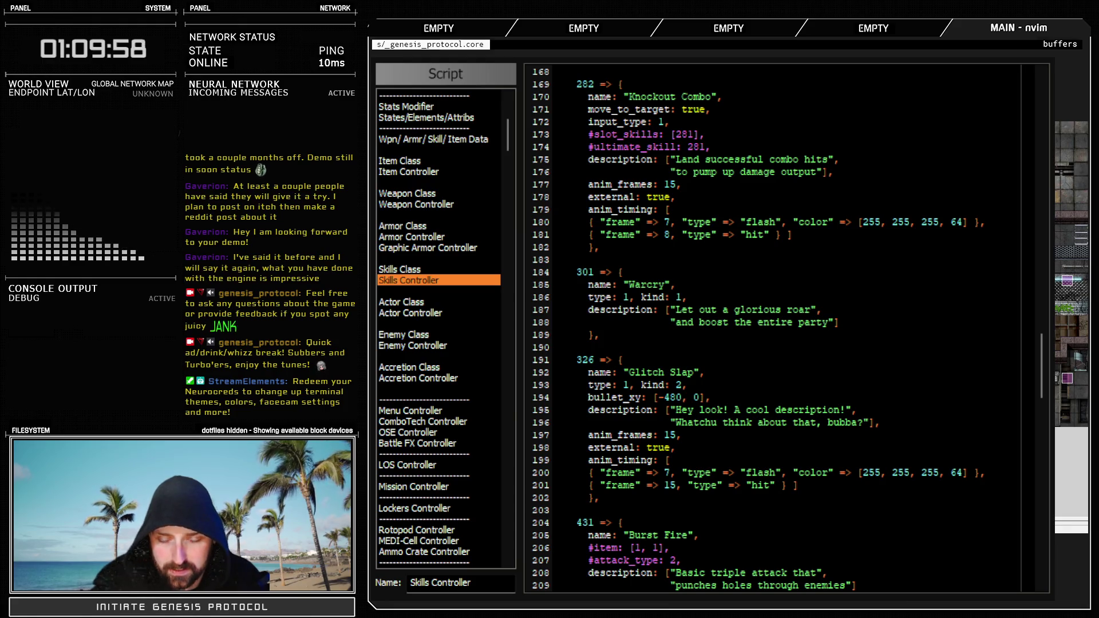
key(F12)
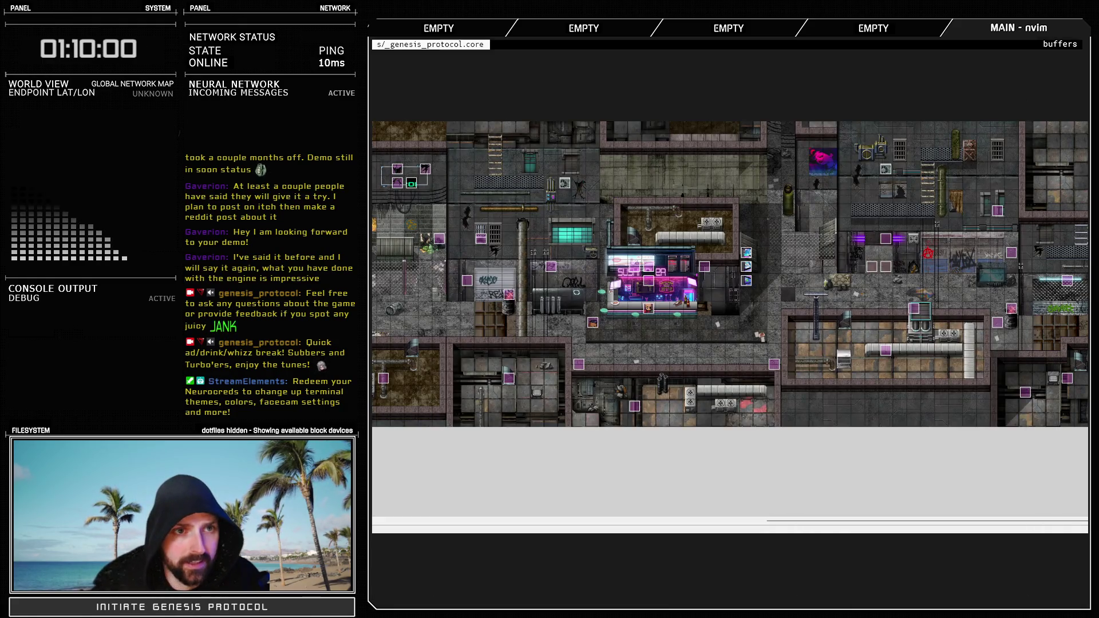
Start a Battle Test from Troops and hit the red mech with Engage > Rage > Glitch Slap
key(F9)
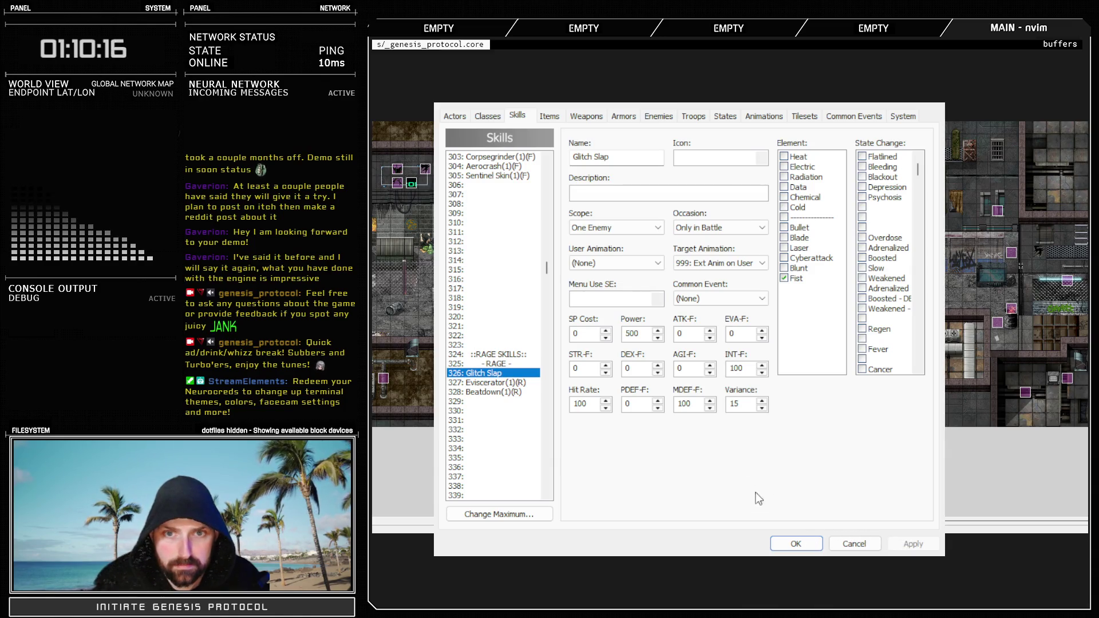
click(689, 115)
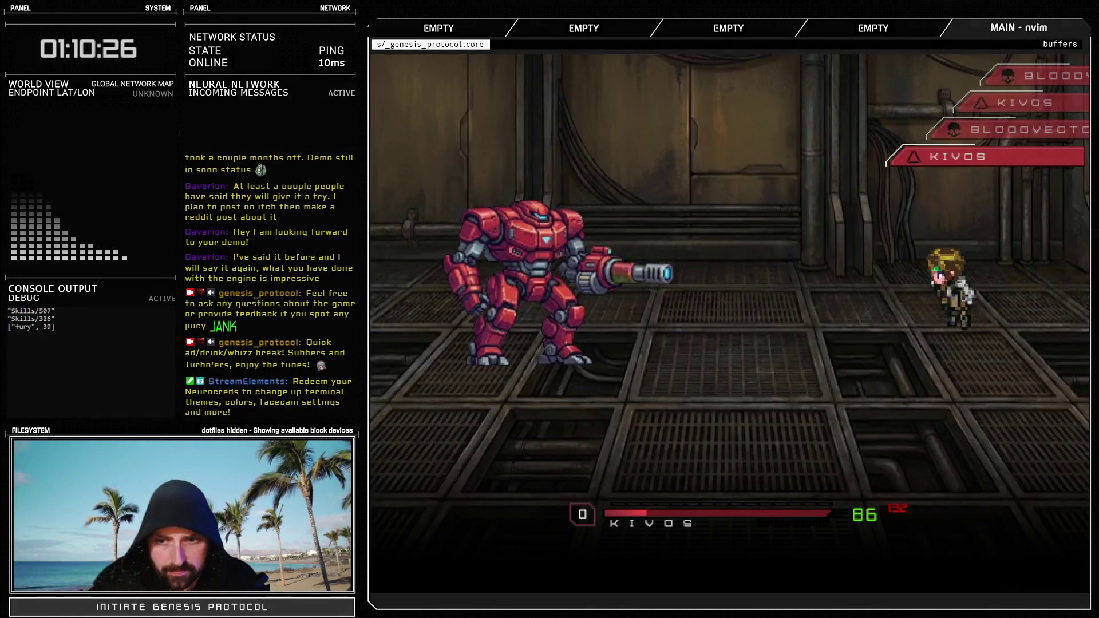
key(Return)
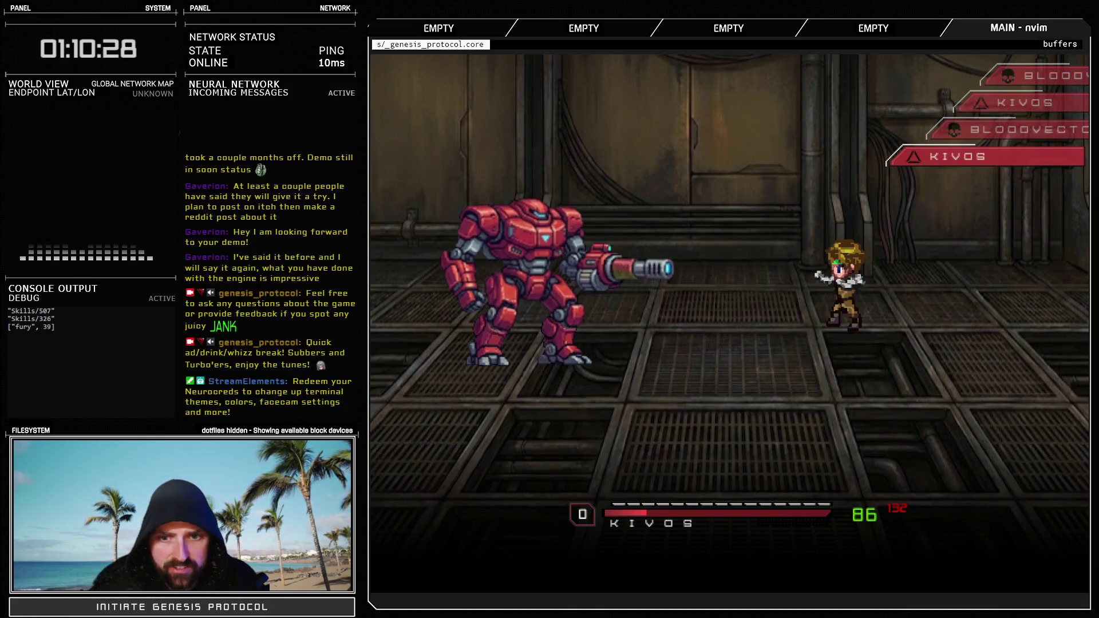
key(Down)
key(Return)
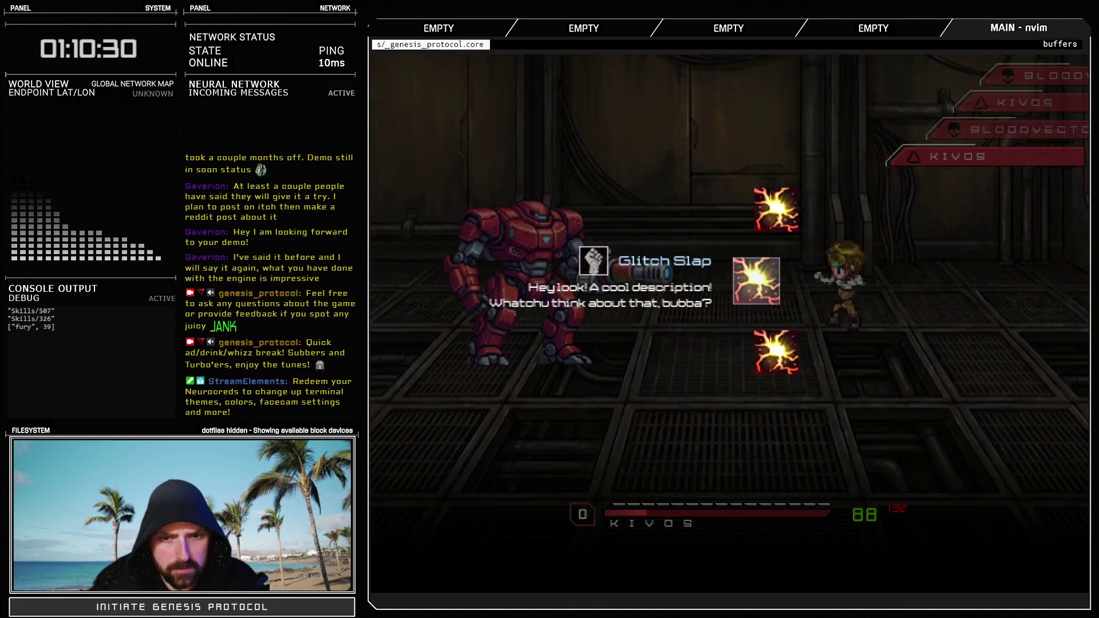
key(Return)
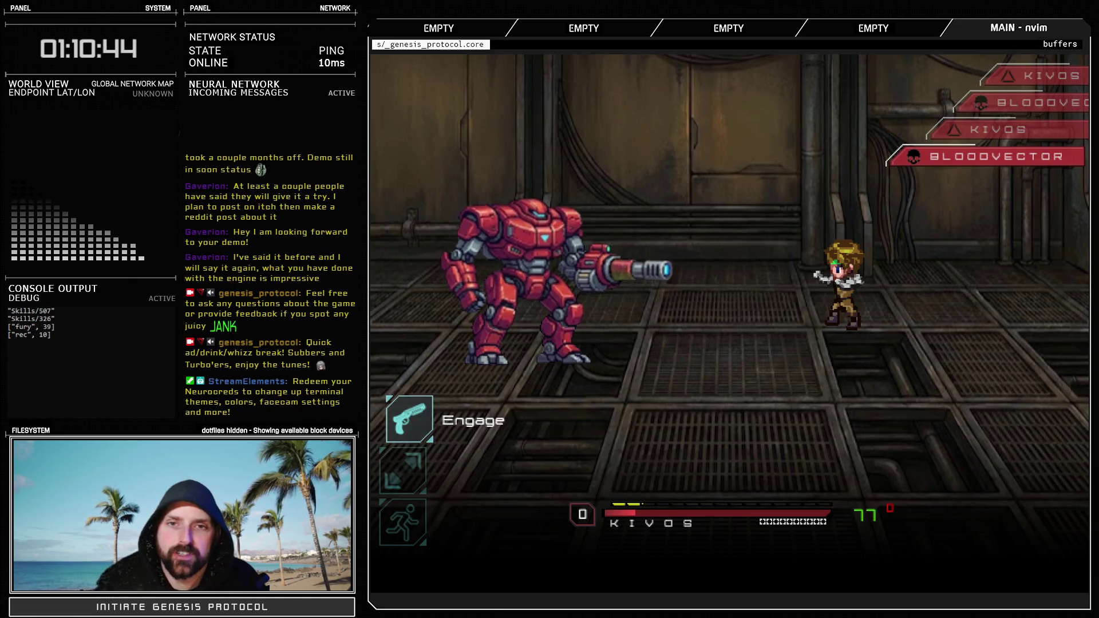
End the battle test, confirm the Database with OK, and return to the flame sprite sheet in Photoshop
click(759, 167)
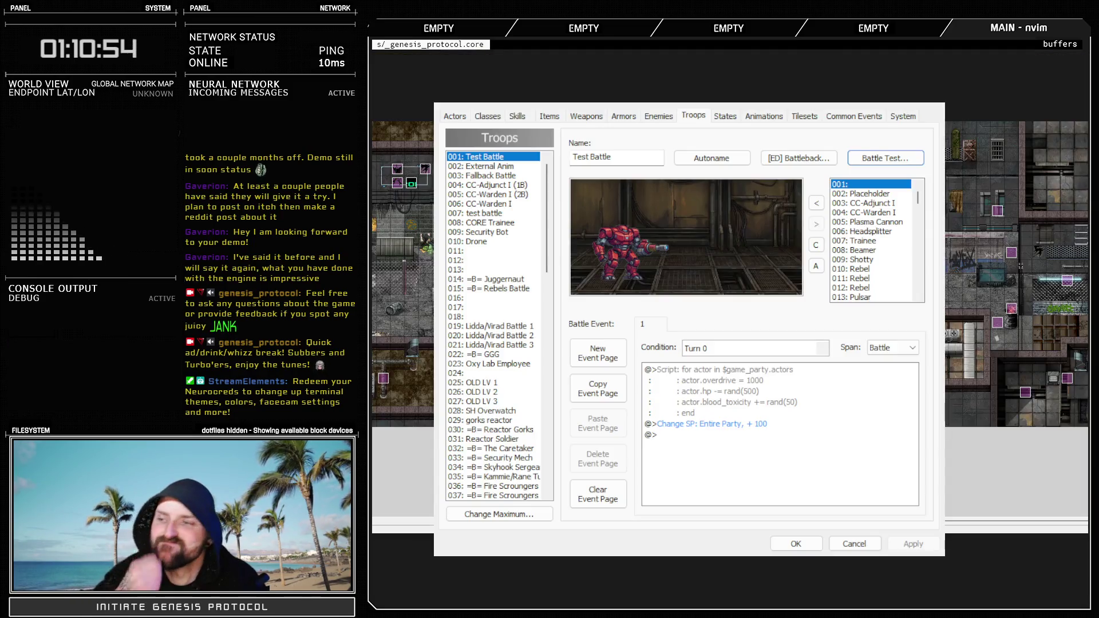
click(799, 541)
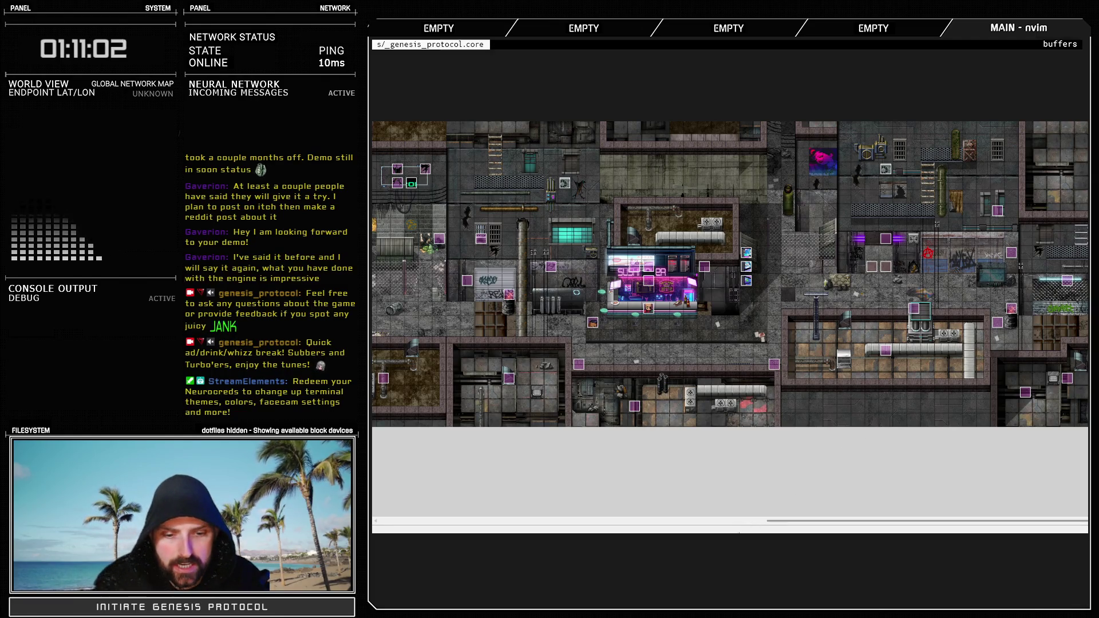
key(alt+Tab)
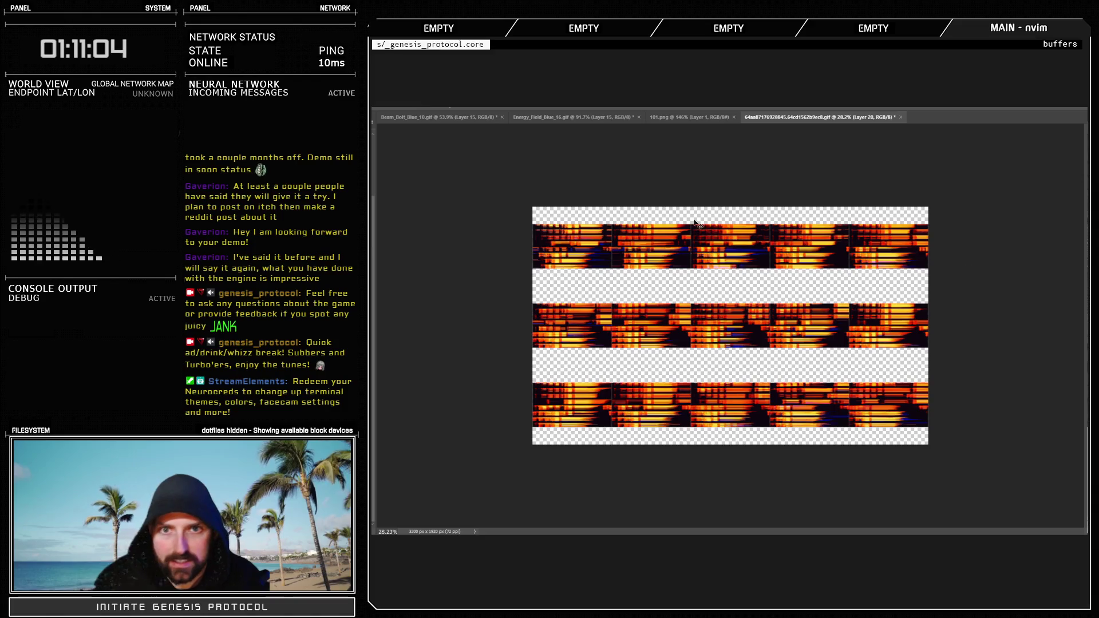
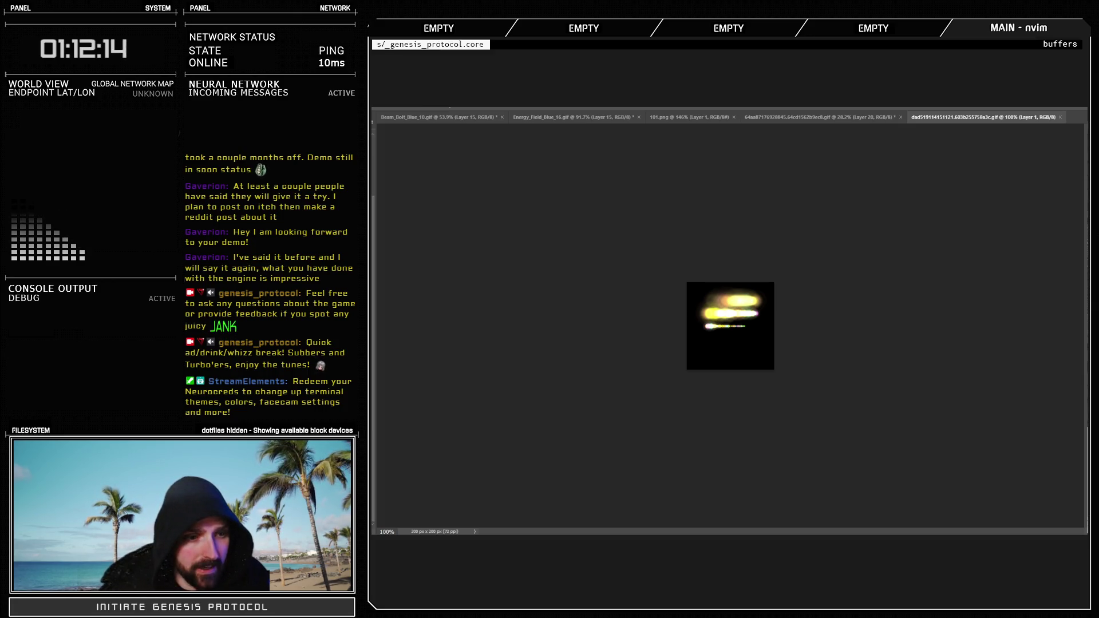
Preview the GIF frames, crop the image to 192×192, and turn on the grid
key(space)
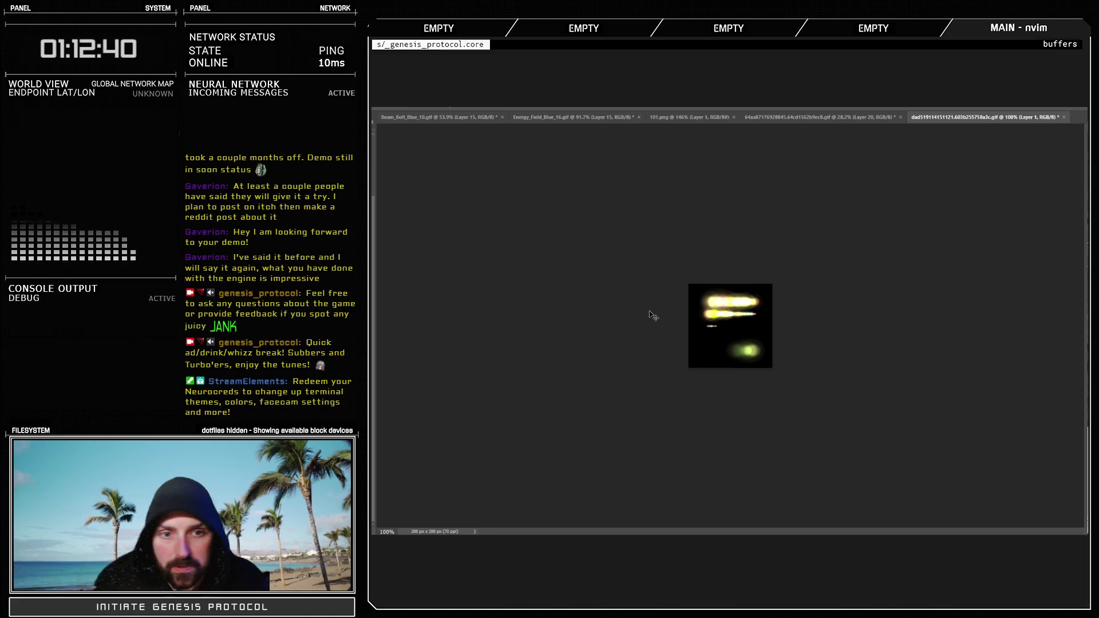
key(ctrl+a)
key(F2)
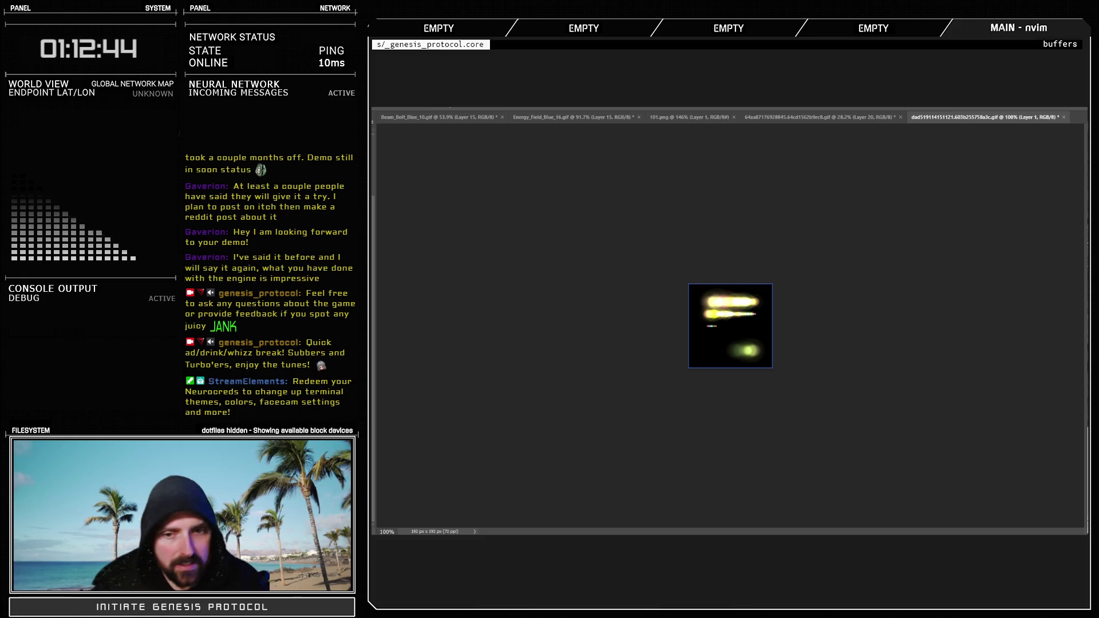
key(ctrl+apostrophe)
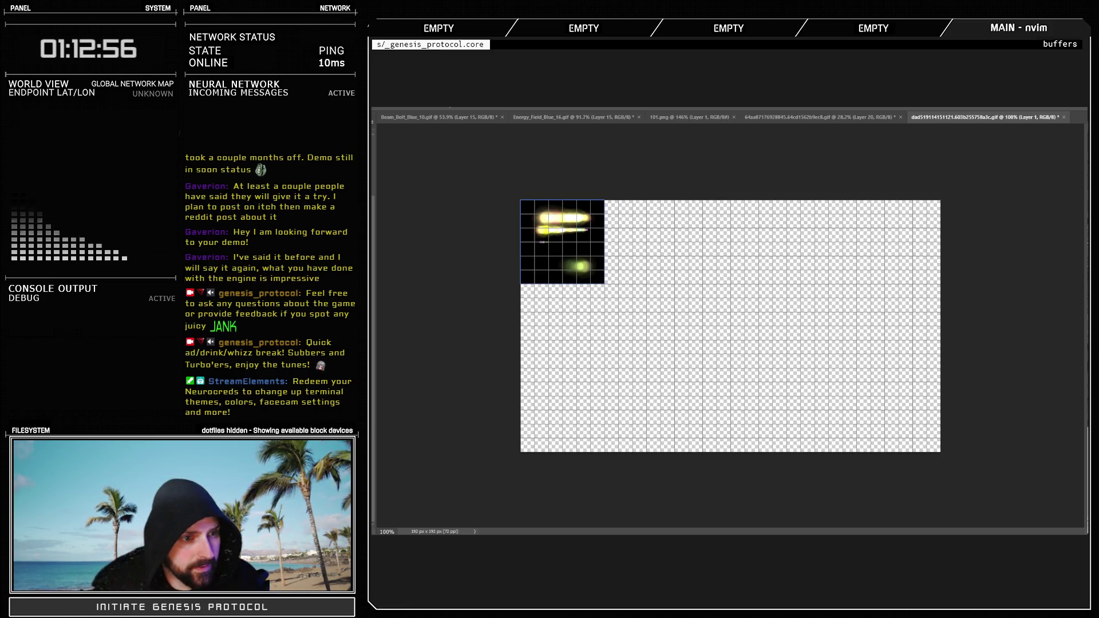
Paste copied frames into the remaining 192px grid columns until all 15 cells are filled
key(alt+bracketright)
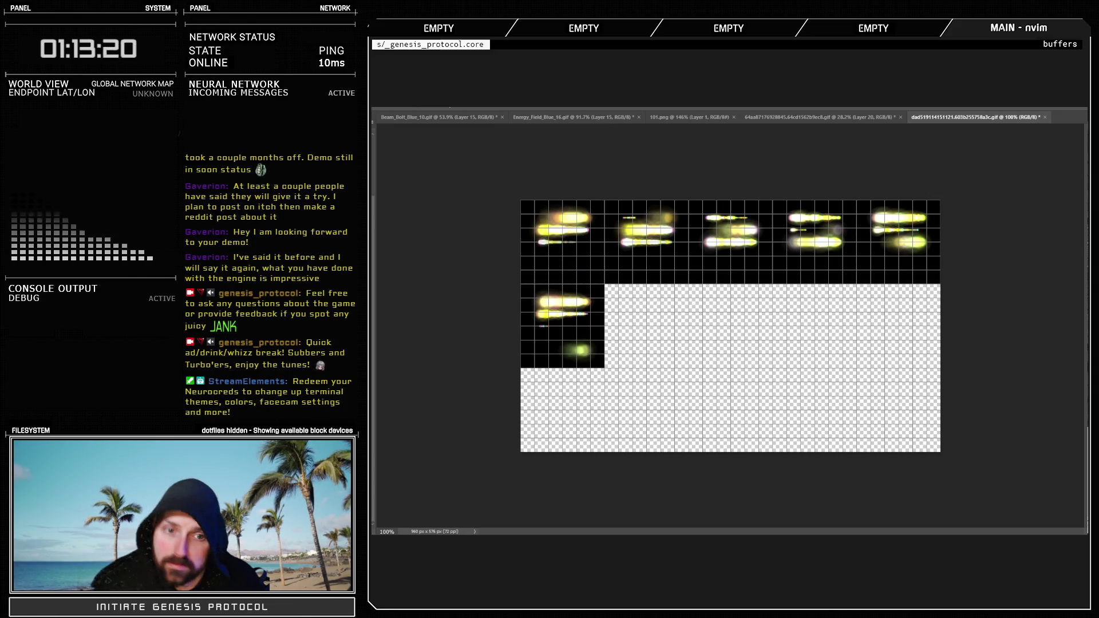
key(ctrl+d)
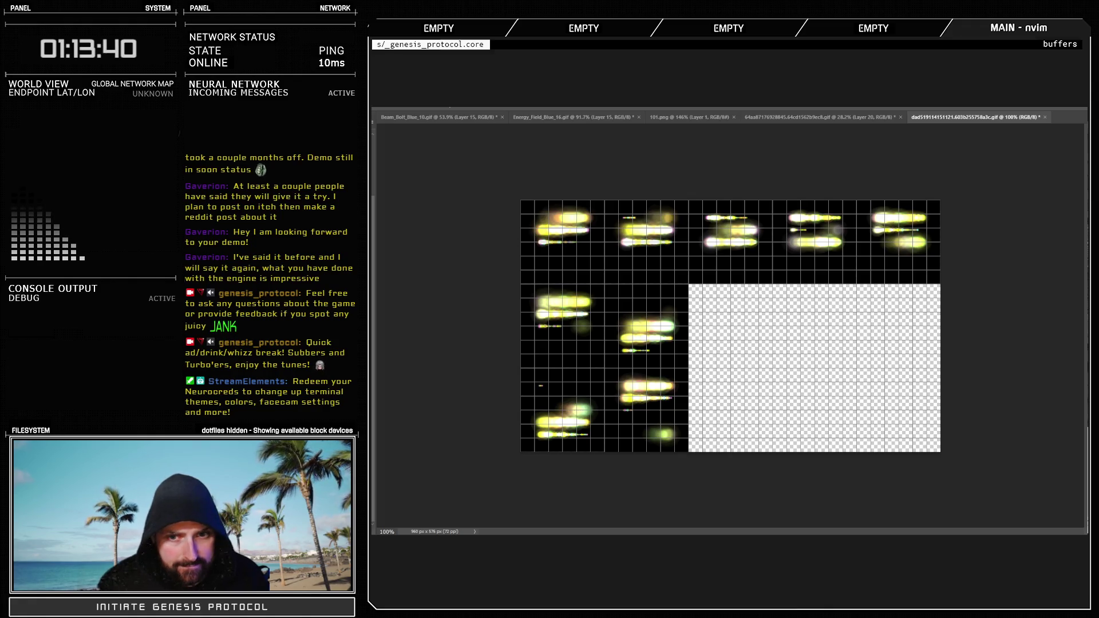
key(ctrl+v)
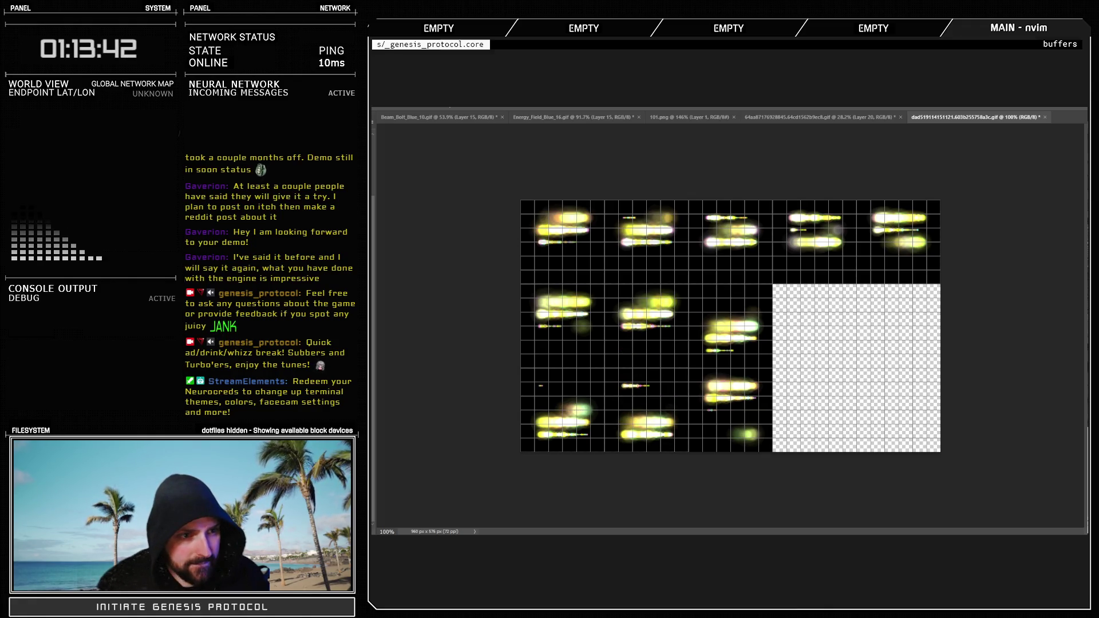
key(ctrl+v)
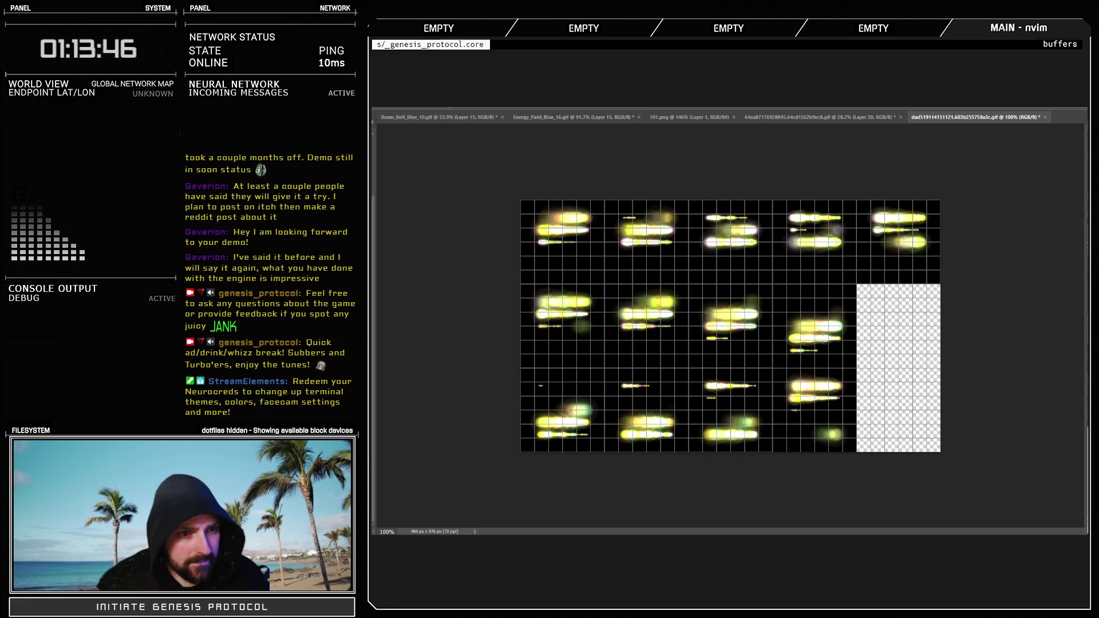
key(ctrl+v)
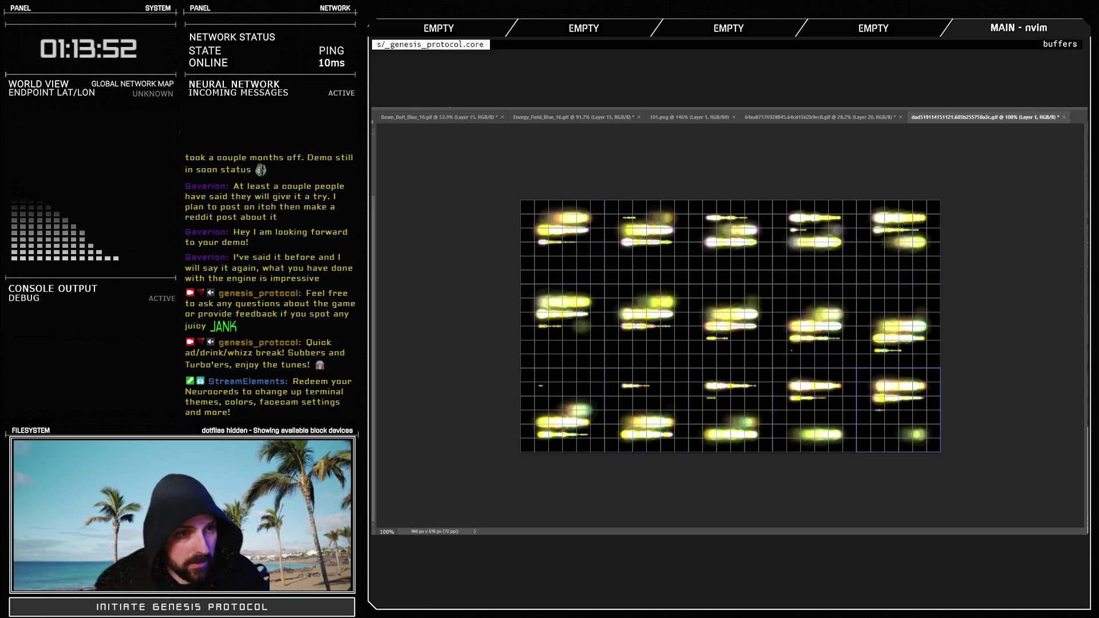
click(898, 409)
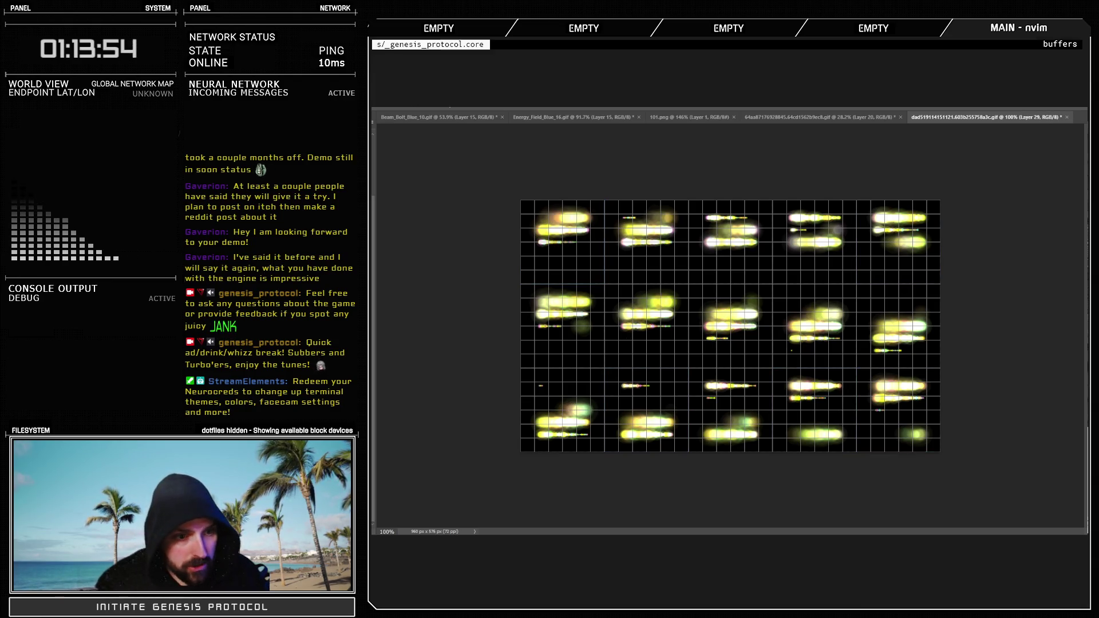
Hide the black background, close the orange 64aa87 document, and return to RPG Maker XP
key(Delete)
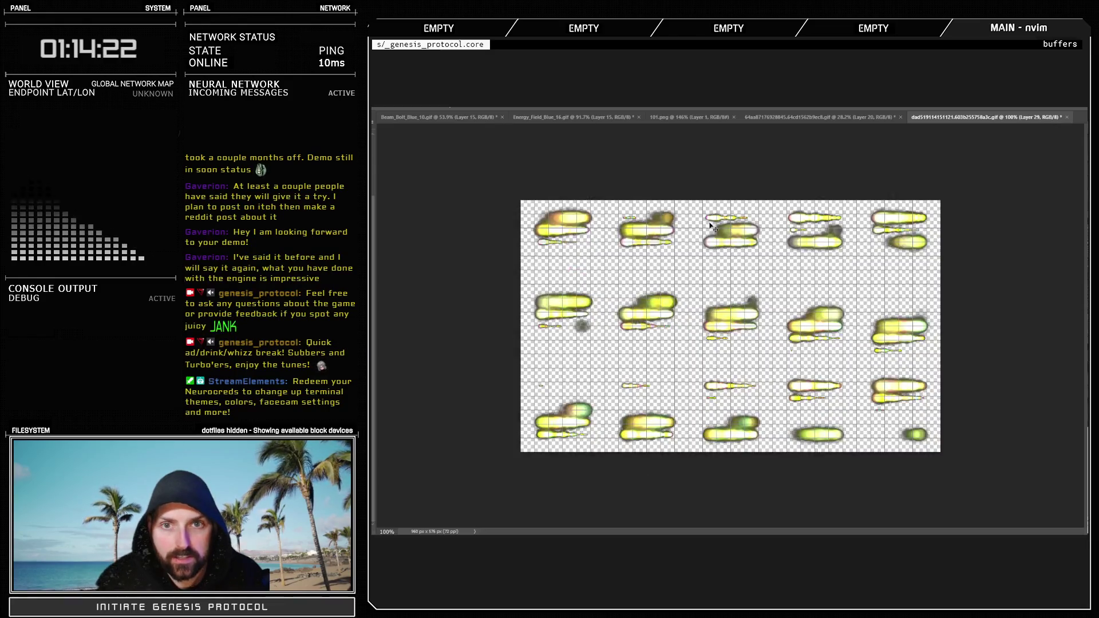
click(784, 118)
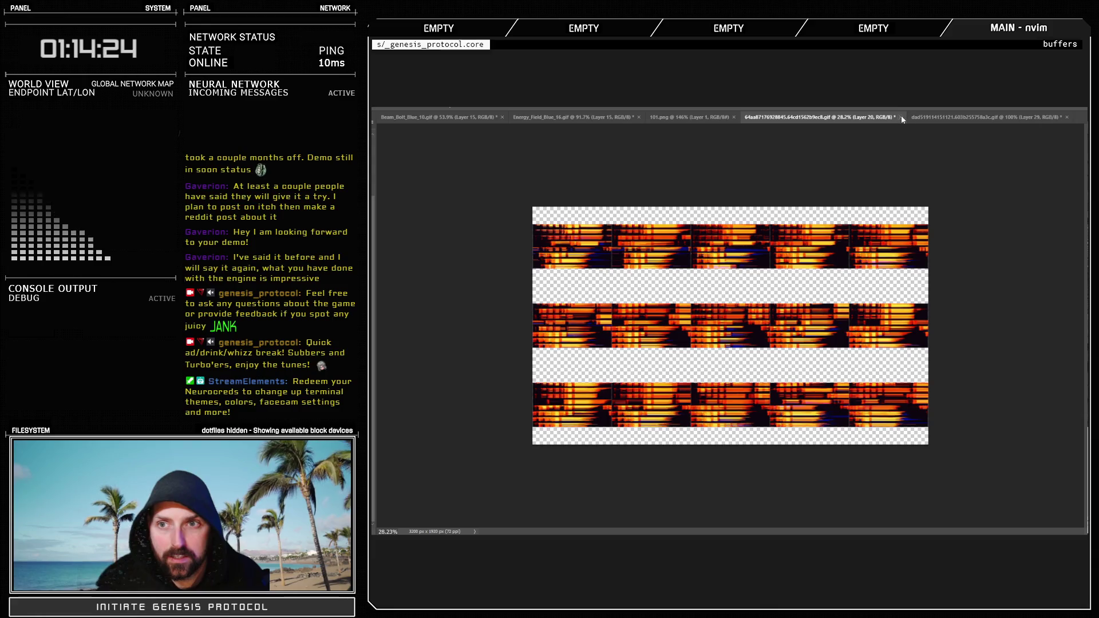
key(ctrl+w)
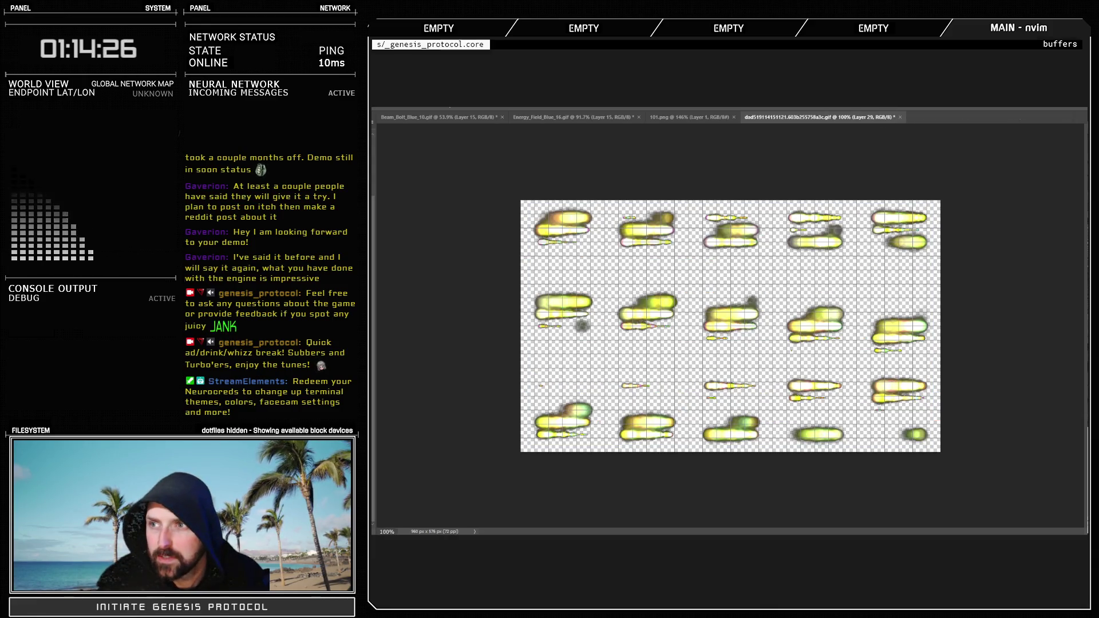
key(alt+Tab)
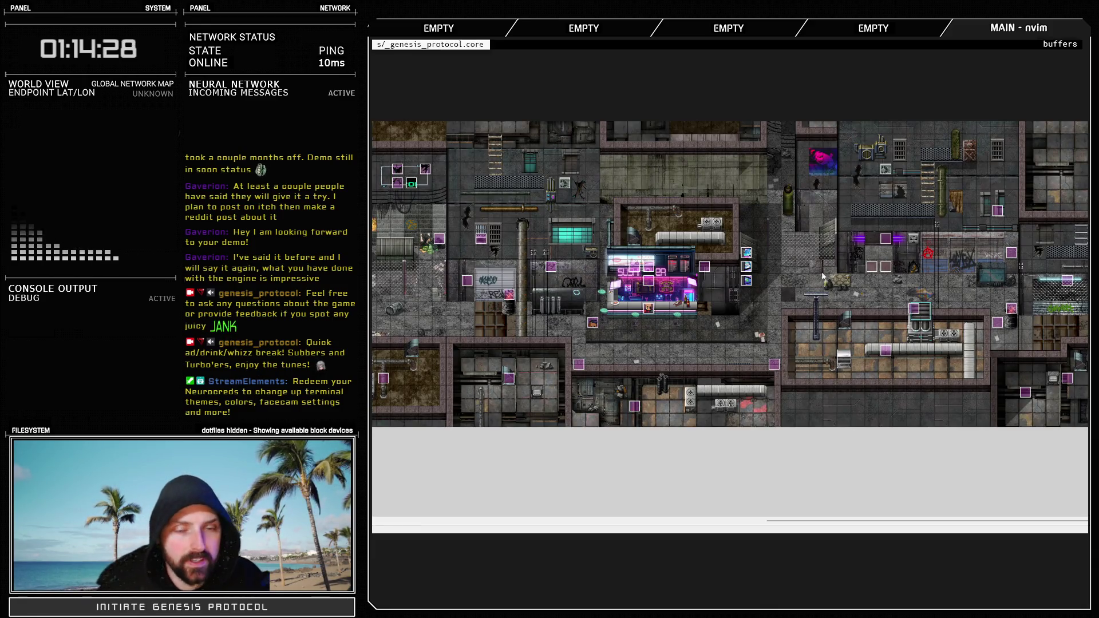
Check the imported graphics in the Materialbase, then open the Database's Animations tab
key(F10)
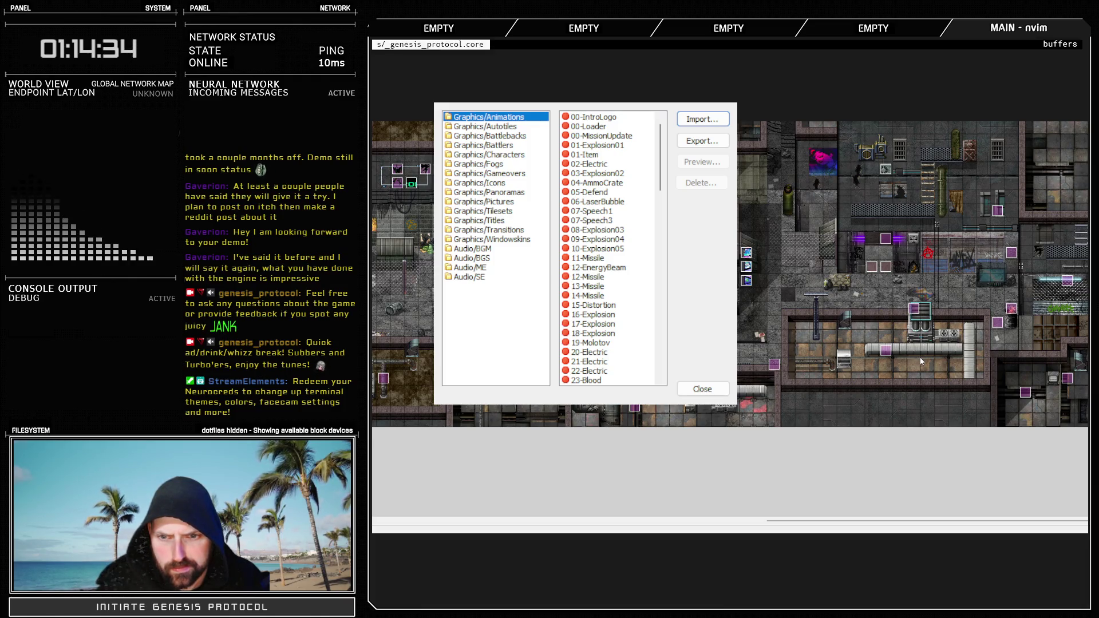
click(702, 389)
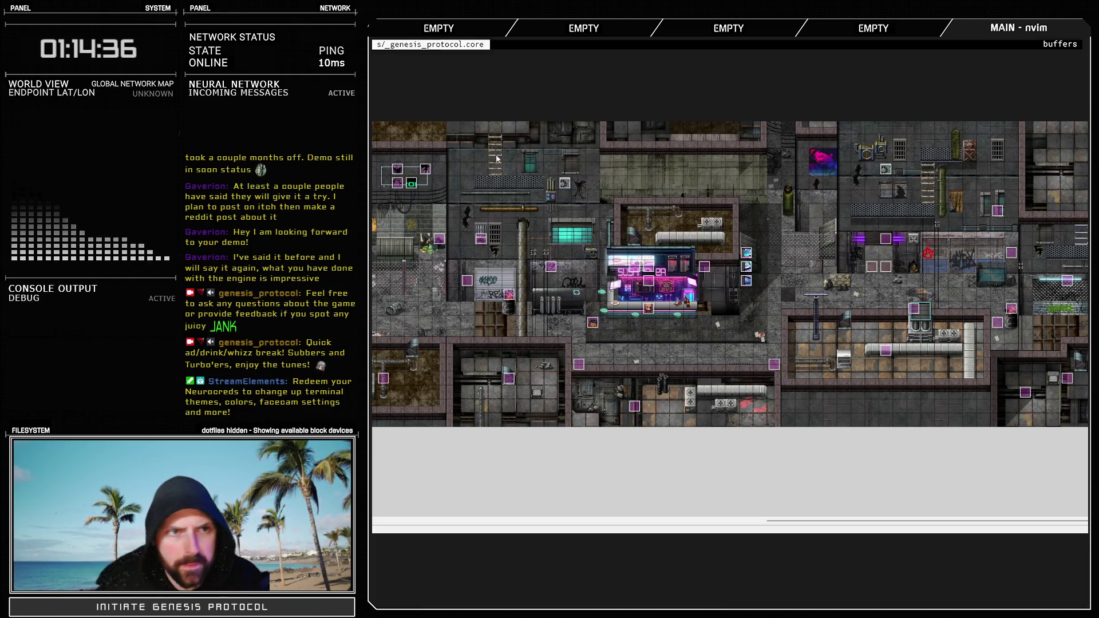
key(F9)
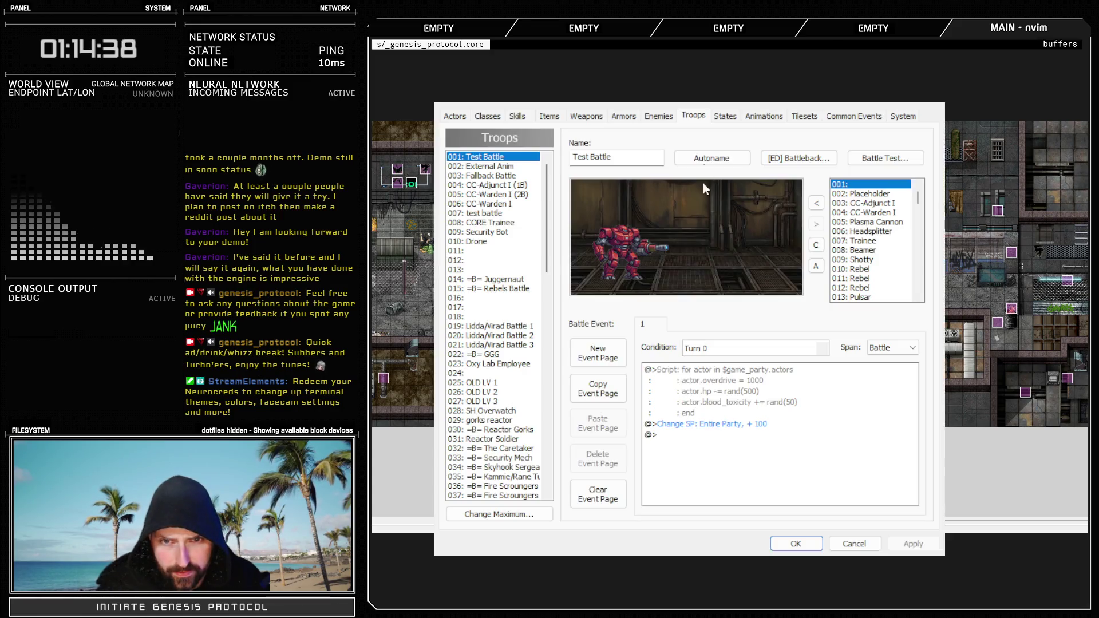
click(763, 117)
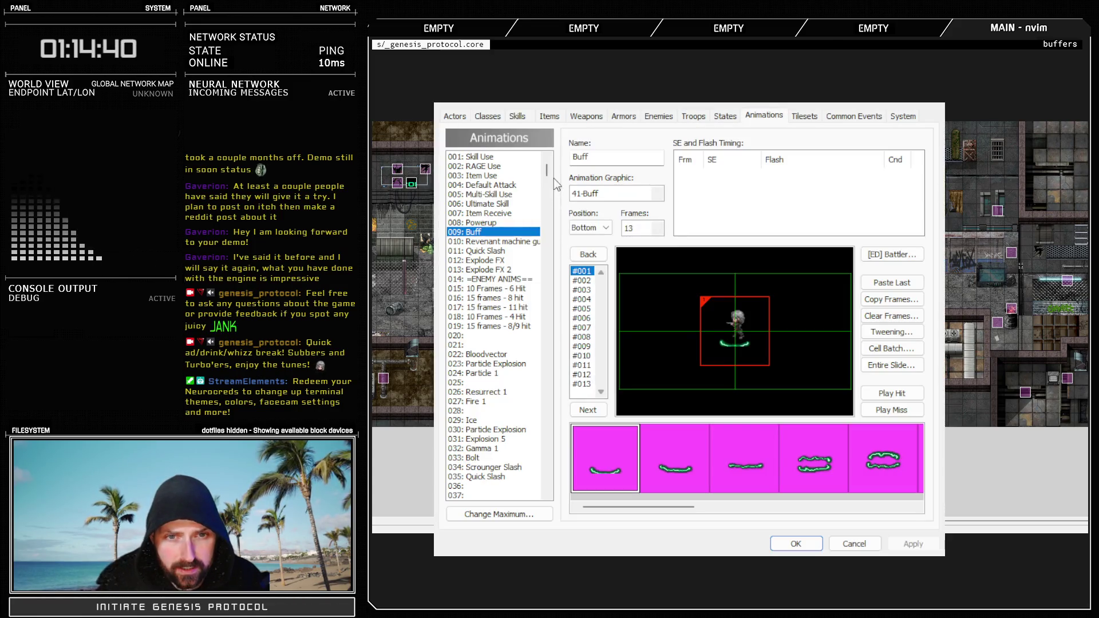
drag(547, 177, 551, 199)
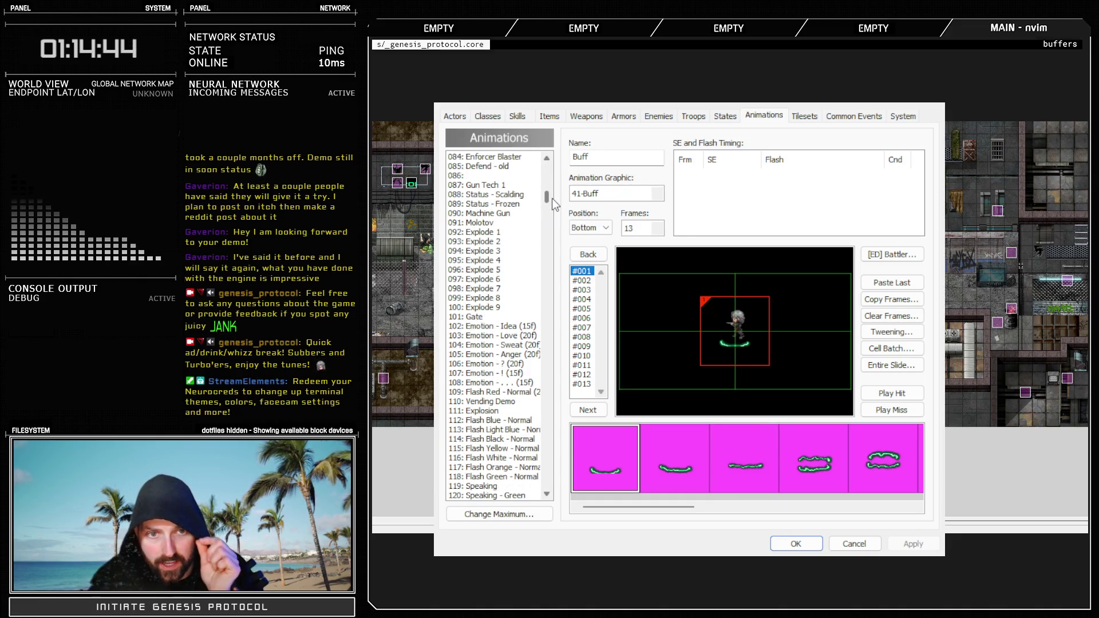
drag(552, 198, 550, 268)
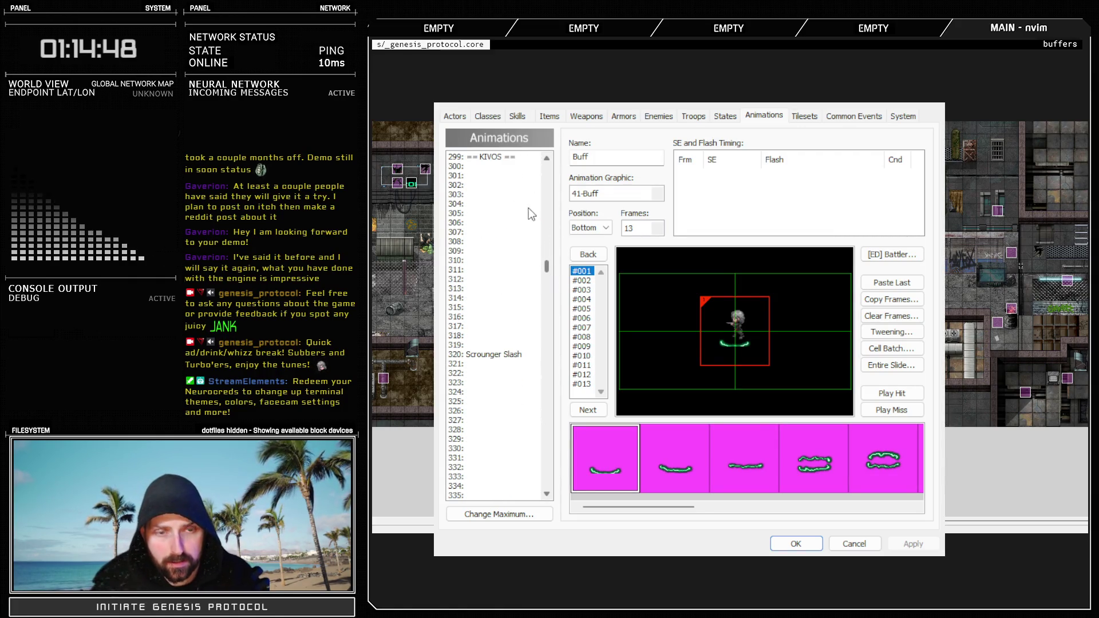
Select animation slot 302 and name it 'Glitch Slap'
click(487, 167)
scroll(490, 241, up, 2)
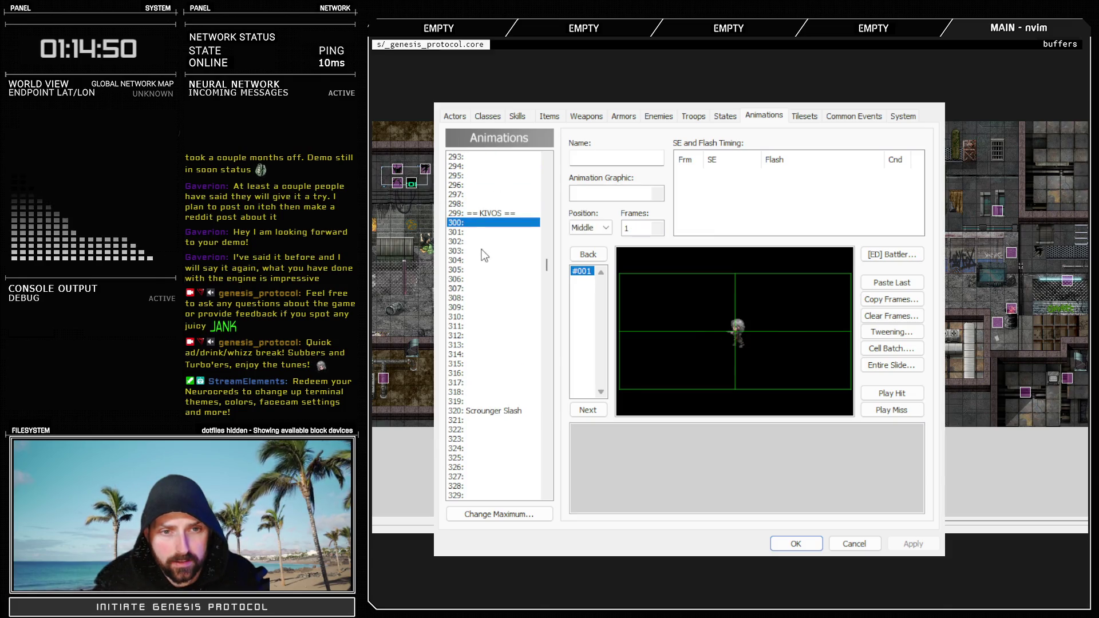
scroll(487, 312, up, 6)
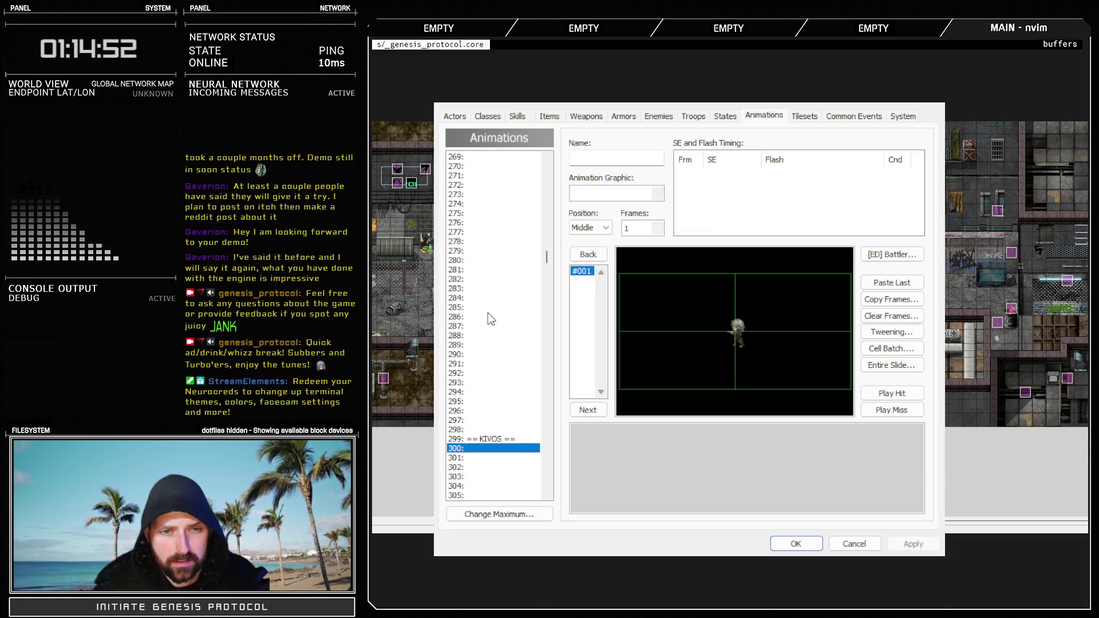
key(Down)
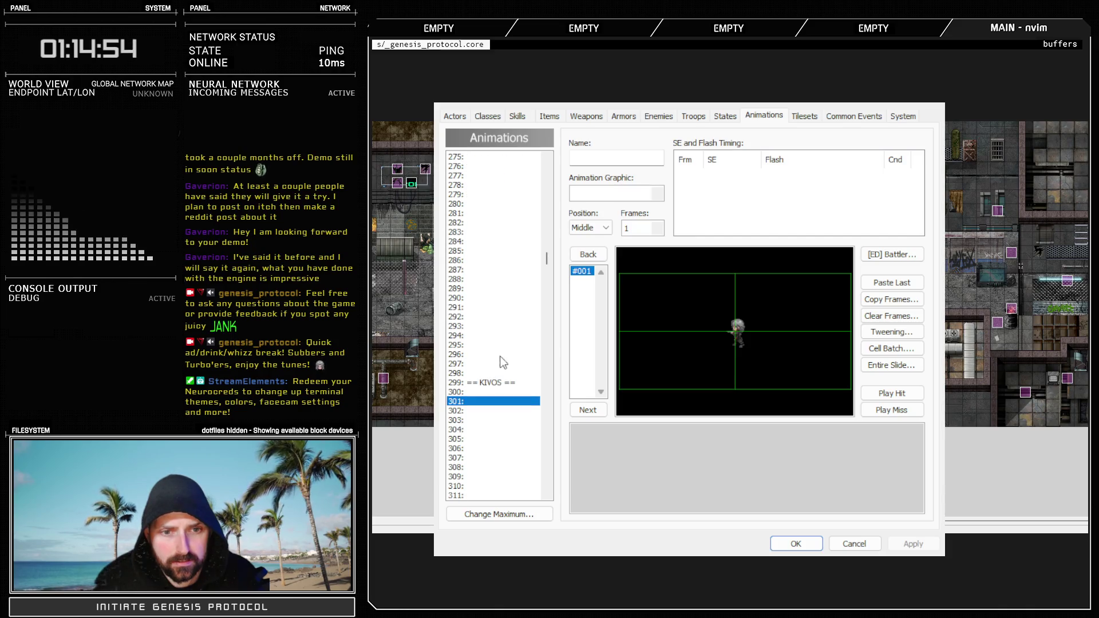
key(Down)
click(596, 156)
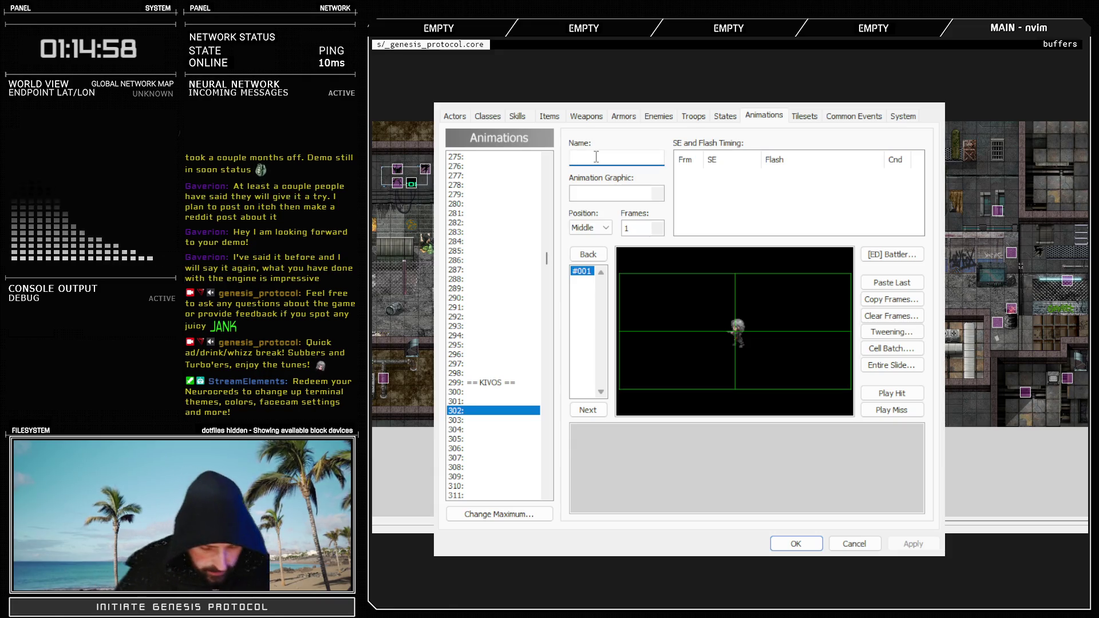
text(Glitch )
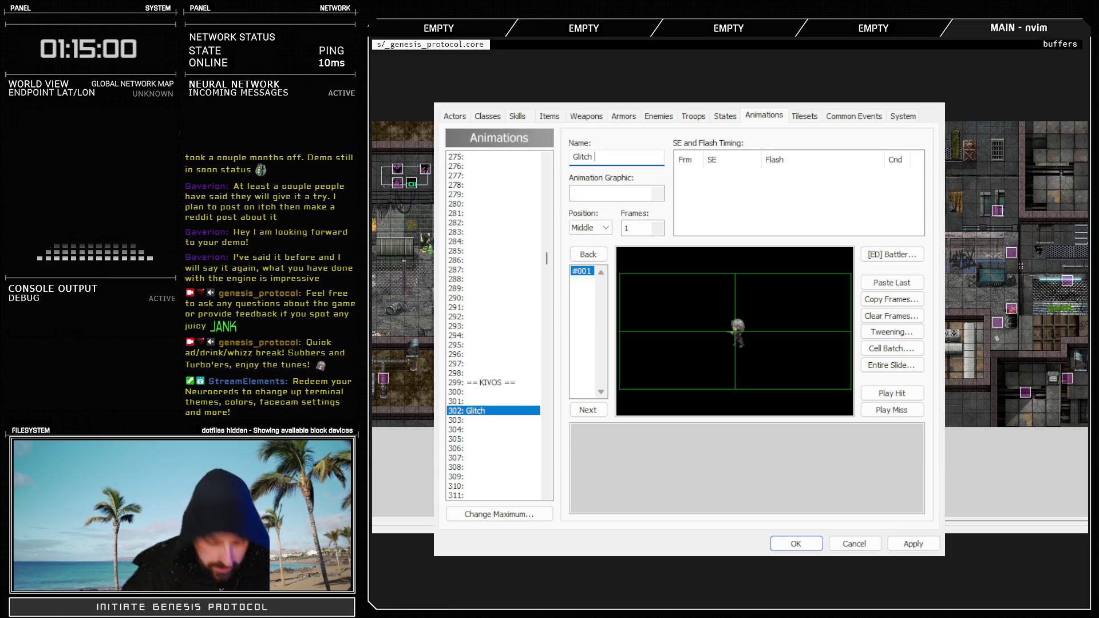
text(Slap)
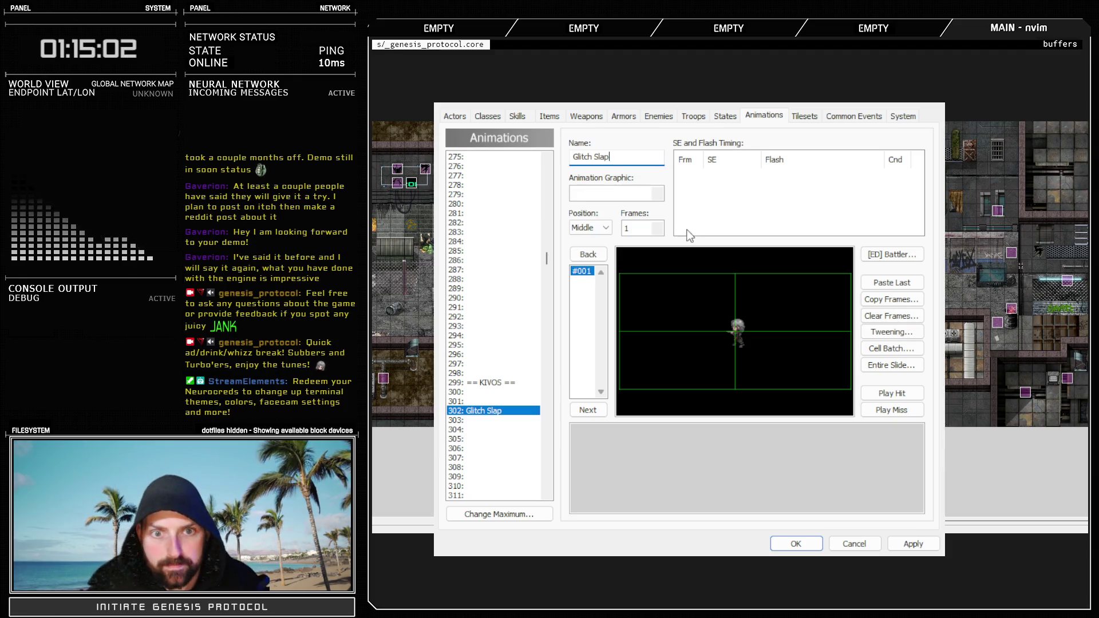
click(648, 250)
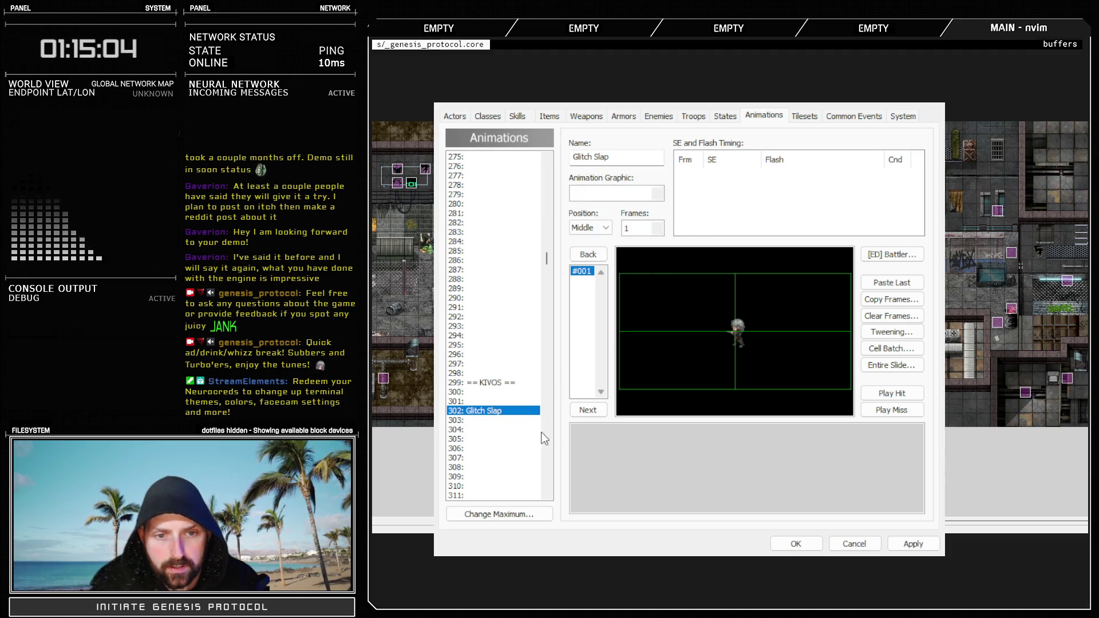
Assign the 42-Glitch graphic and set the frame count to 15
click(613, 194)
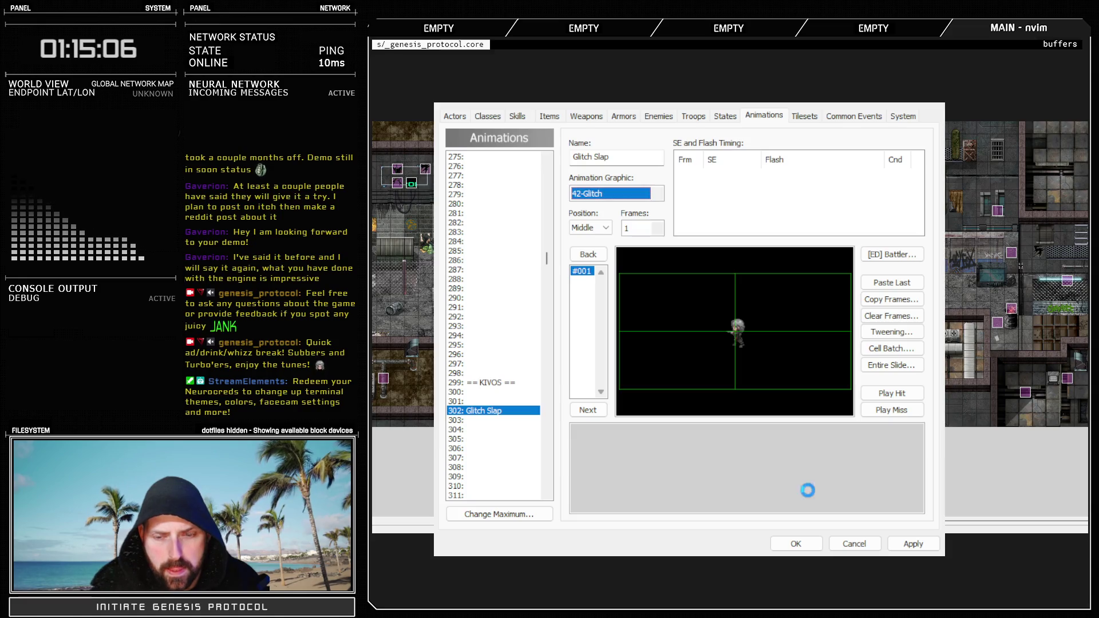
double_click(641, 228)
text(15)
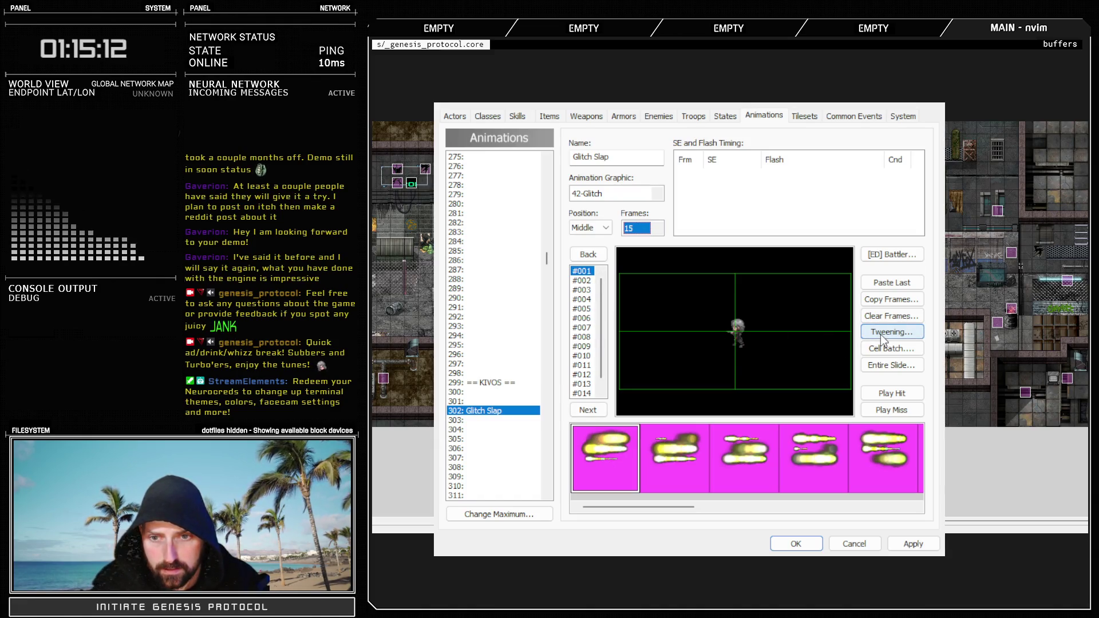
click(590, 227)
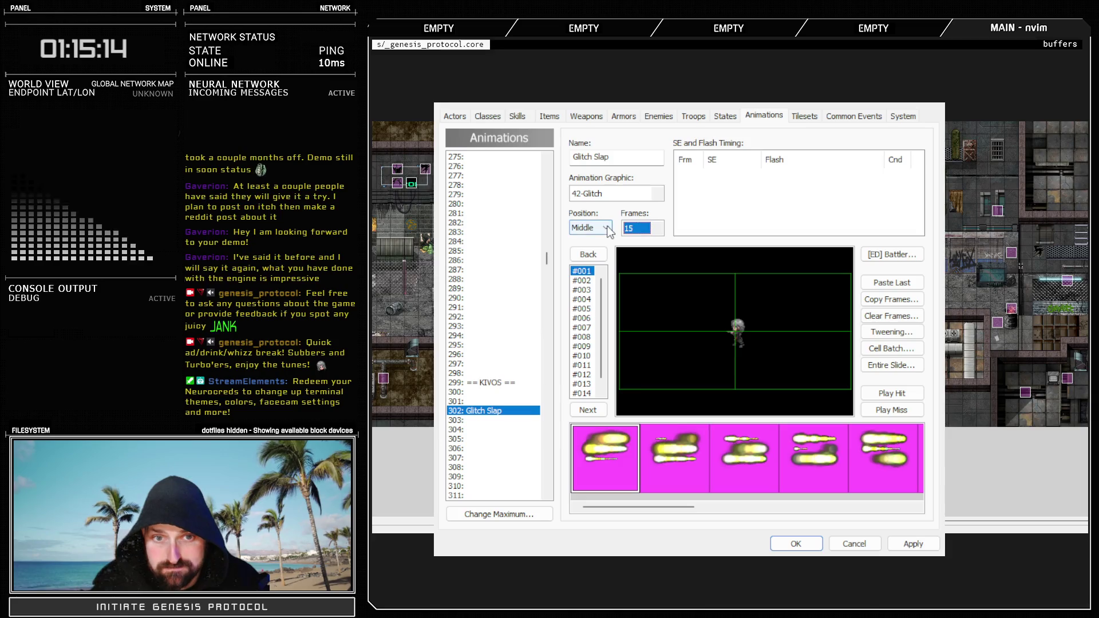
Place centred glitch patterns in frame #001 and frame #015
click(738, 334)
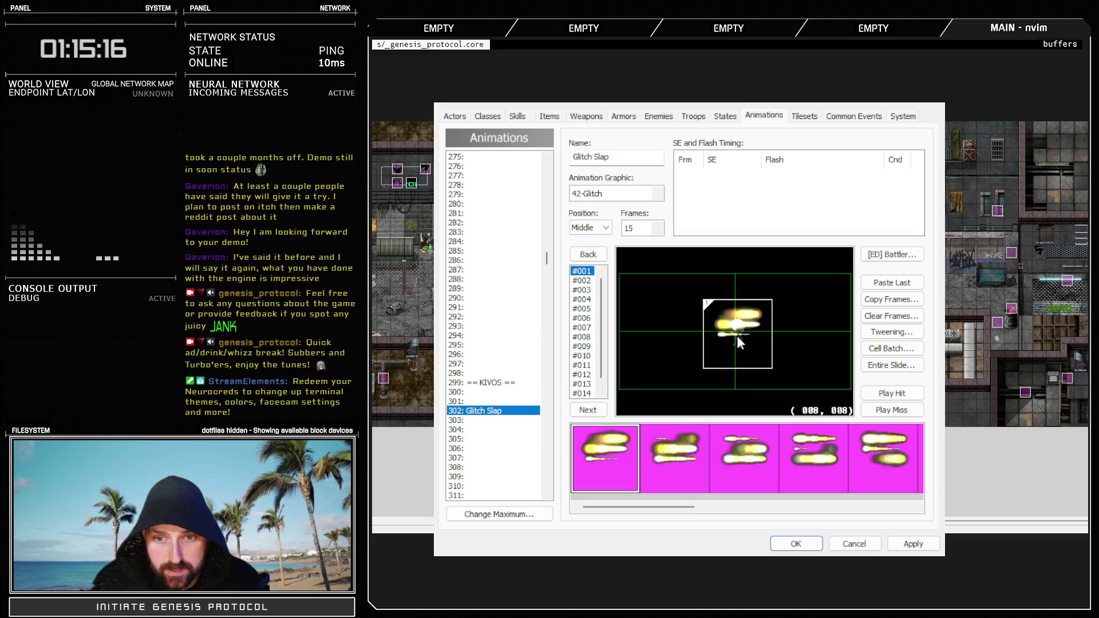
drag(741, 336, 734, 333)
scroll(585, 396, down, 1)
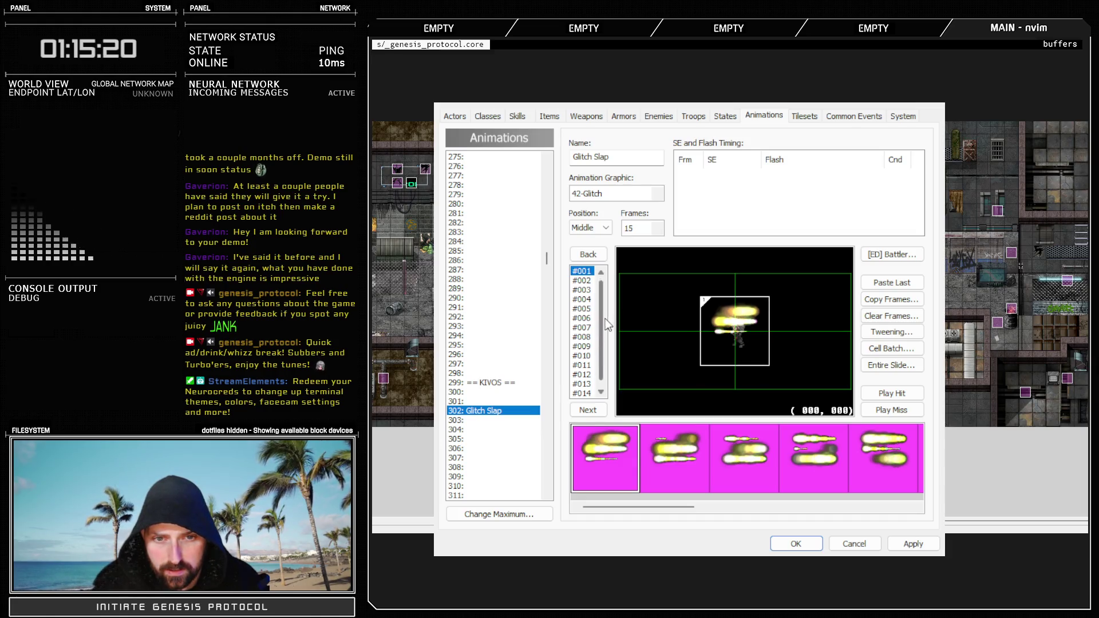
click(582, 394)
drag(639, 507, 883, 509)
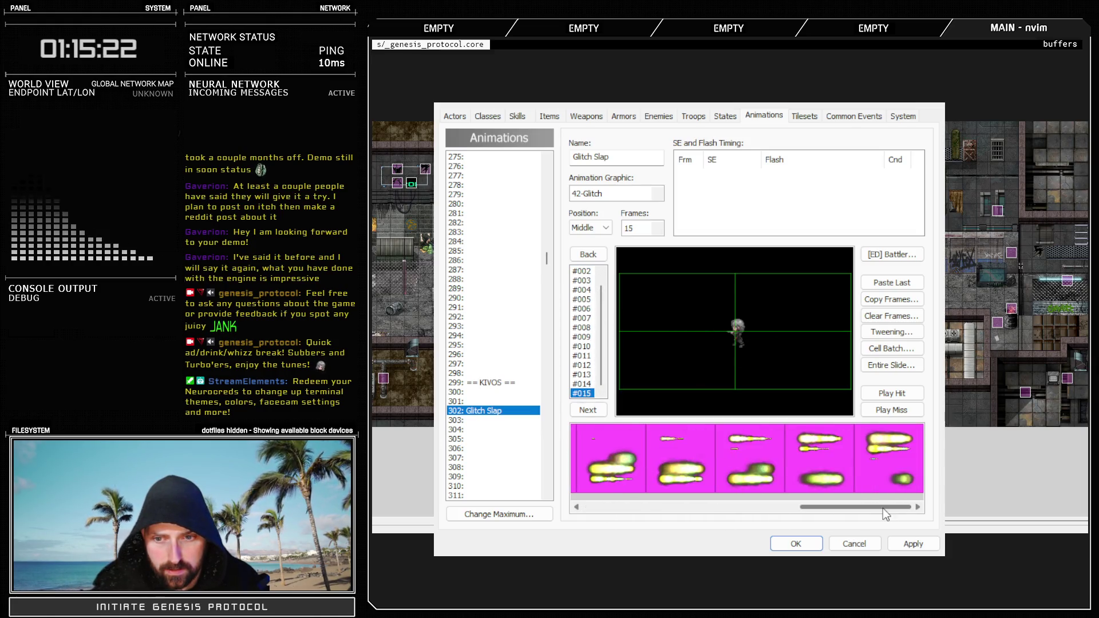
click(874, 471)
click(737, 334)
drag(737, 334, 733, 328)
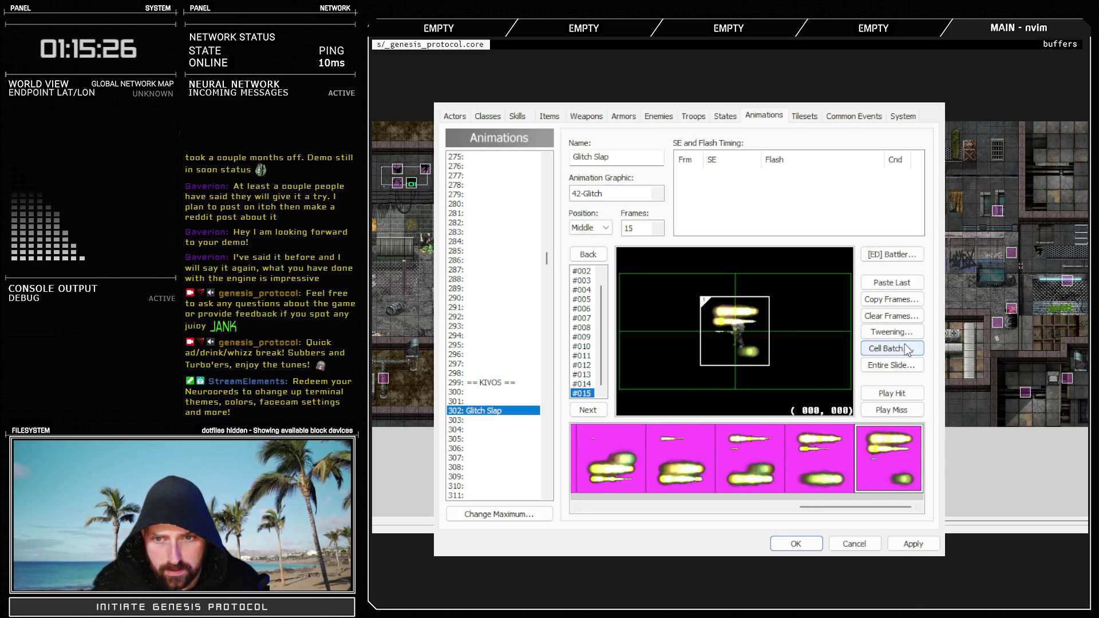
Preview the animation as a hit and a miss, adjusting frame 3 along the way
click(893, 393)
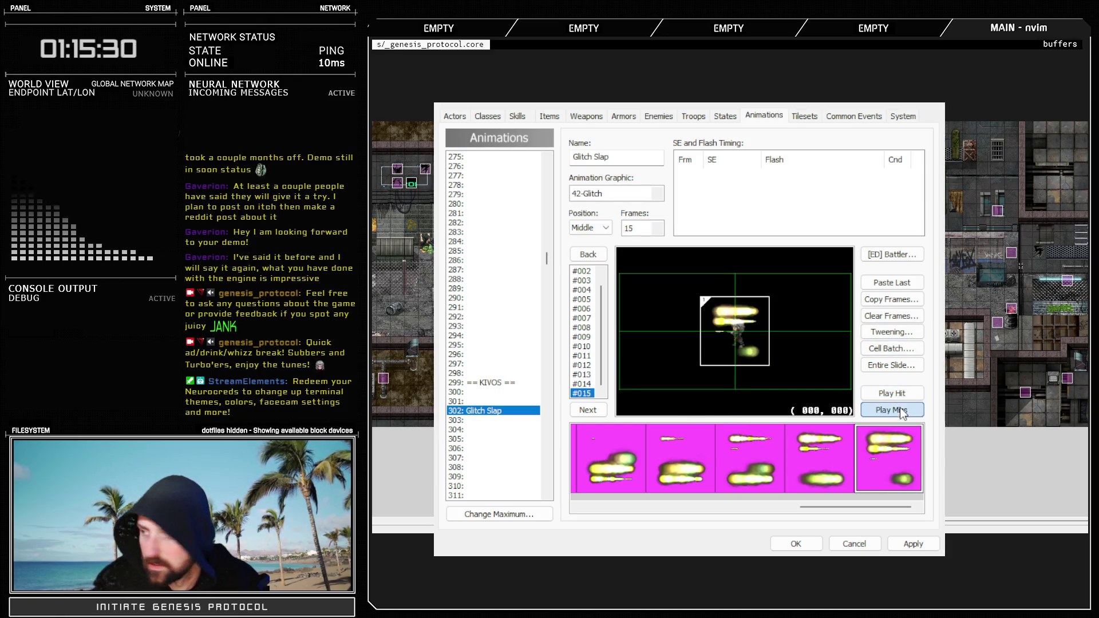
click(899, 408)
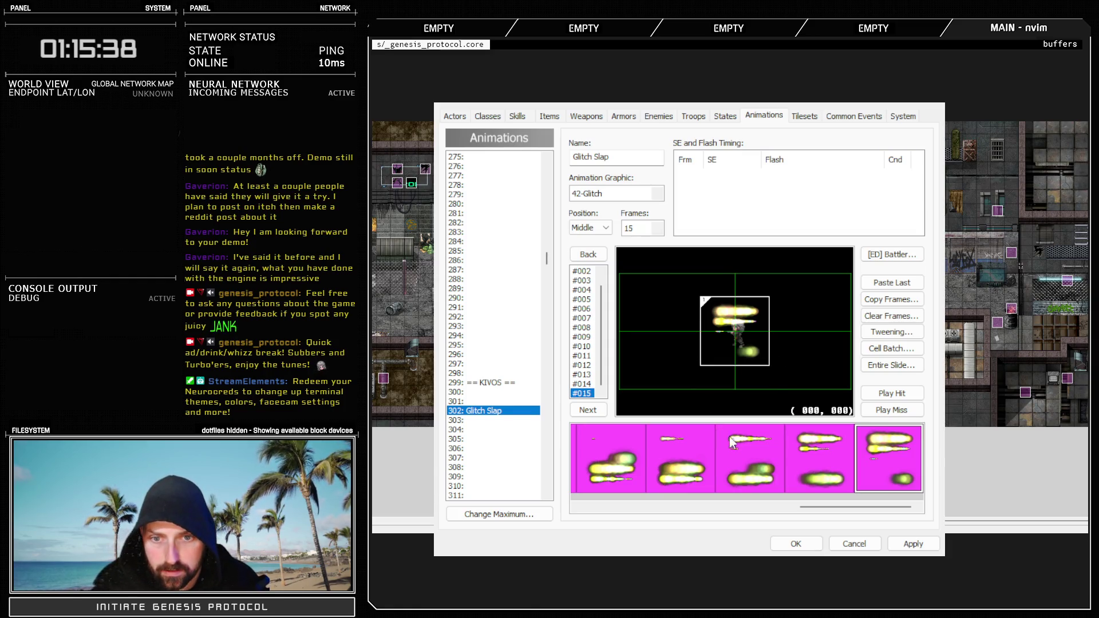
click(764, 375)
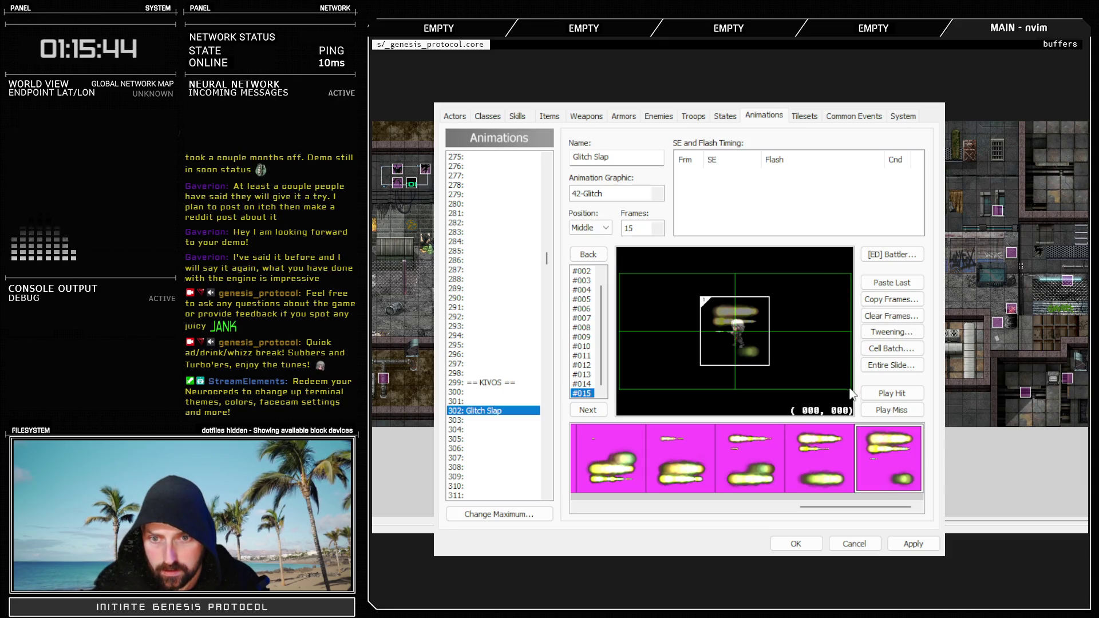
click(880, 394)
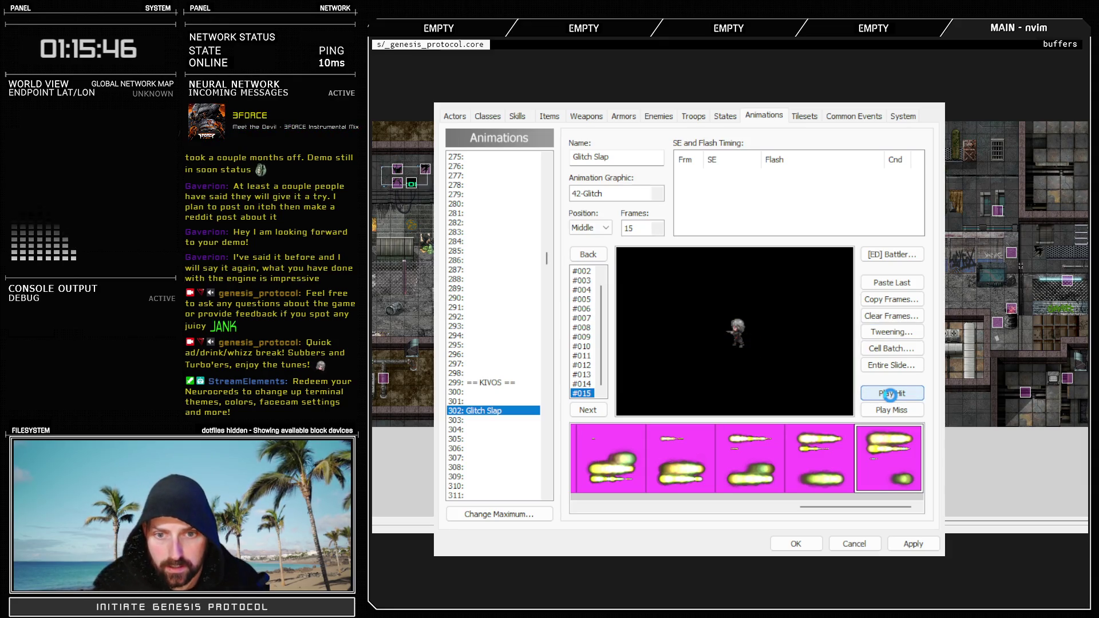
click(891, 396)
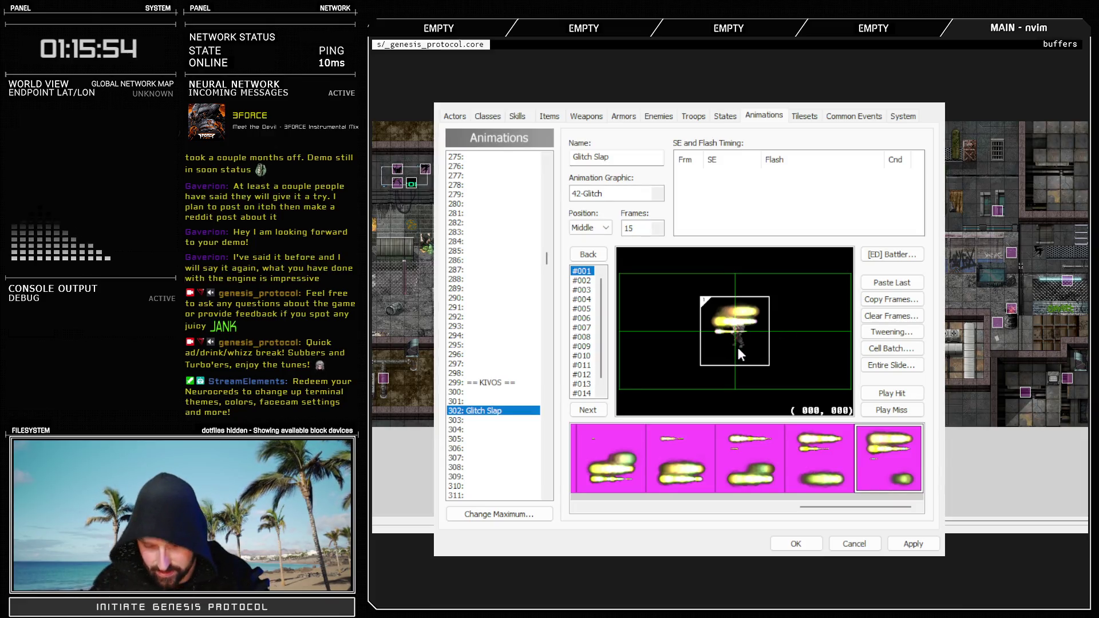
key(Down)
key(Down)
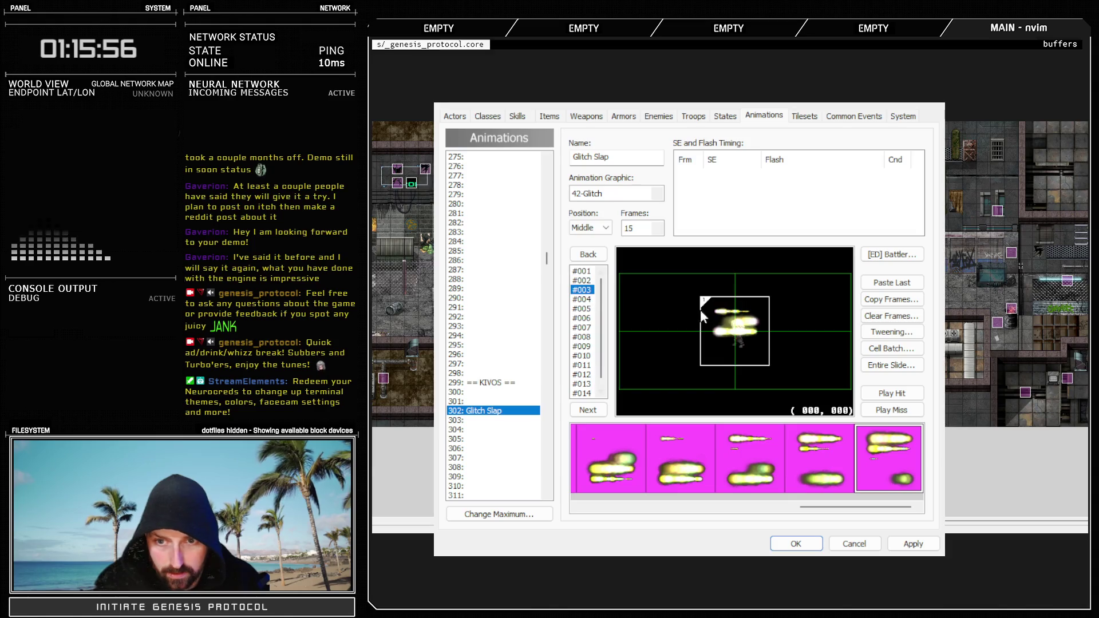
click(885, 336)
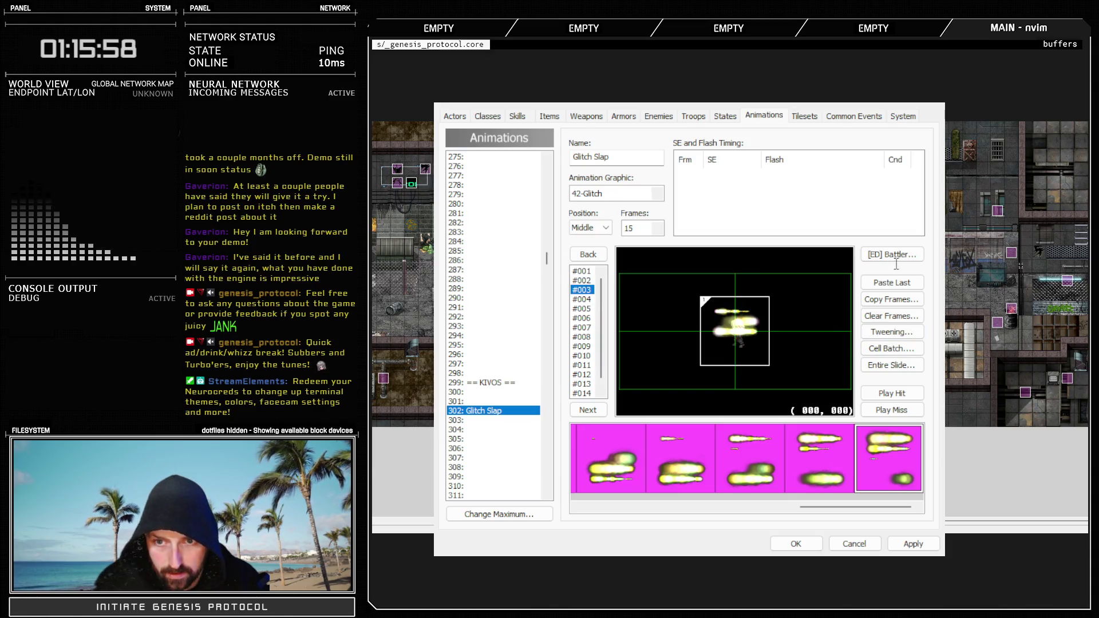
click(900, 394)
Review frames 15, 11 and 10, replay the hit preview, and apply the changes
scroll(599, 367, down, 1)
click(581, 393)
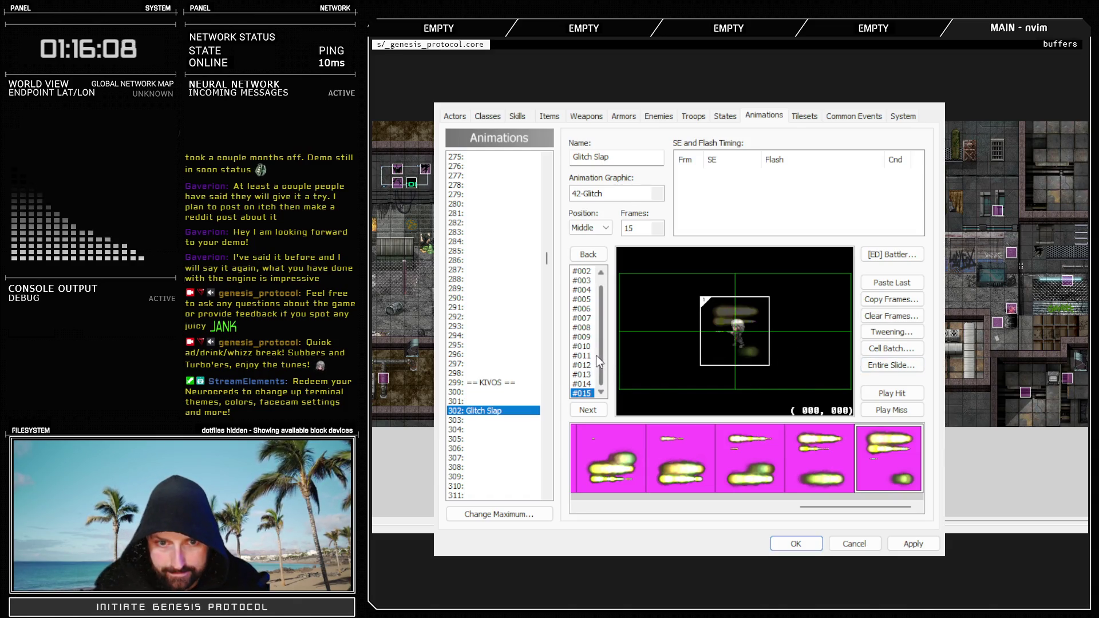
click(581, 355)
click(581, 346)
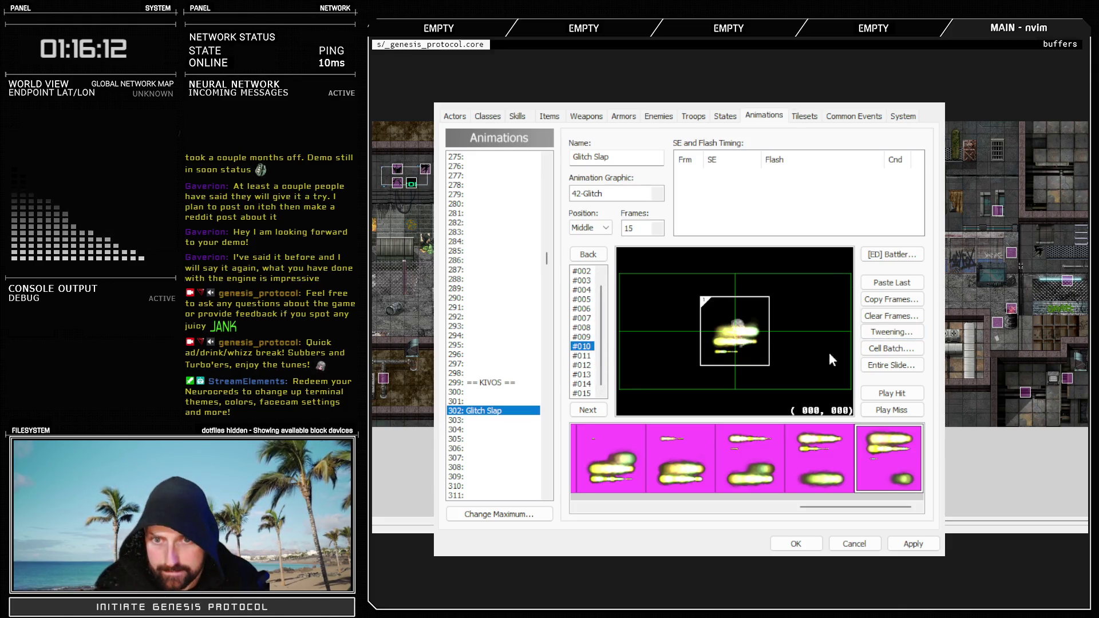
click(879, 394)
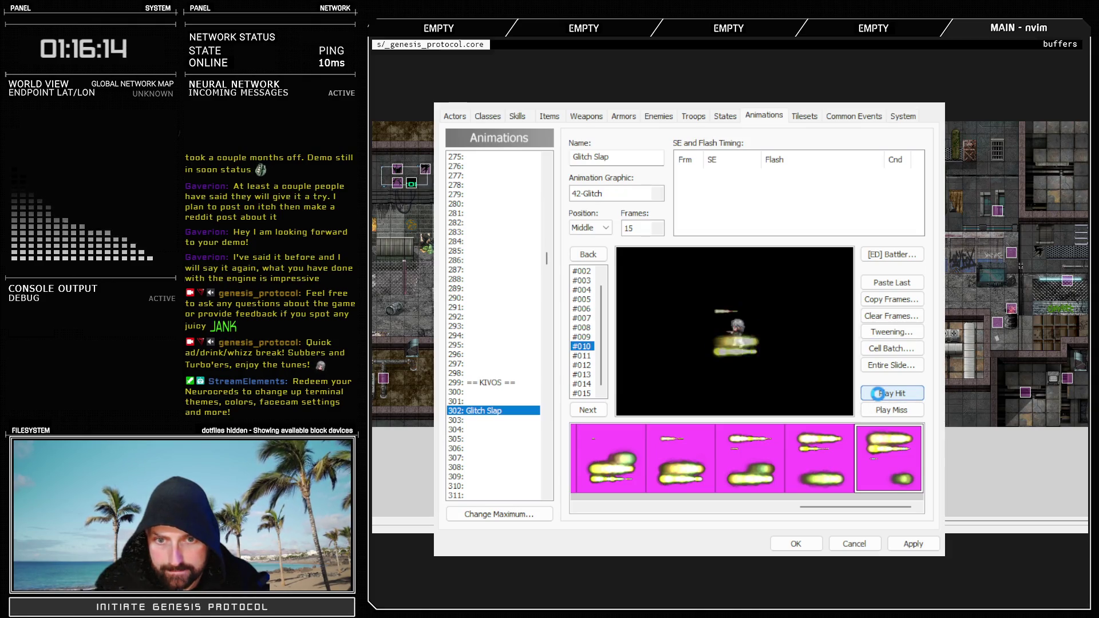
click(879, 393)
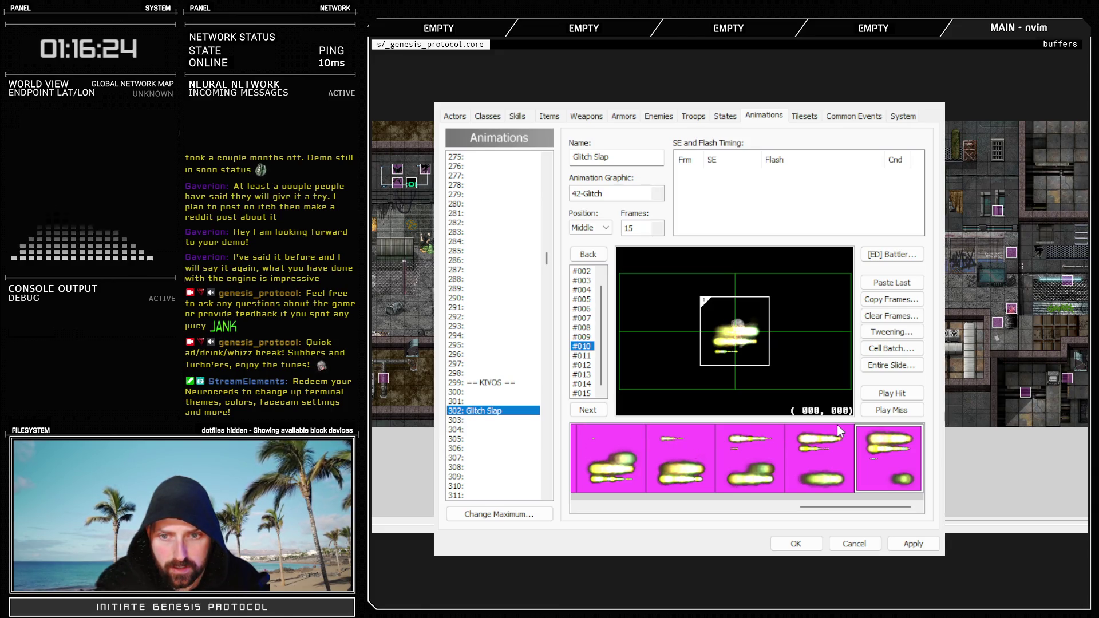
click(883, 407)
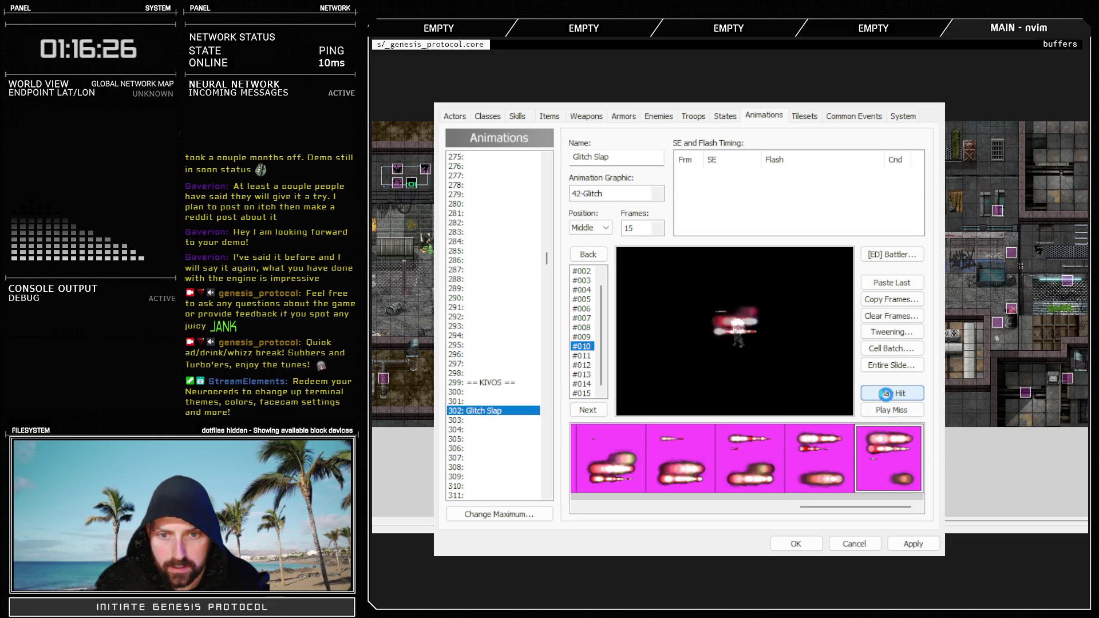
click(885, 393)
click(658, 195)
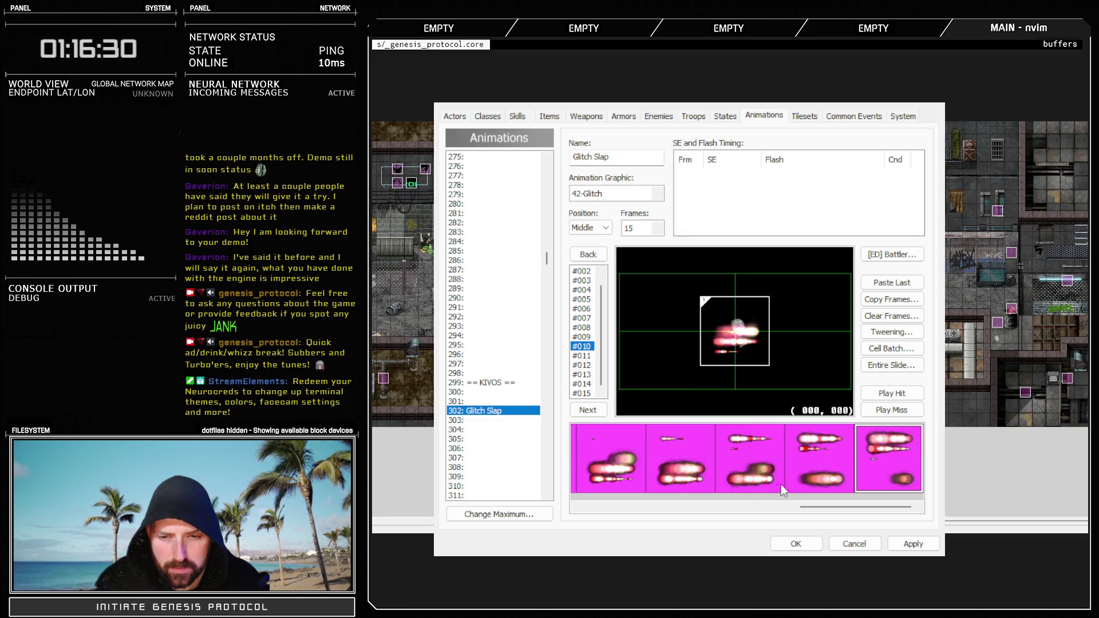
click(913, 544)
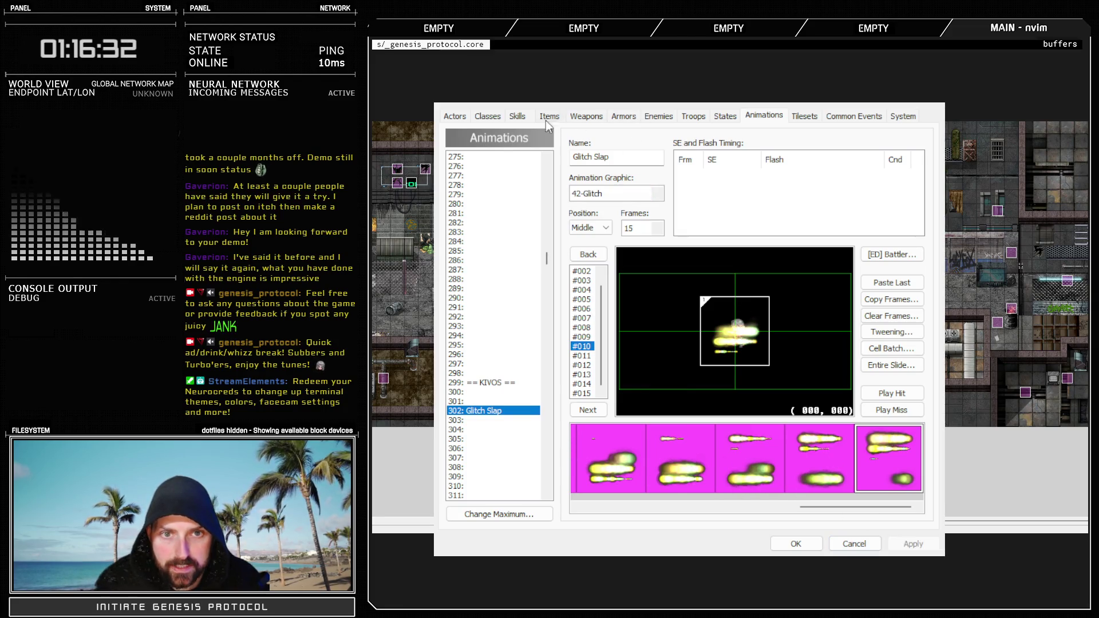
click(516, 116)
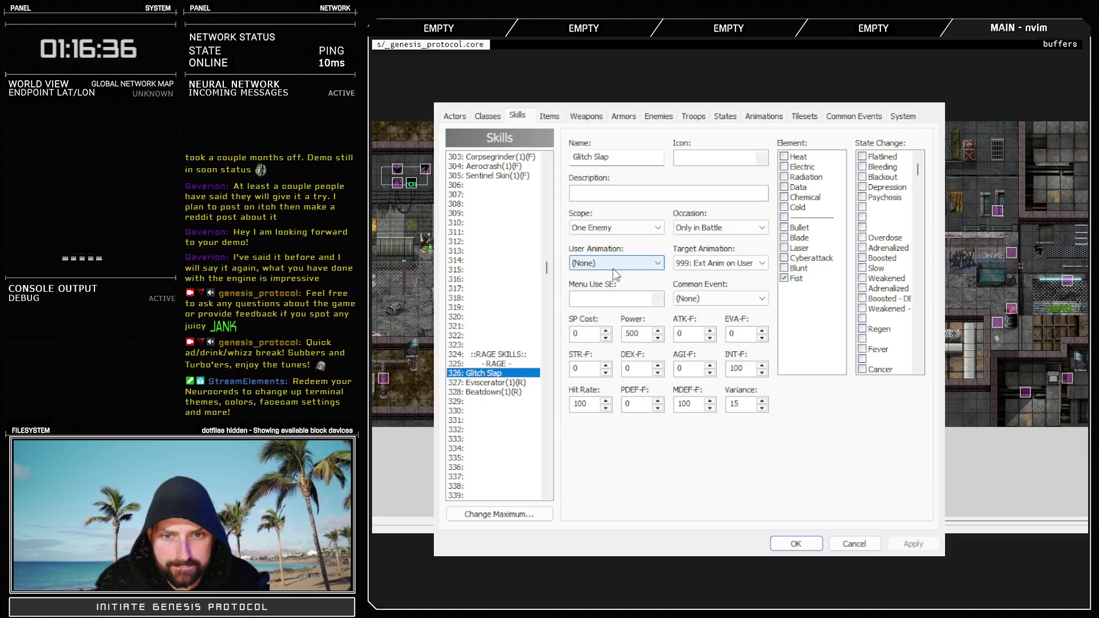
Set the Glitch Slap skill's target animation to 302, apply, and close the Database
click(740, 264)
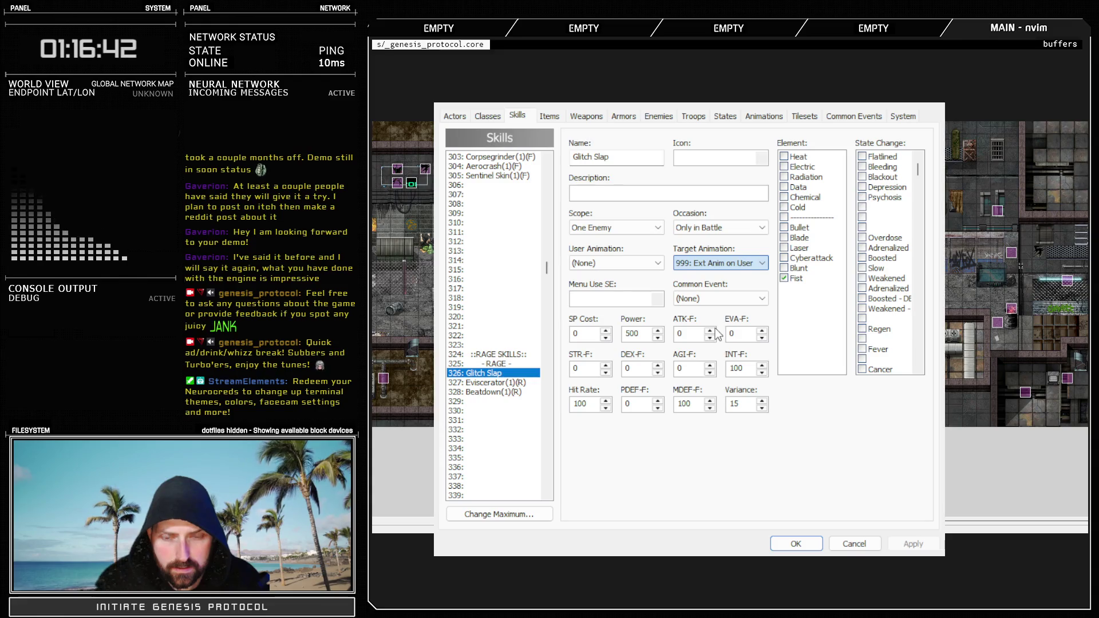
text(302: Glitch Slap)
click(912, 544)
click(758, 115)
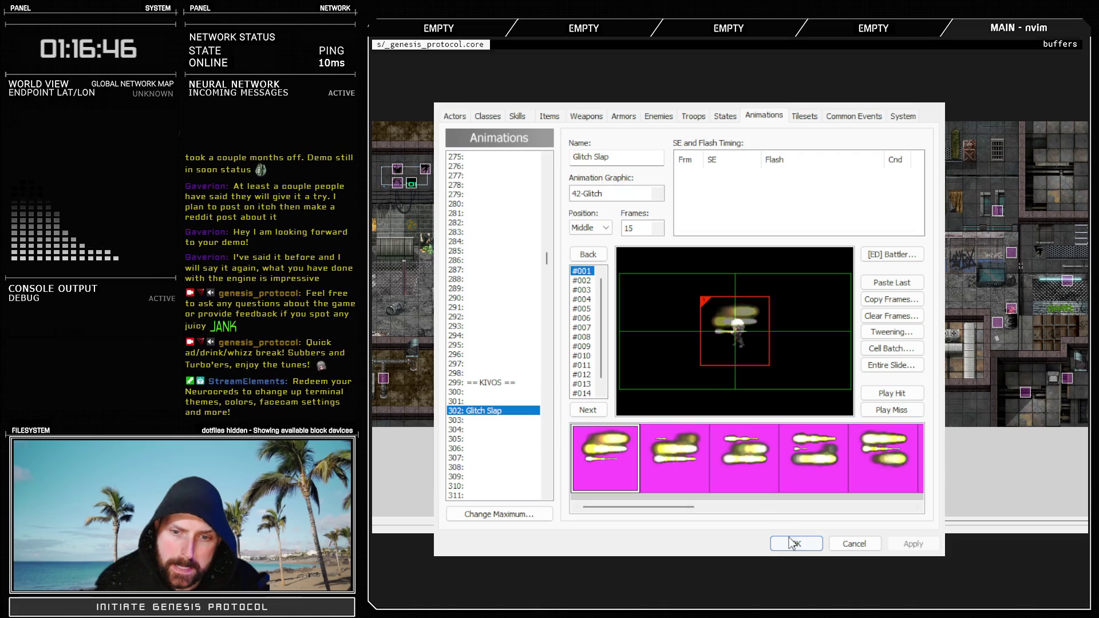
click(795, 544)
Prefix lines 197–201 of the Skills Controller script with #, then reopen the Database
key(F11)
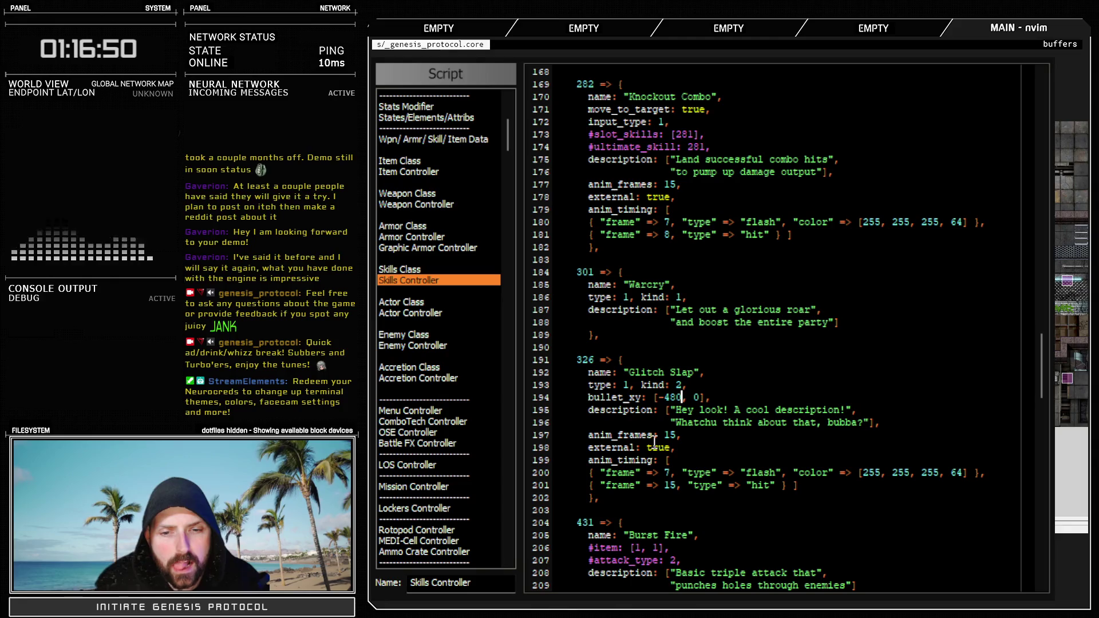
click(588, 435)
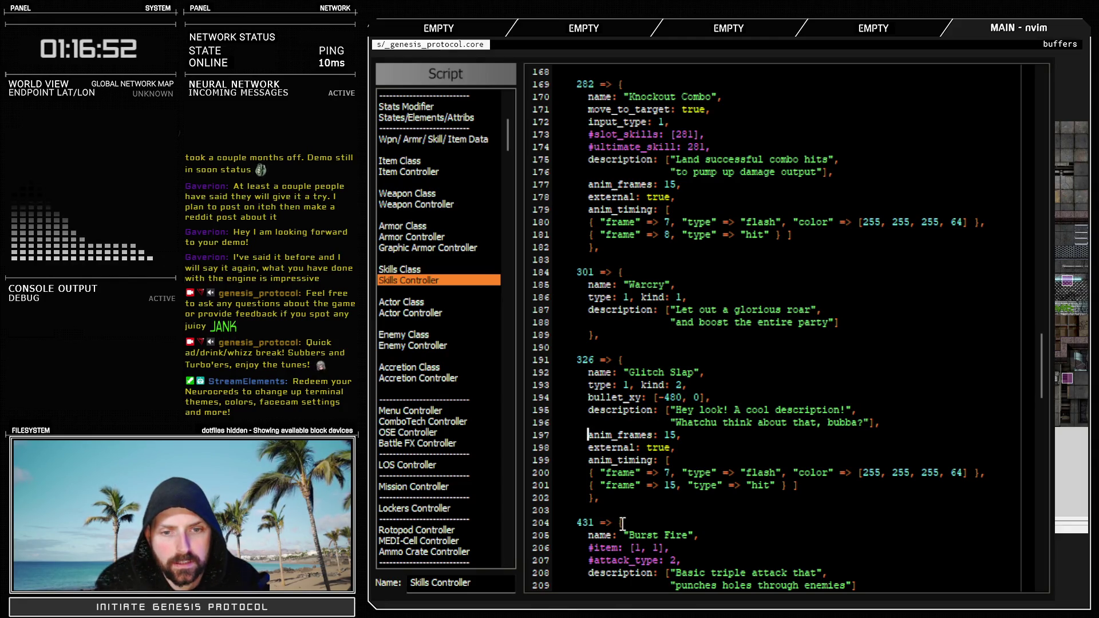
text(#)
key(Down)
key(Left)
text(#)
key(Down)
key(Left)
text(#)
key(Down)
text(#)
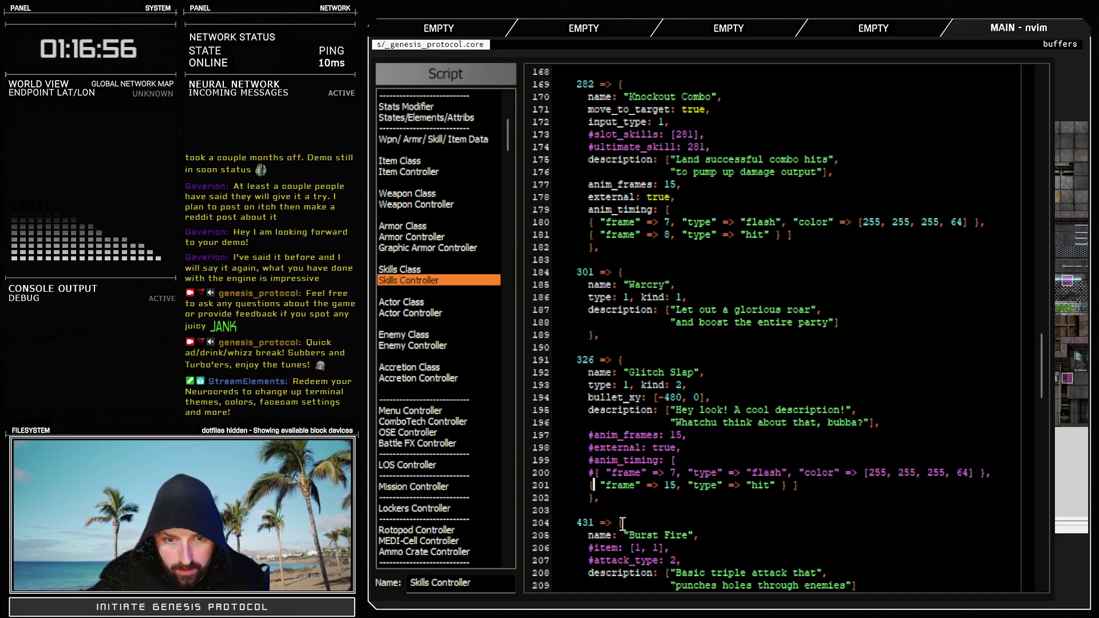
key(Down)
key(Left)
text(#)
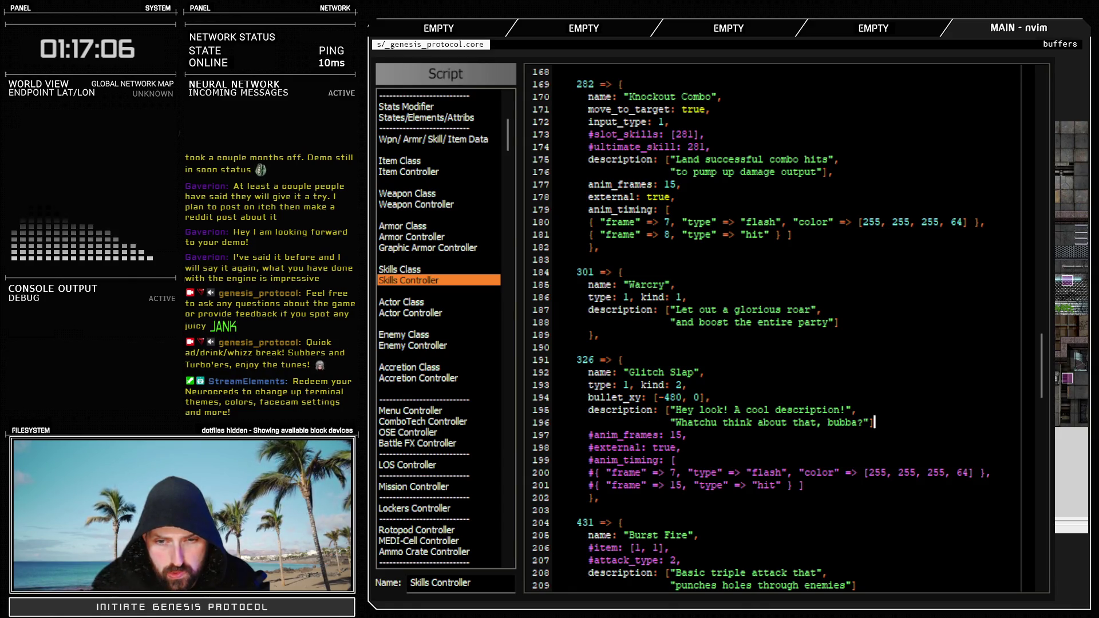
key(Escape)
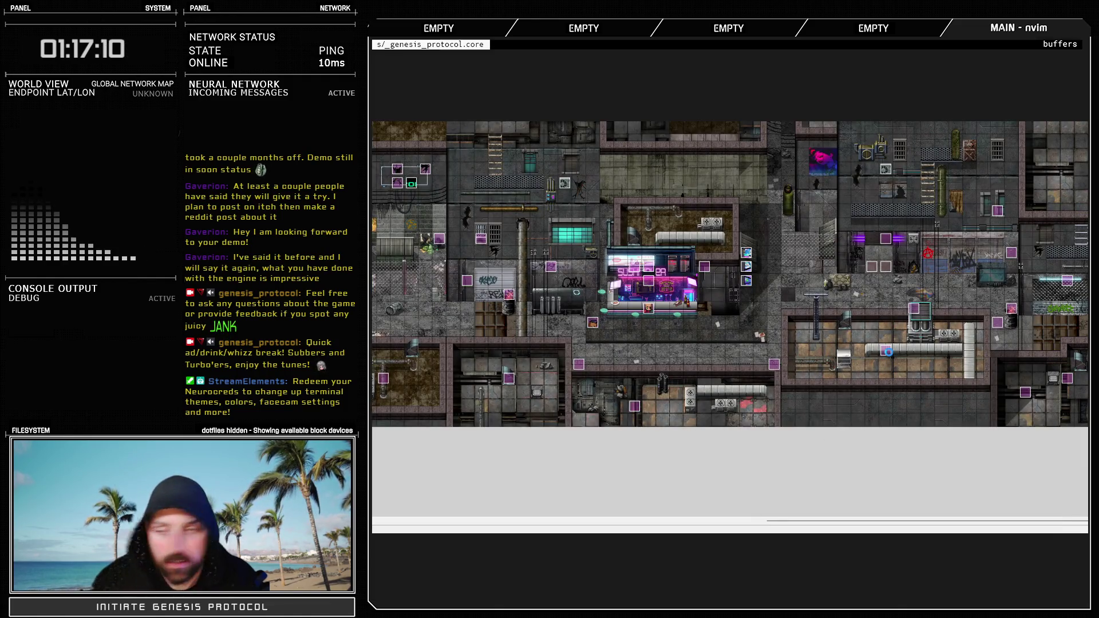
key(F9)
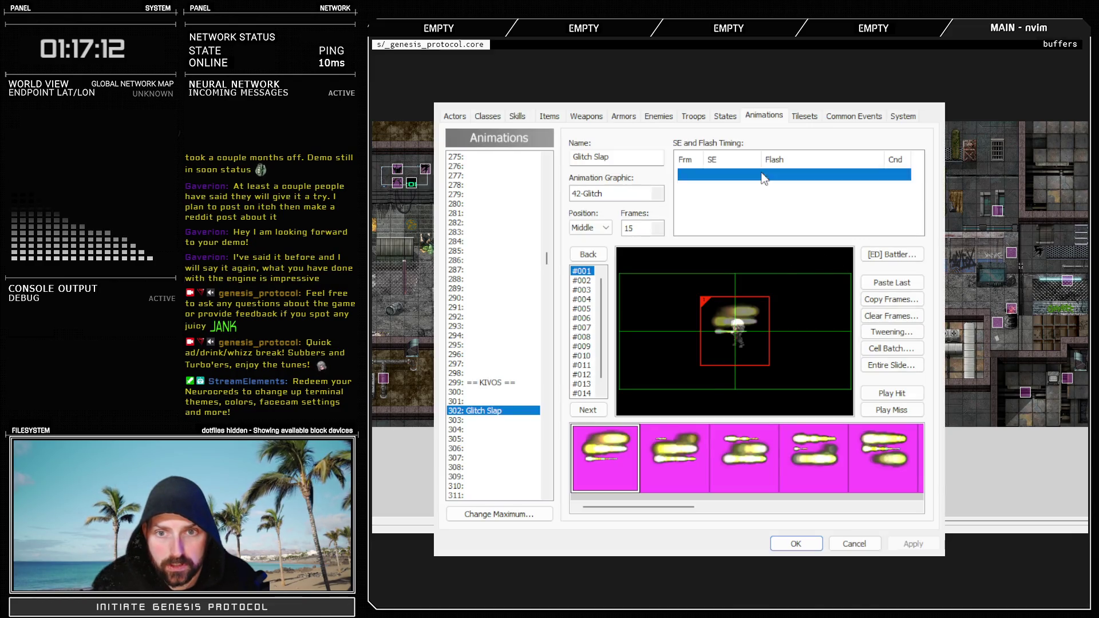
Add a frame 7 white screen flash and a frame 15 Hit timing, apply, and preview
click(712, 150)
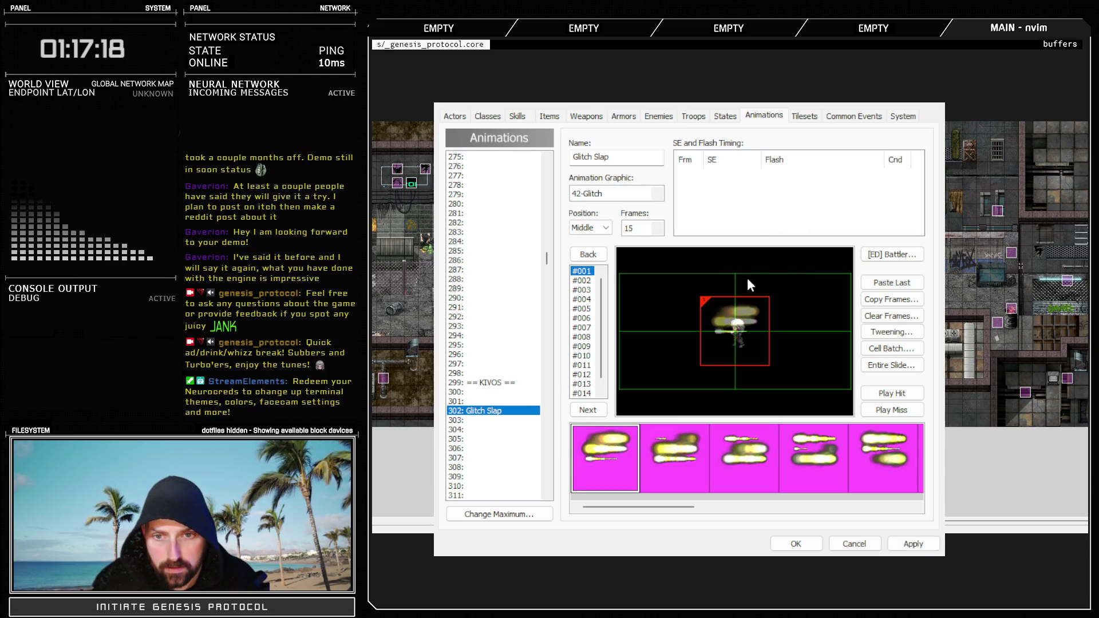
click(840, 345)
click(724, 199)
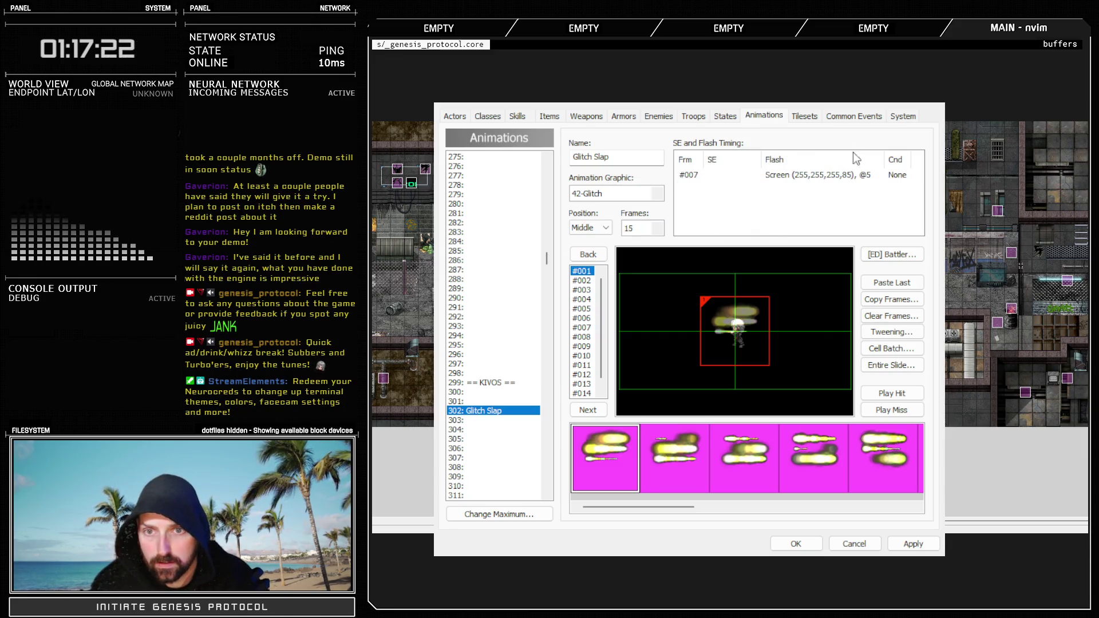
click(912, 543)
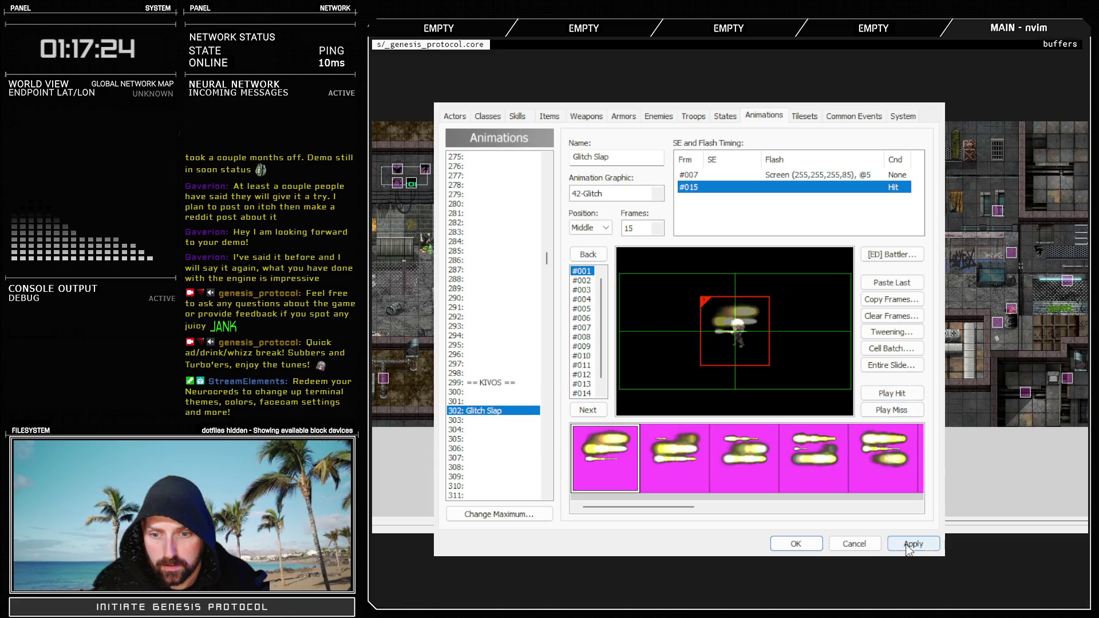
click(891, 393)
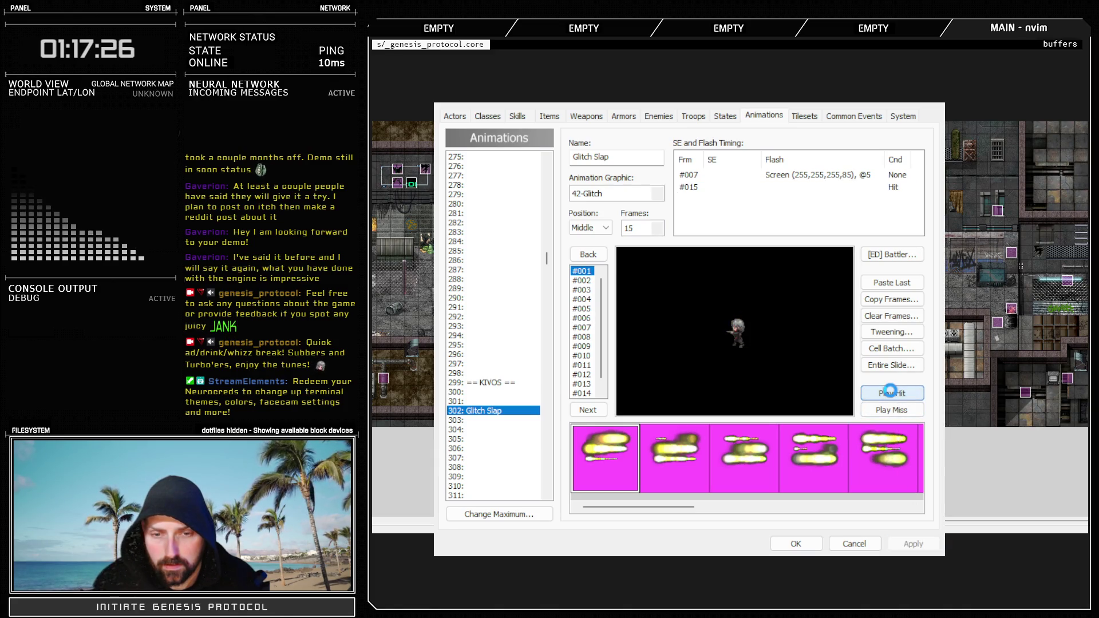
click(693, 115)
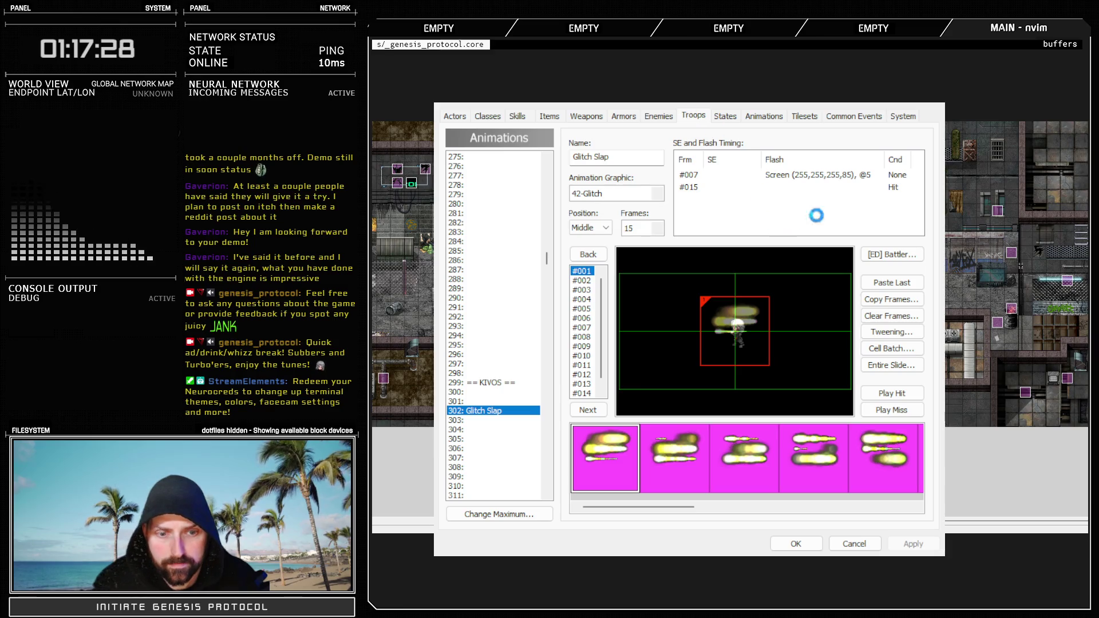
click(870, 162)
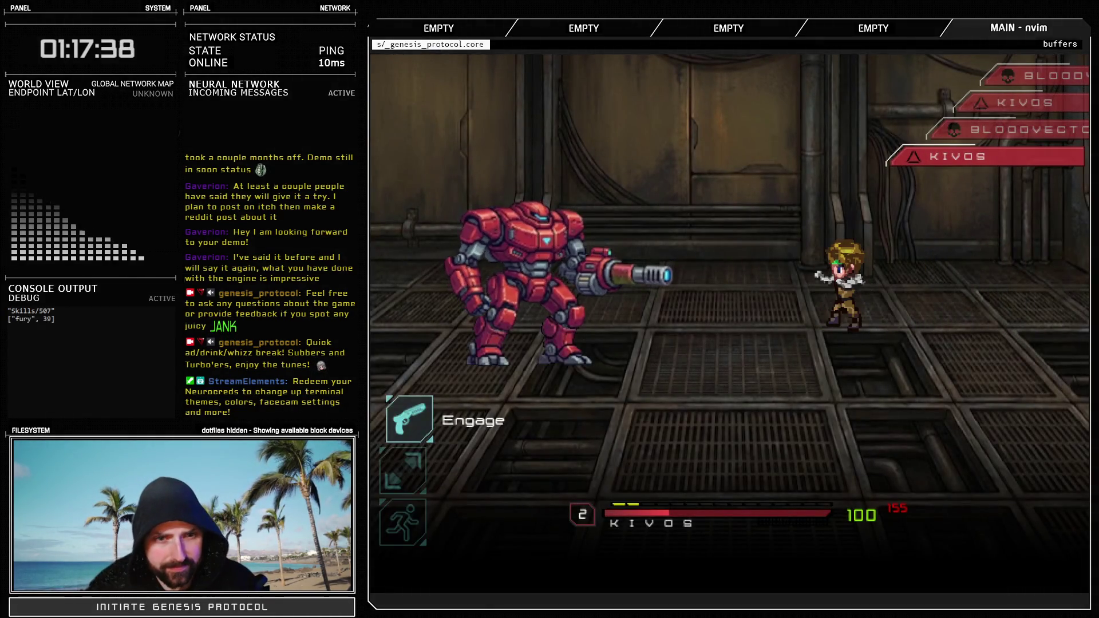
key(Return)
key(Down)
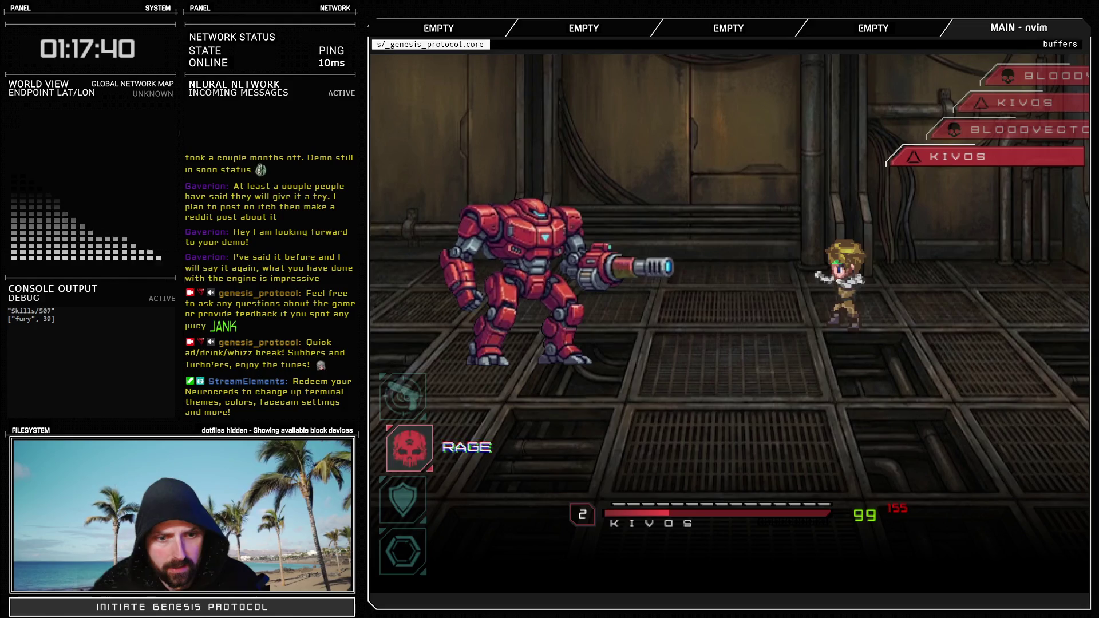
key(Return)
key(Return)
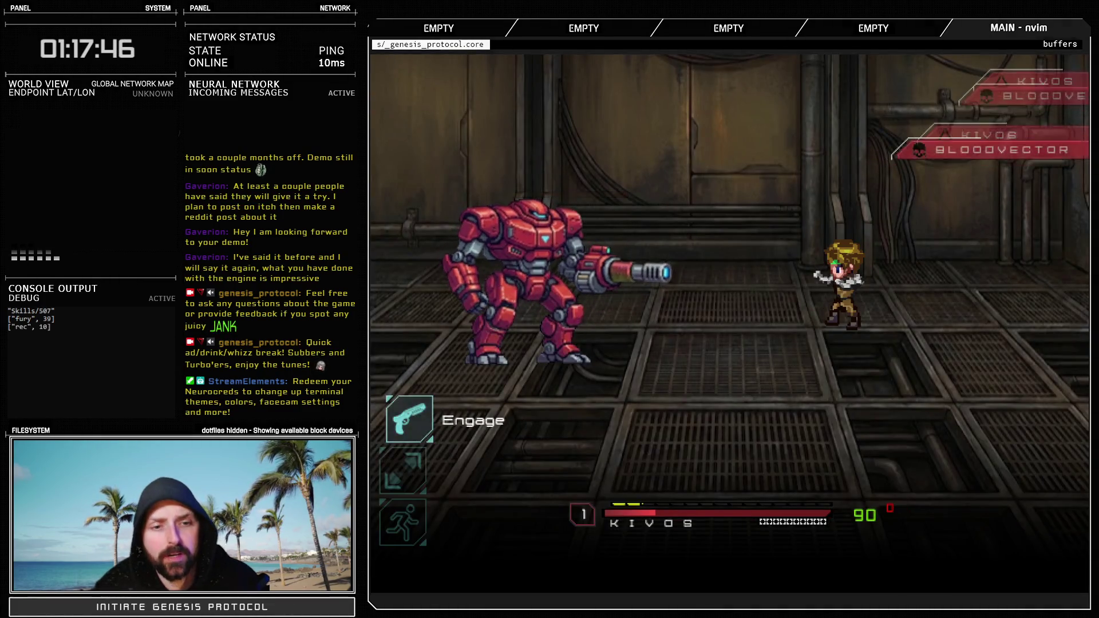
key(Down)
key(Down)
key(Return)
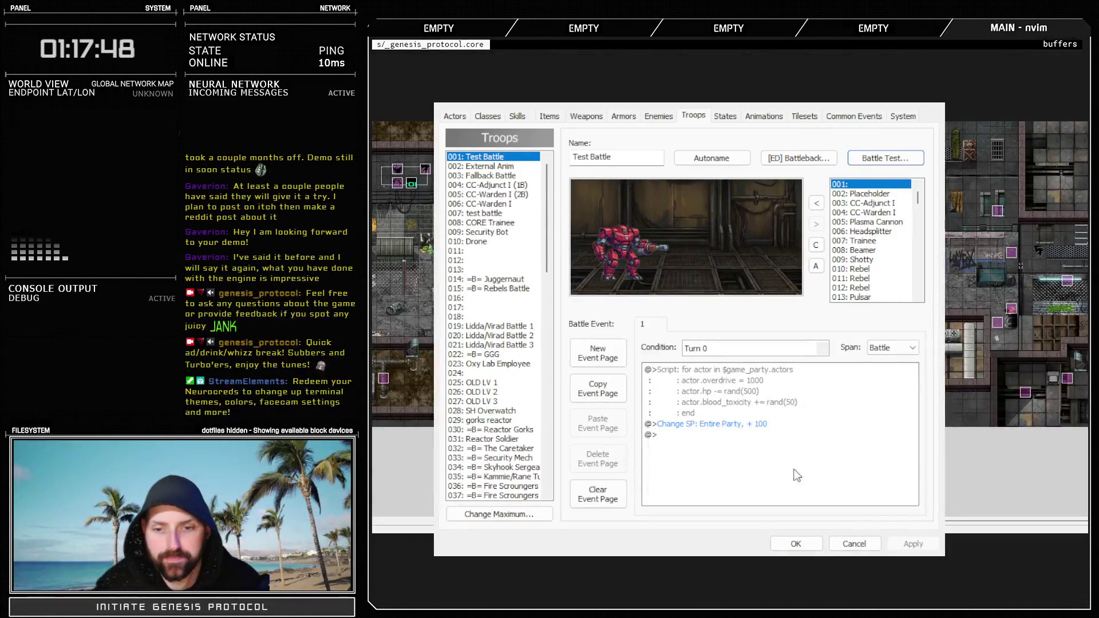
click(817, 545)
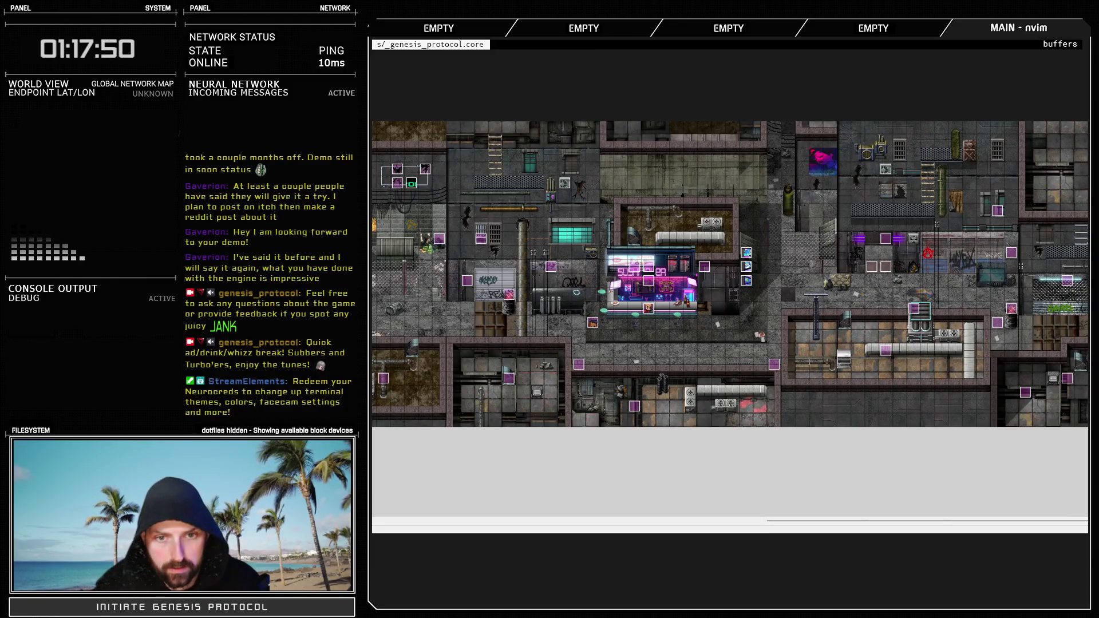
Copy line 171's move_to_target: true below Glitch Slap's name and save the script
key(F11)
scroll(649, 345, up, 2)
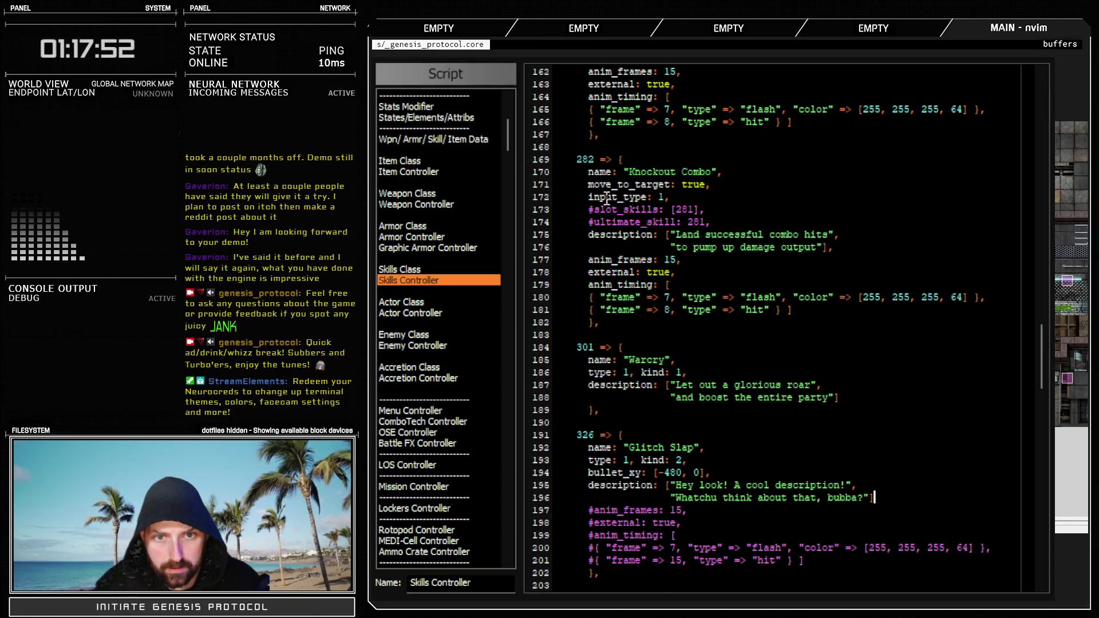
drag(587, 184, 711, 184)
key(ctrl+c)
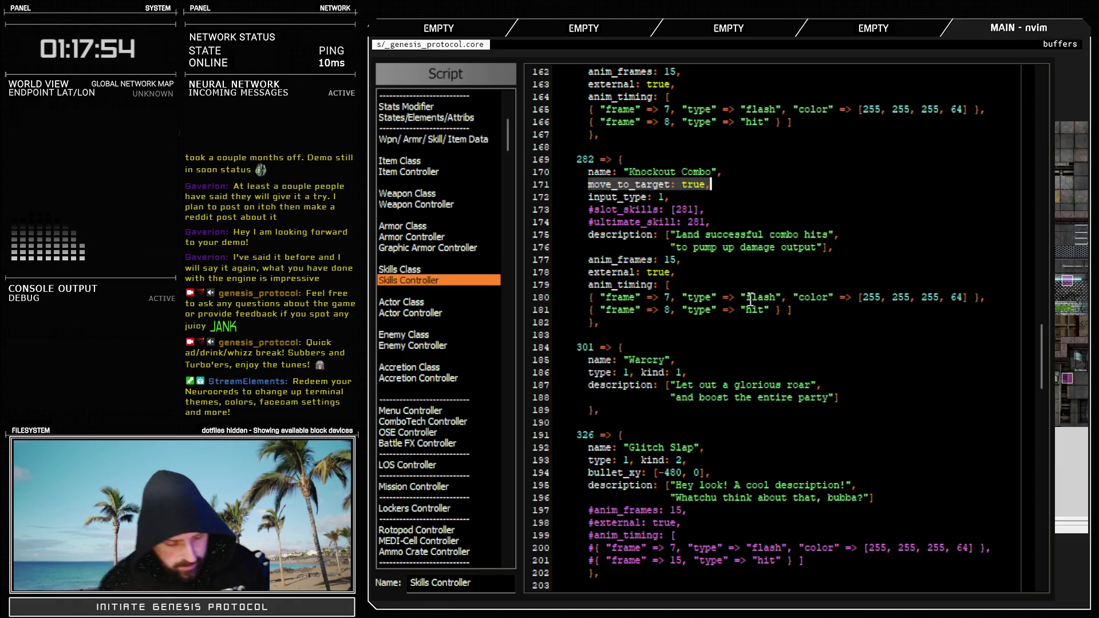
click(721, 450)
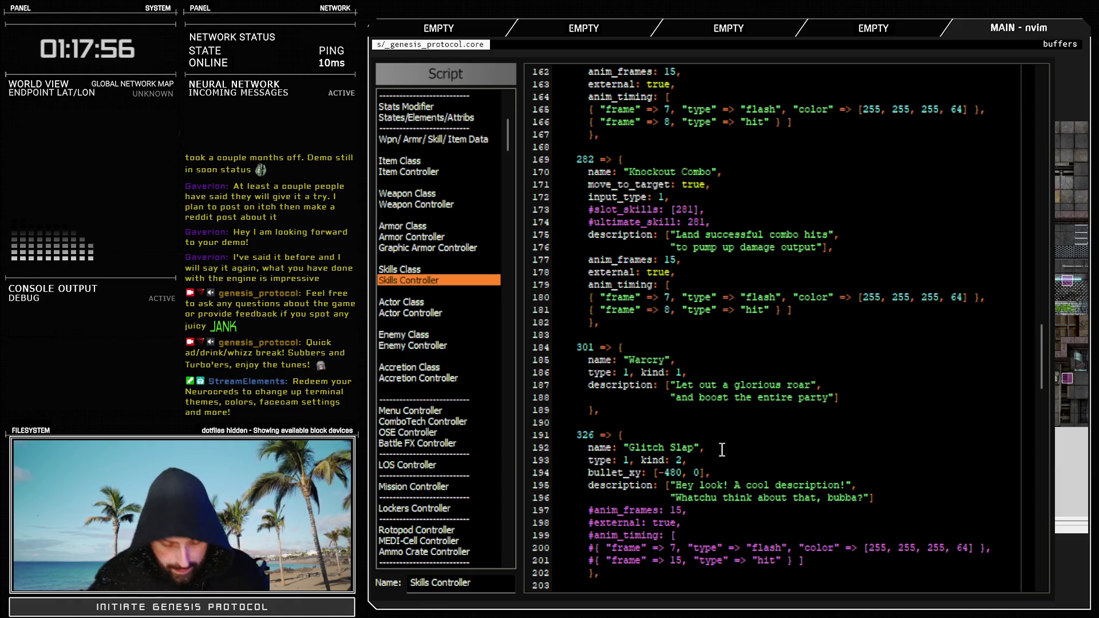
key(BackSpace)
text(,)
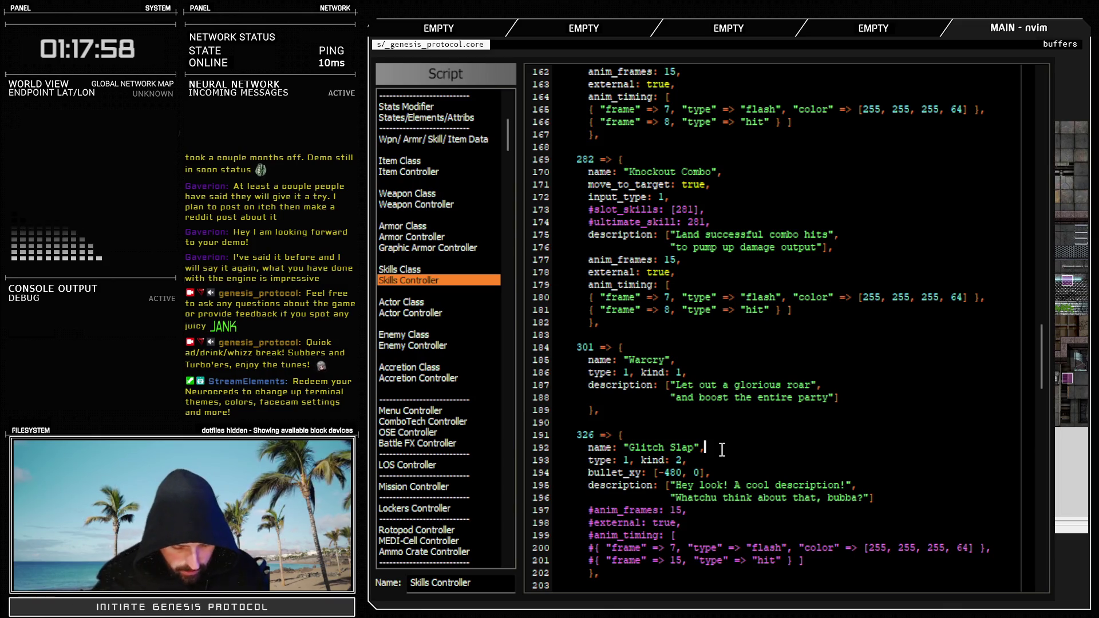
key(Return)
key(ctrl+shift+v)
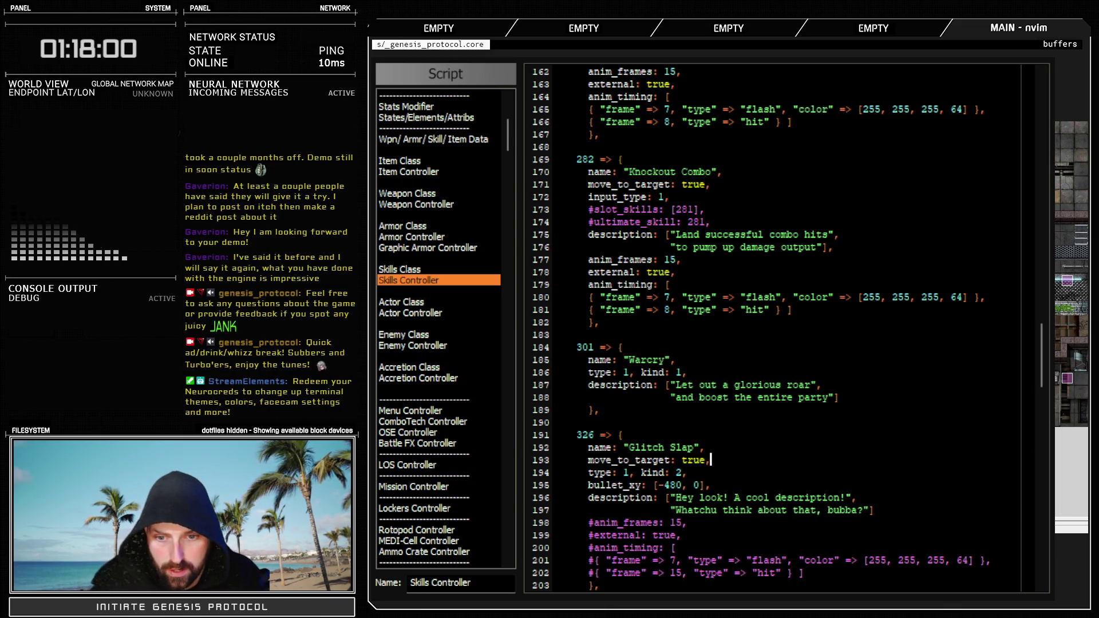
key(F12)
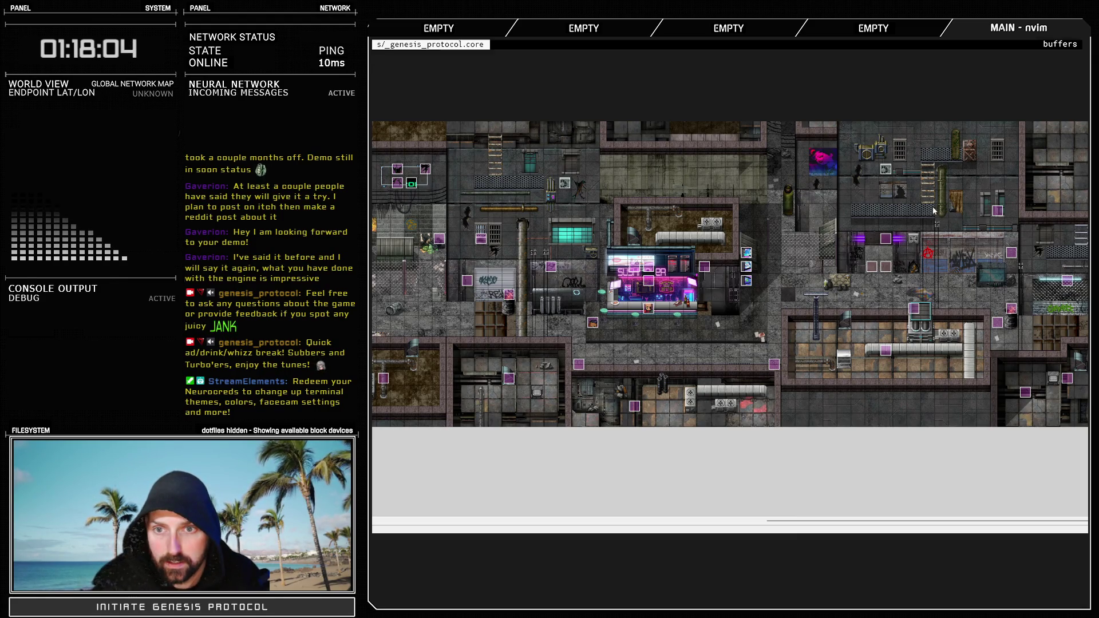
key(F9)
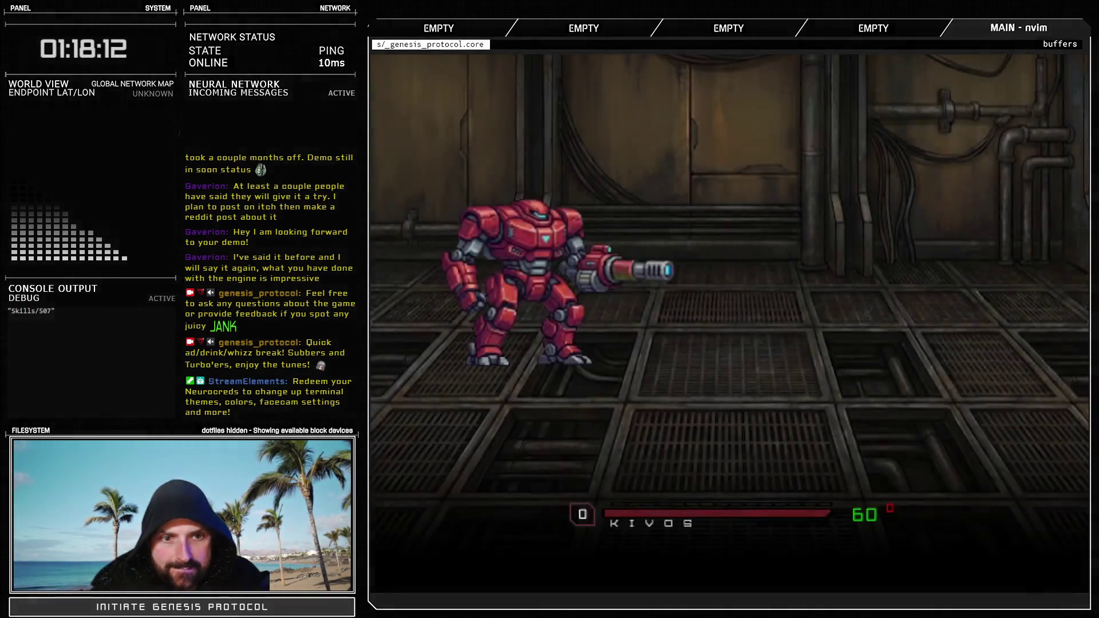
key(Return)
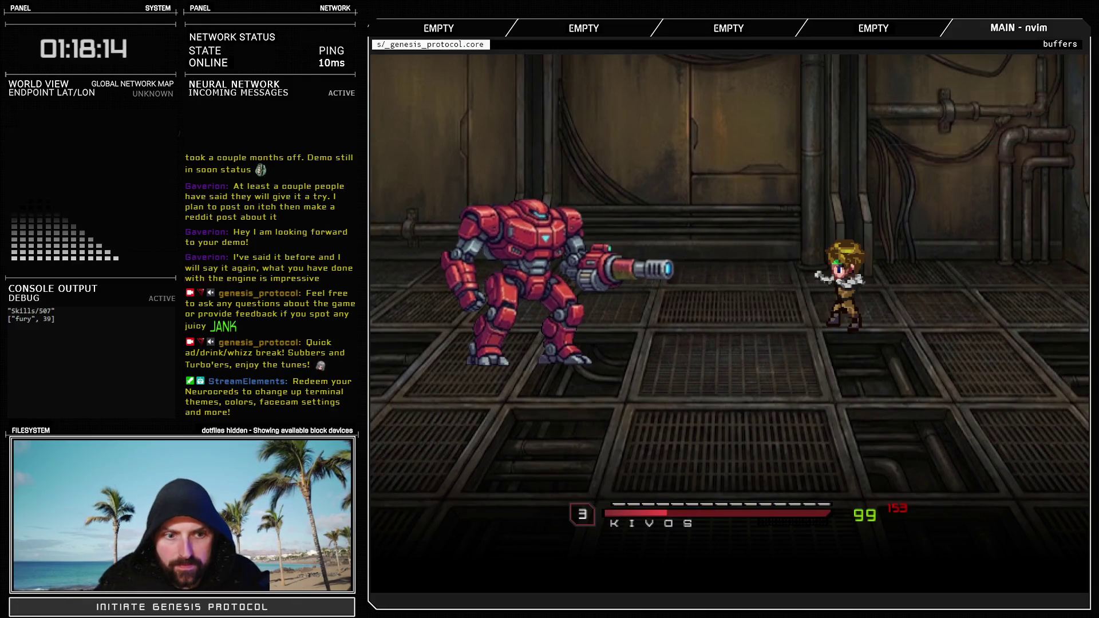
key(Down)
key(Return)
key(Return)
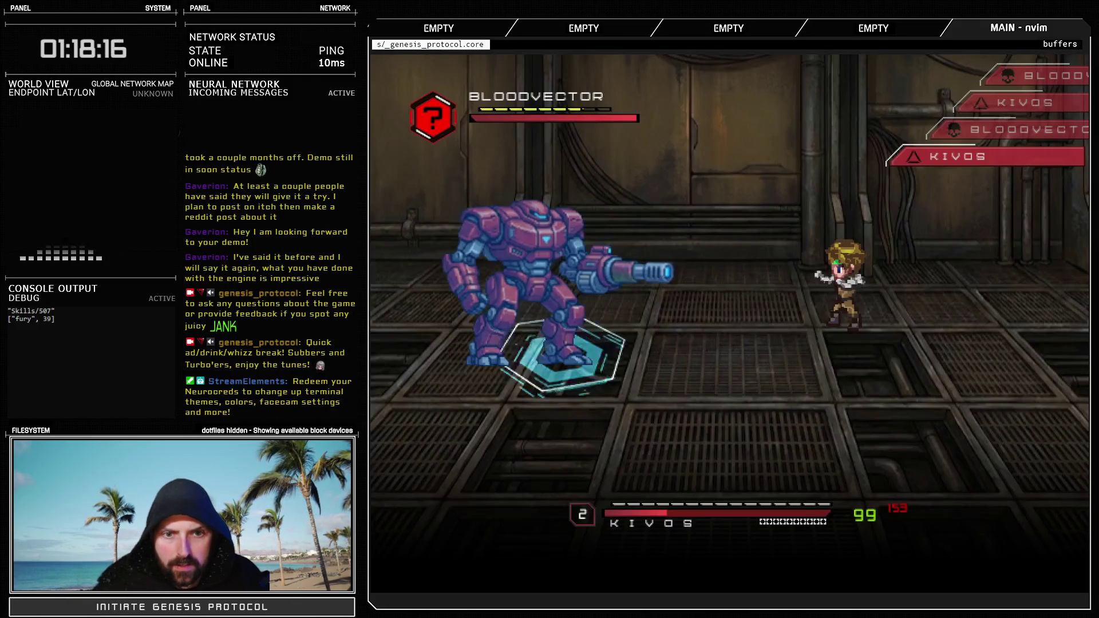
key(Return)
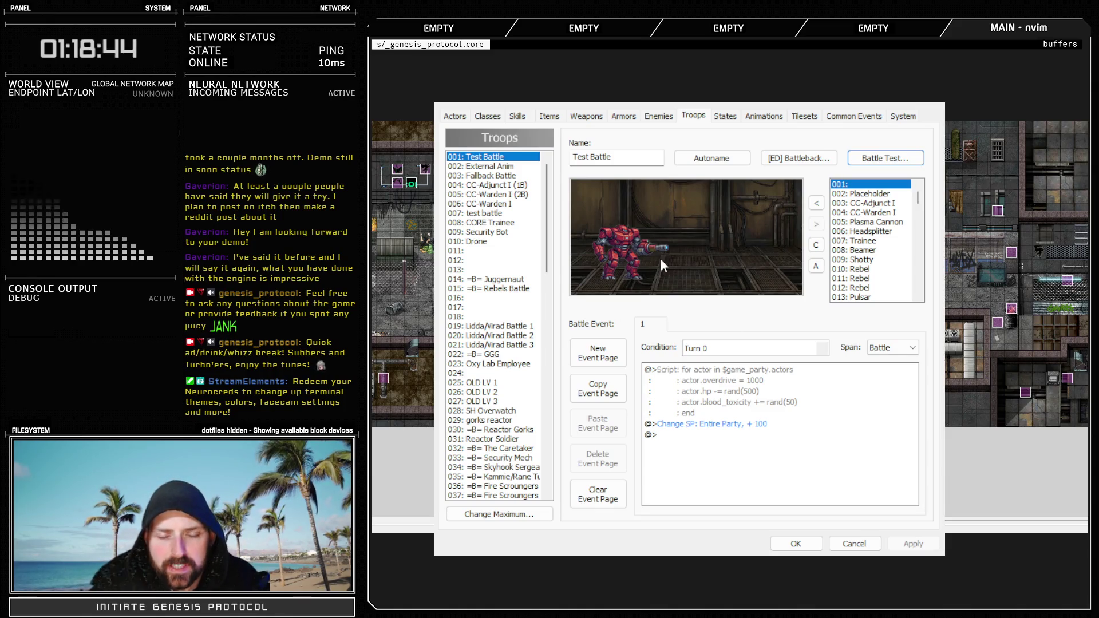
click(779, 547)
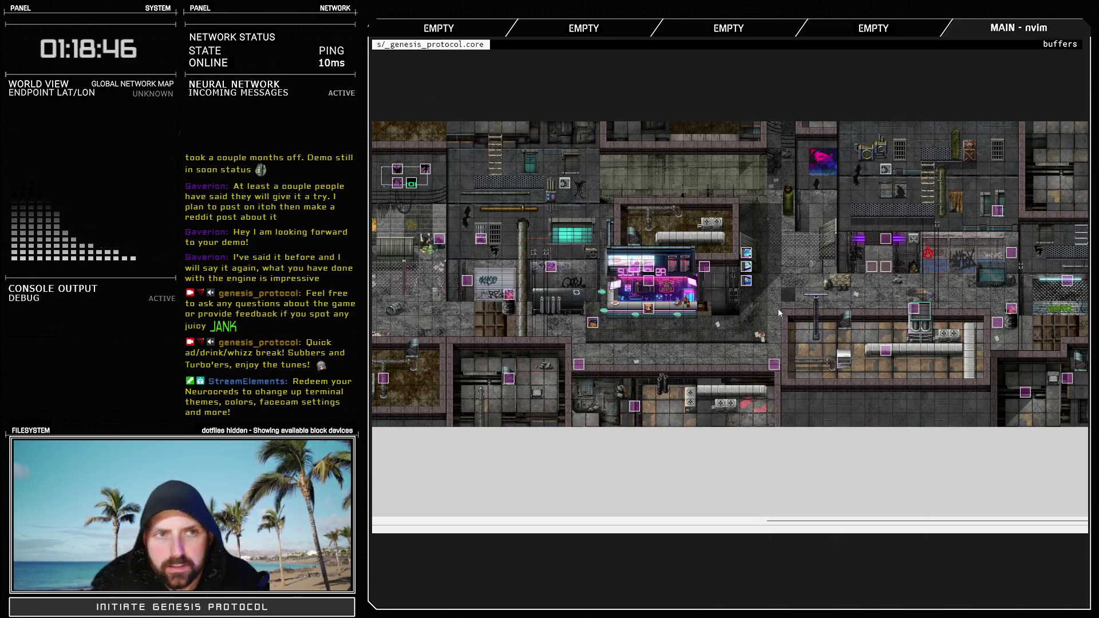
Search all scripts for 'distor' and open Sprite_Battler at its distortion_appear method
key(F11)
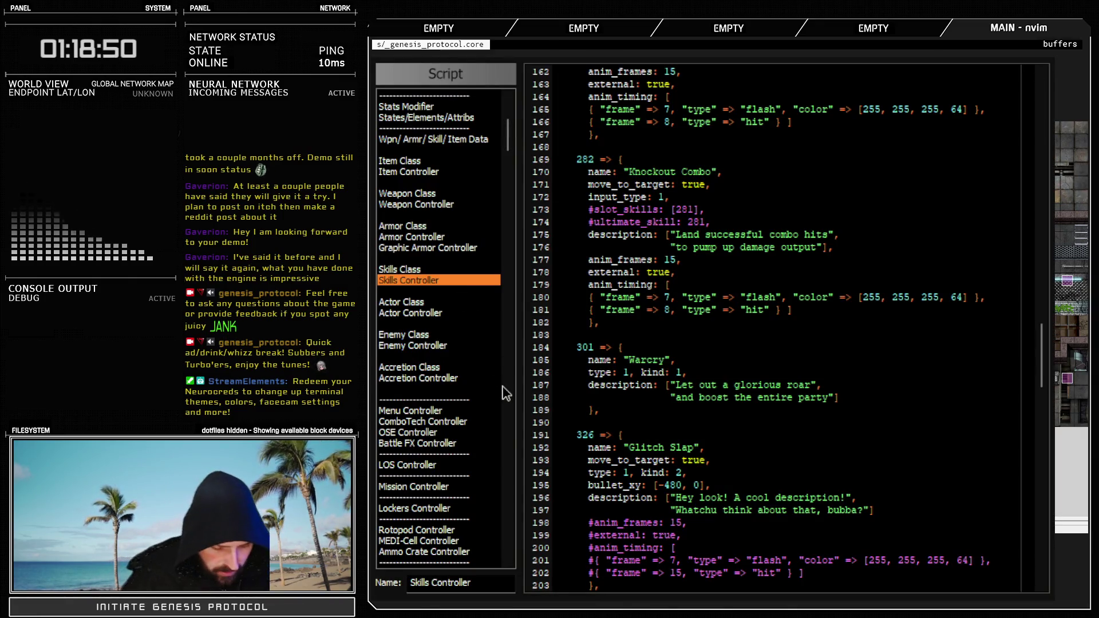
key(ctrl+f)
text(distor)
key(Return)
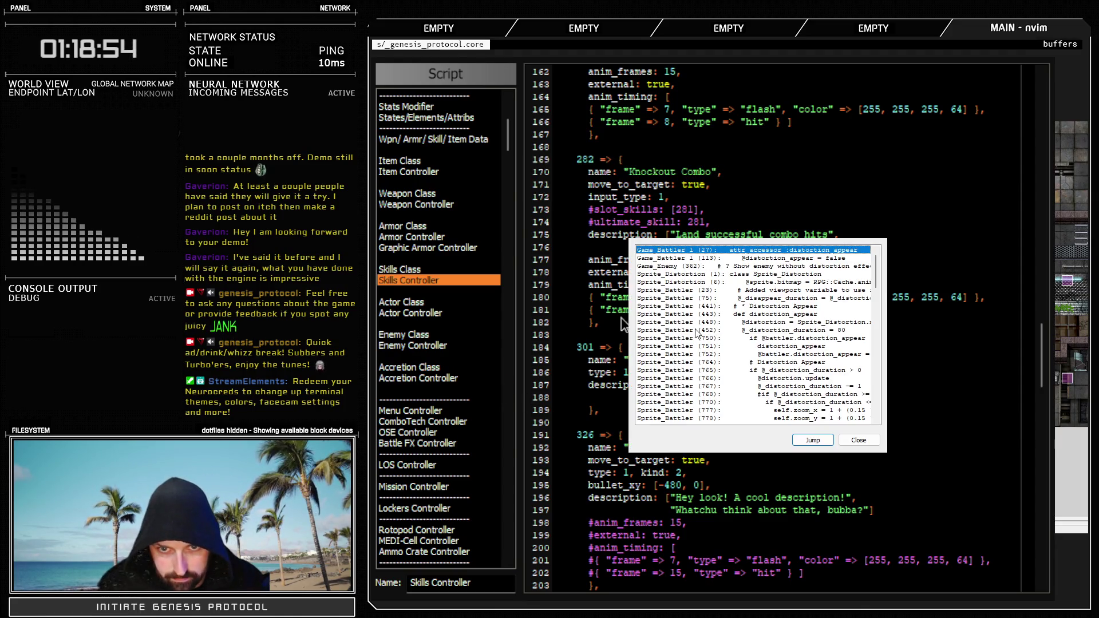
click(797, 275)
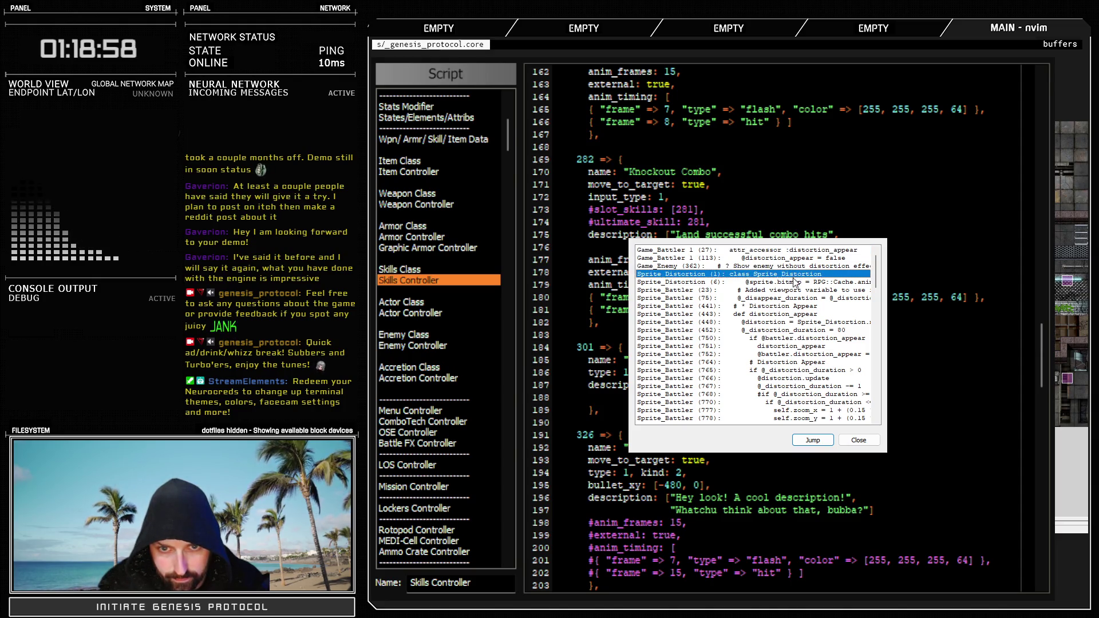
click(792, 298)
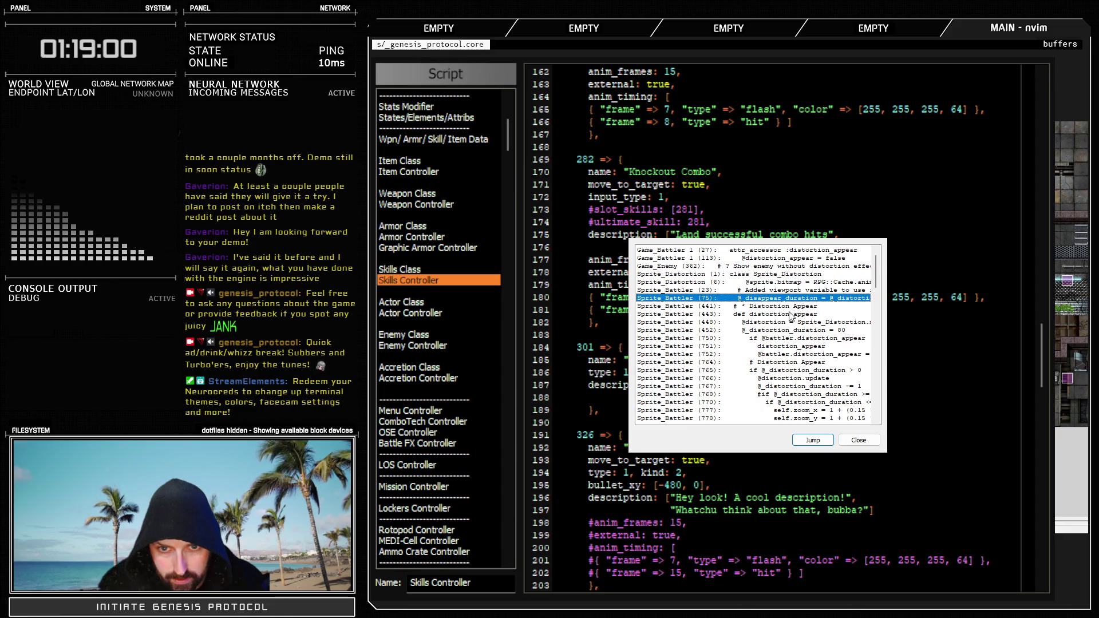
double_click(791, 314)
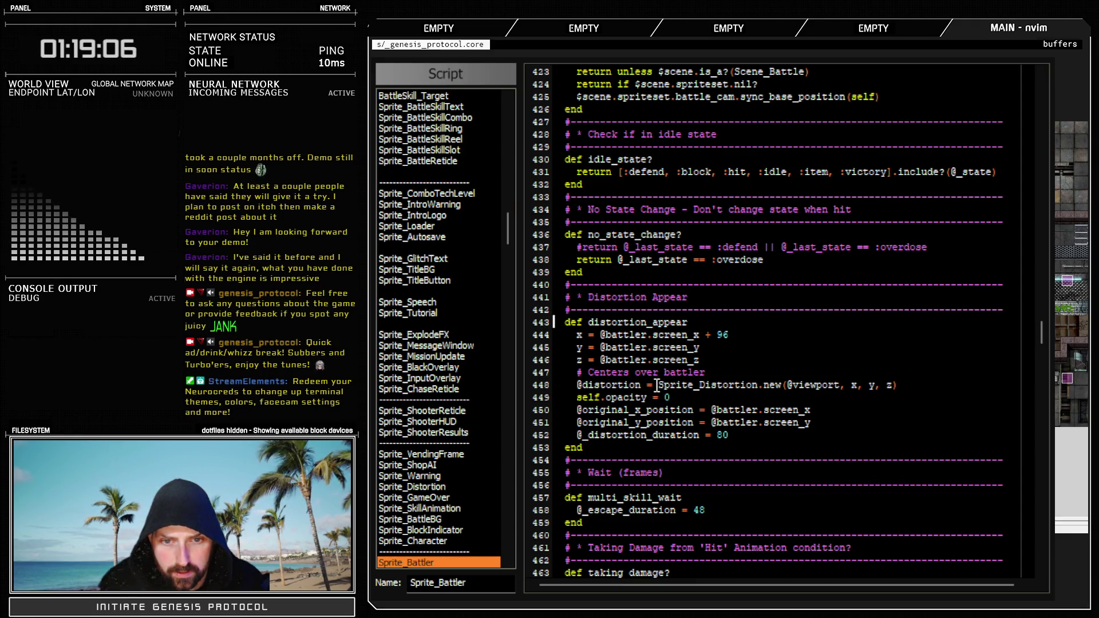
drag(657, 385, 777, 387)
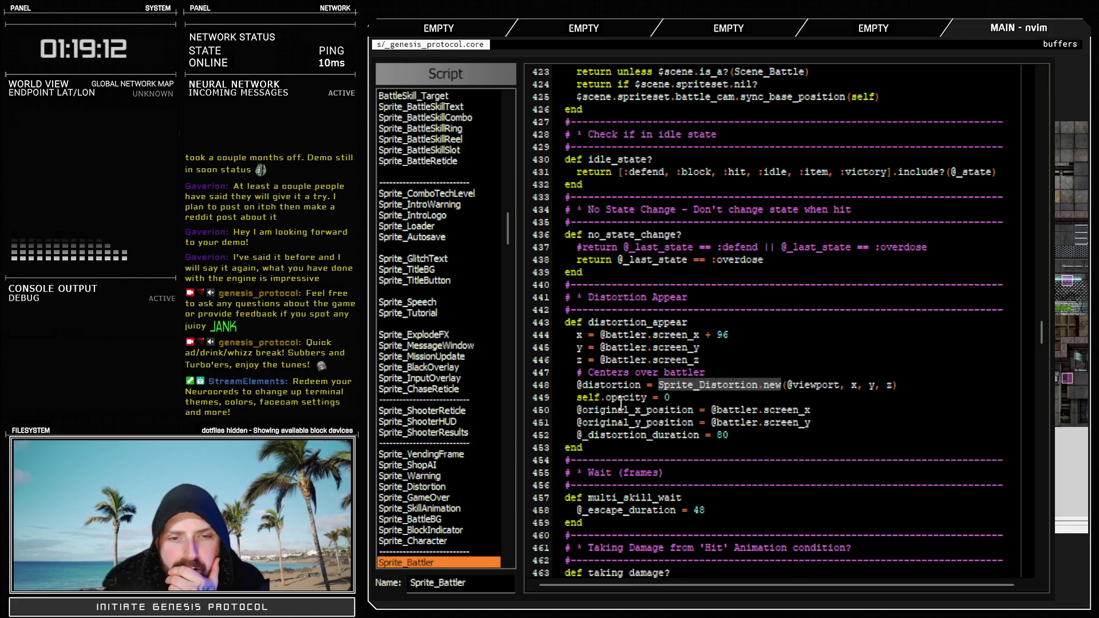
double_click(616, 385)
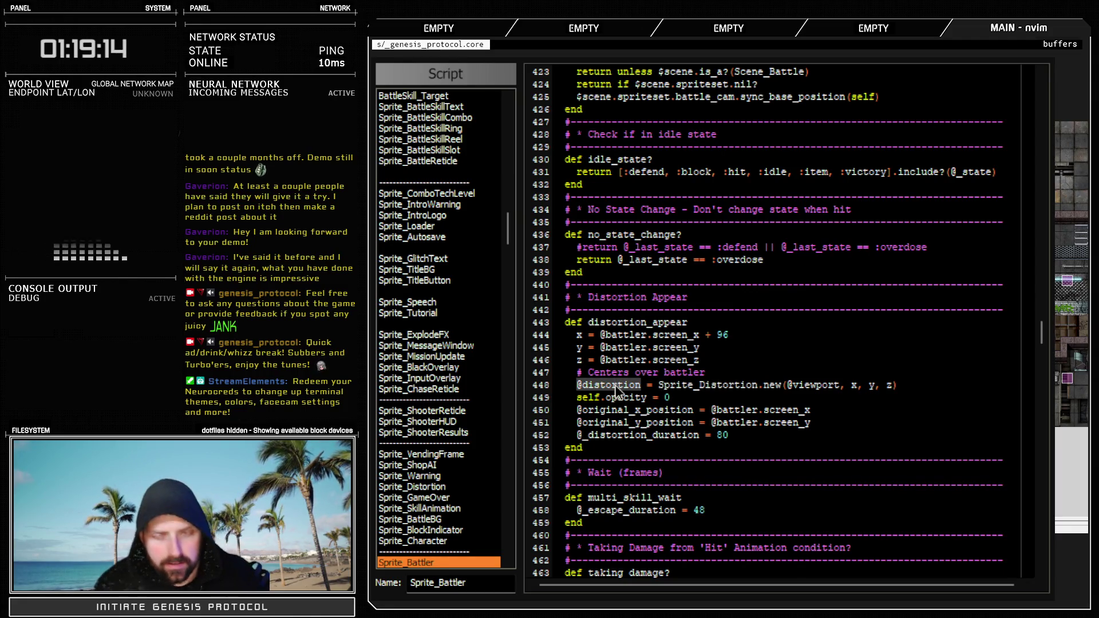
key(ctrl+f)
key(Return)
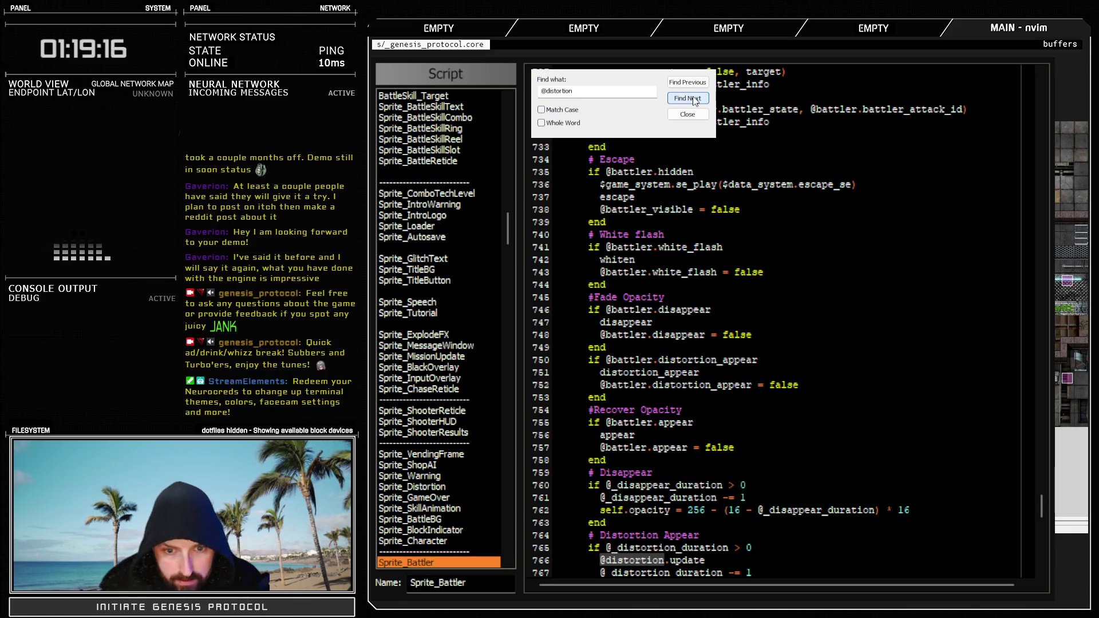
scroll(730, 452, down, 4)
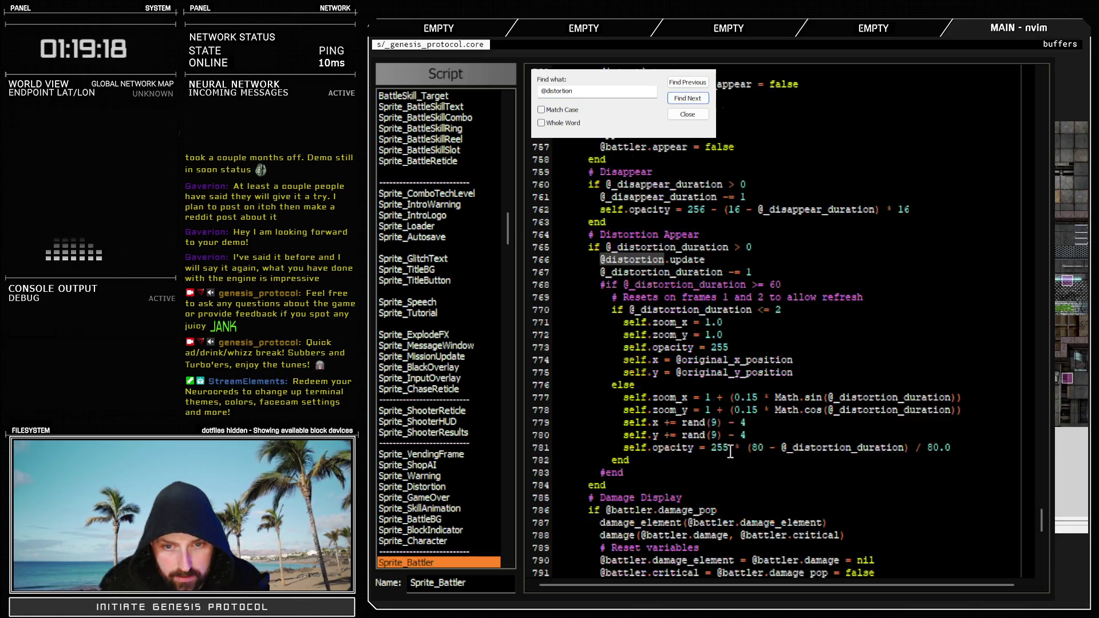
mouse_move(614, 313)
mouse_down()
mouse_move(675, 324)
mouse_move(721, 366)
mouse_move(734, 459)
mouse_up()
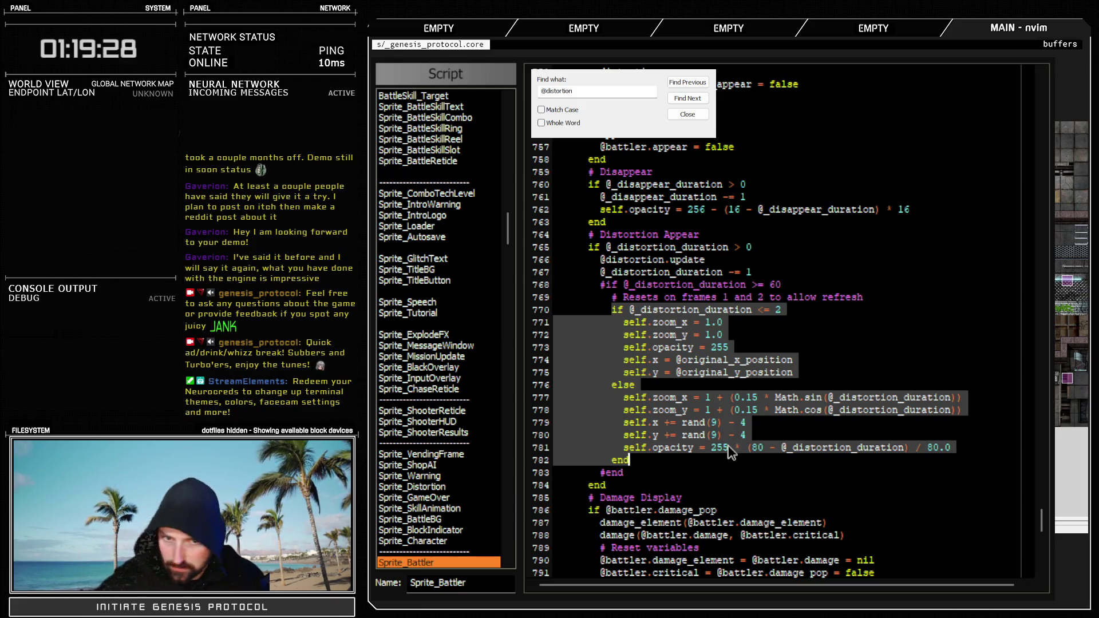
click(705, 371)
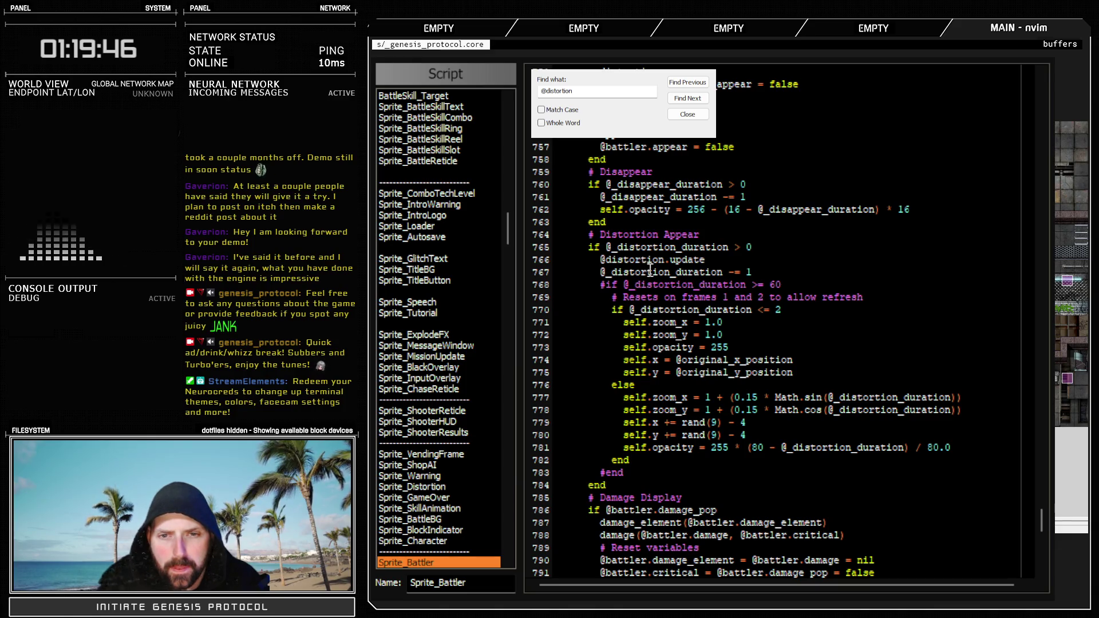
mouse_move(641, 309)
mouse_down()
mouse_move(787, 310)
mouse_move(753, 335)
mouse_move(792, 366)
mouse_move(798, 392)
mouse_move(774, 460)
mouse_move(801, 453)
mouse_up()
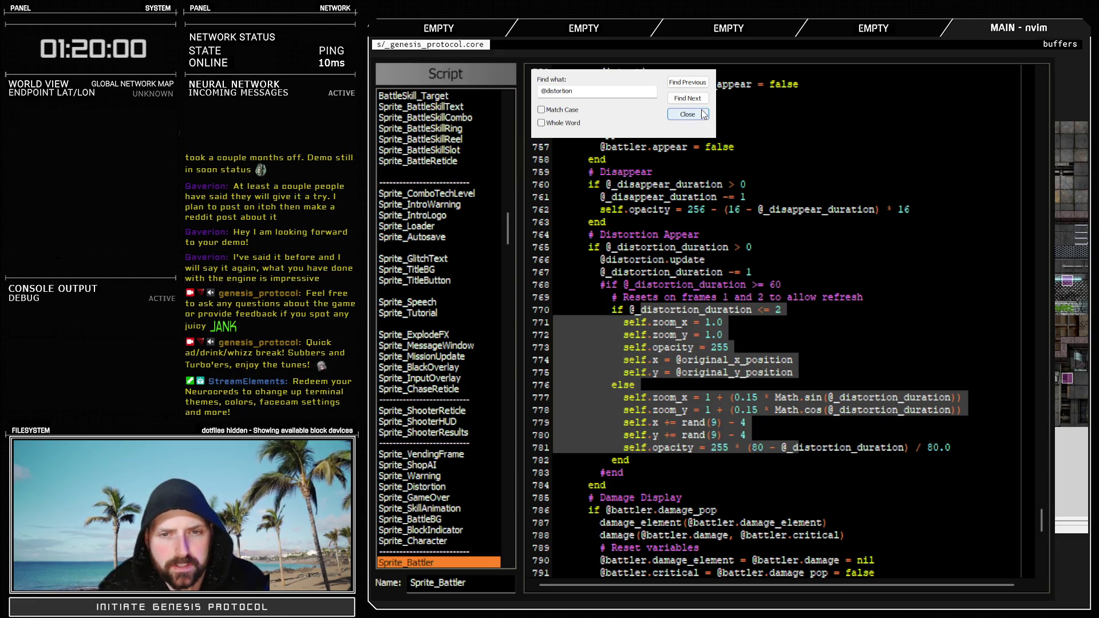
drag(605, 247, 729, 247)
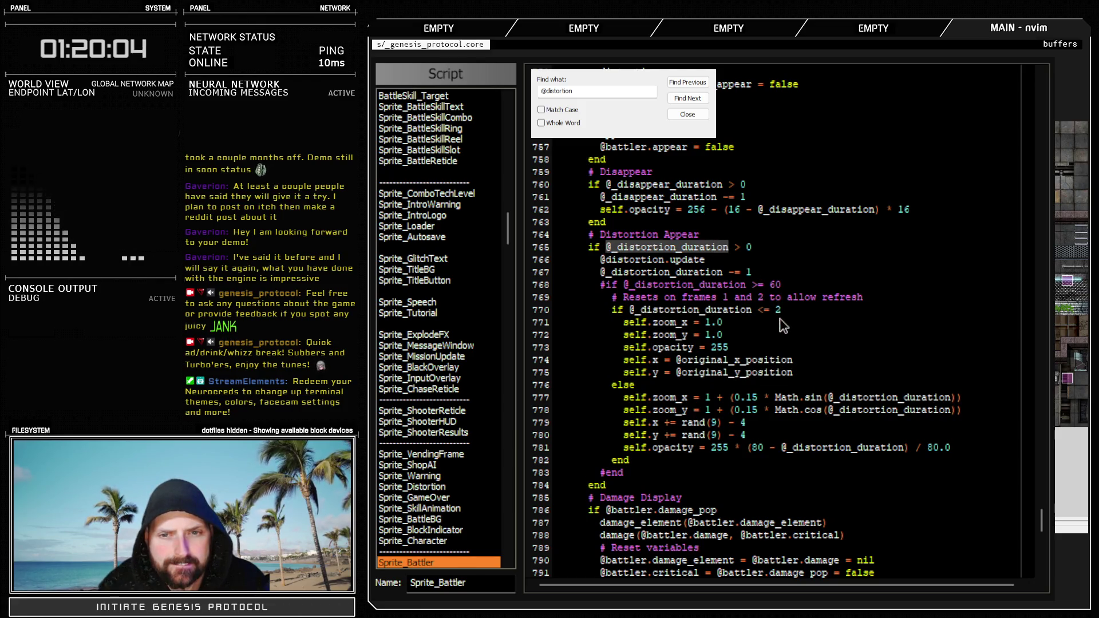
click(703, 115)
key(ctrl+shift+f)
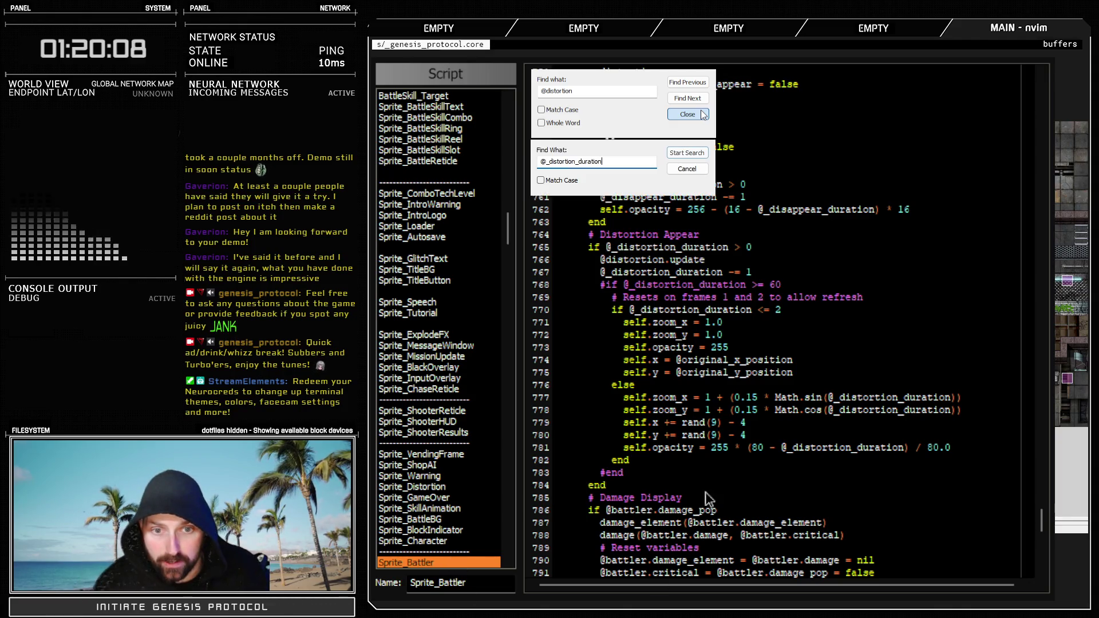
key(Return)
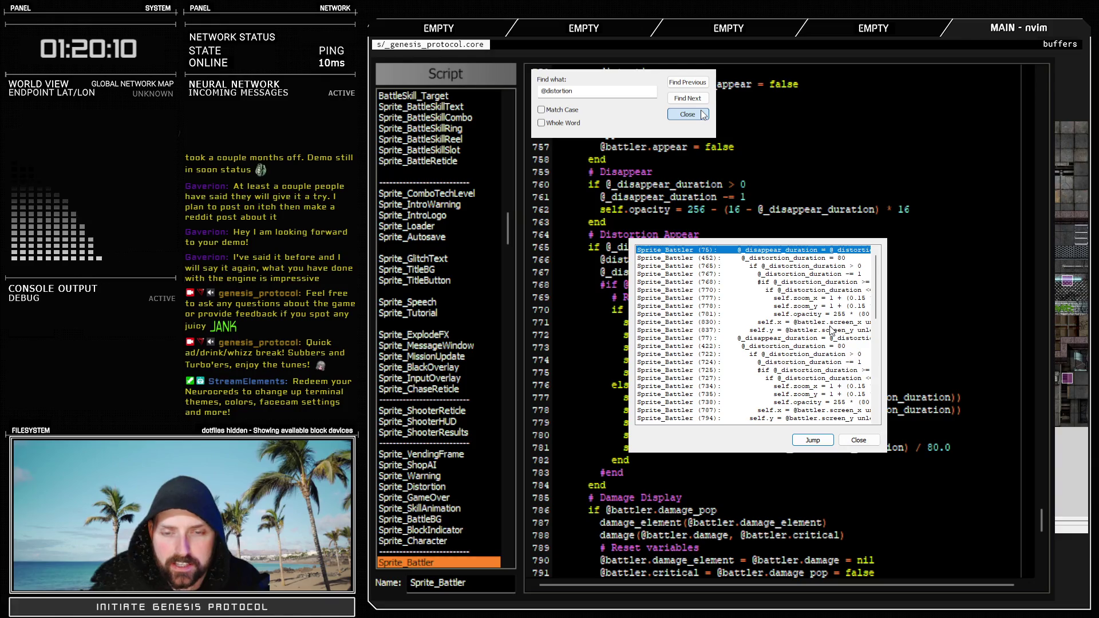
double_click(773, 258)
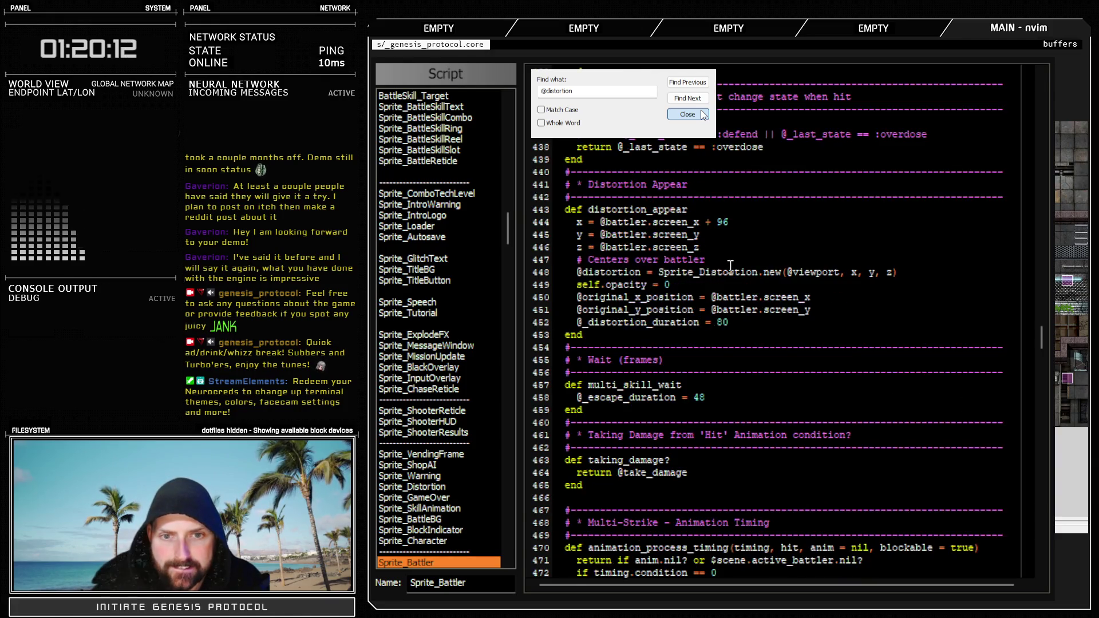
double_click(643, 210)
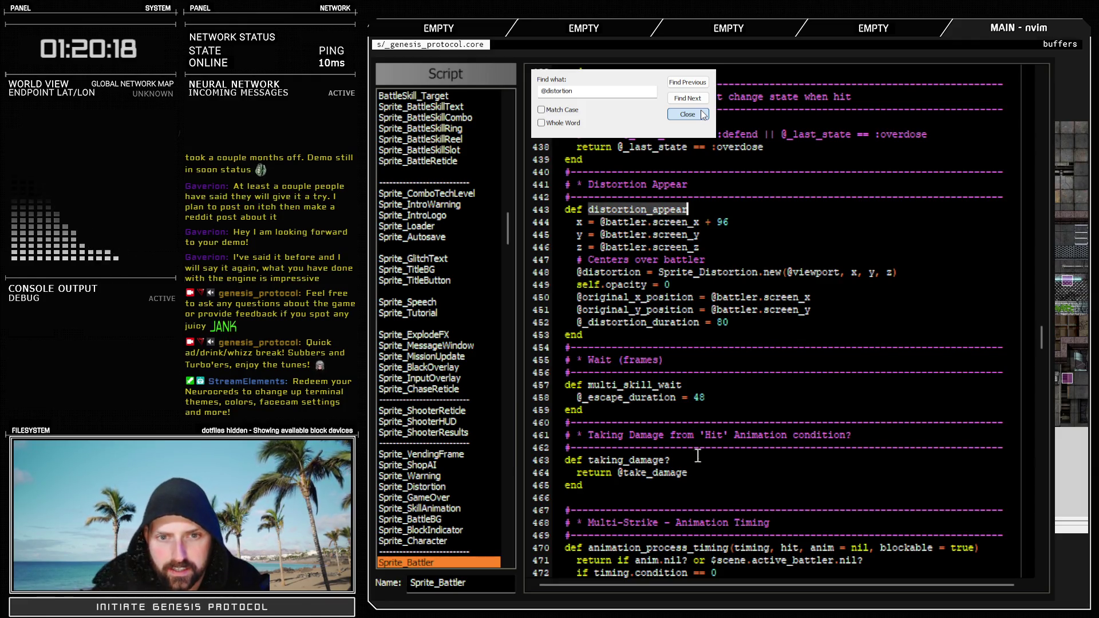
click(601, 333)
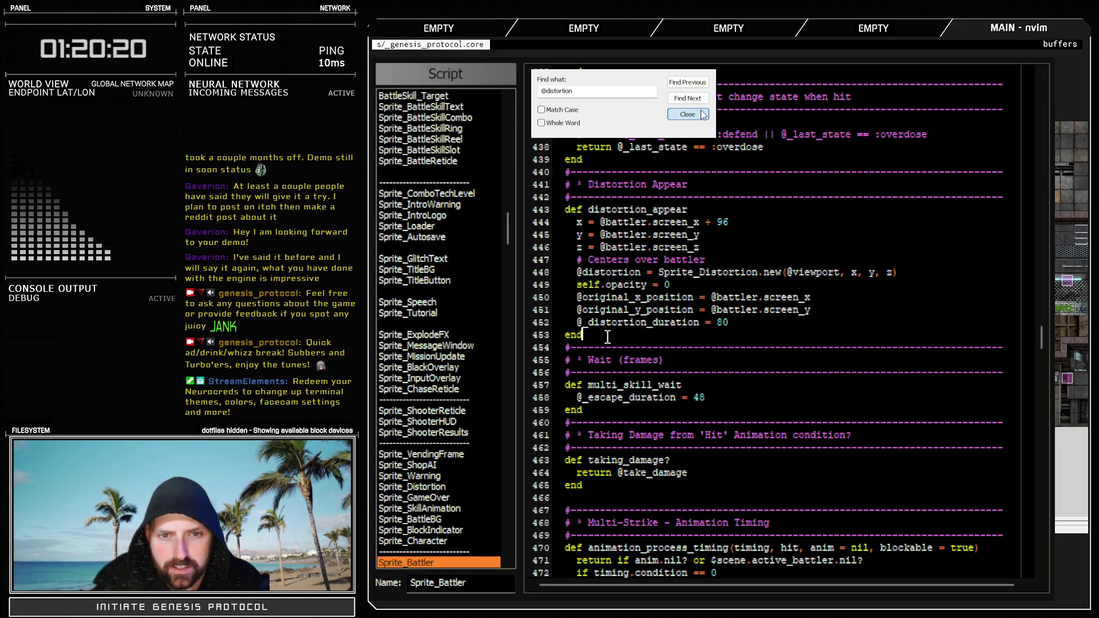
key(Return)
key(Return)
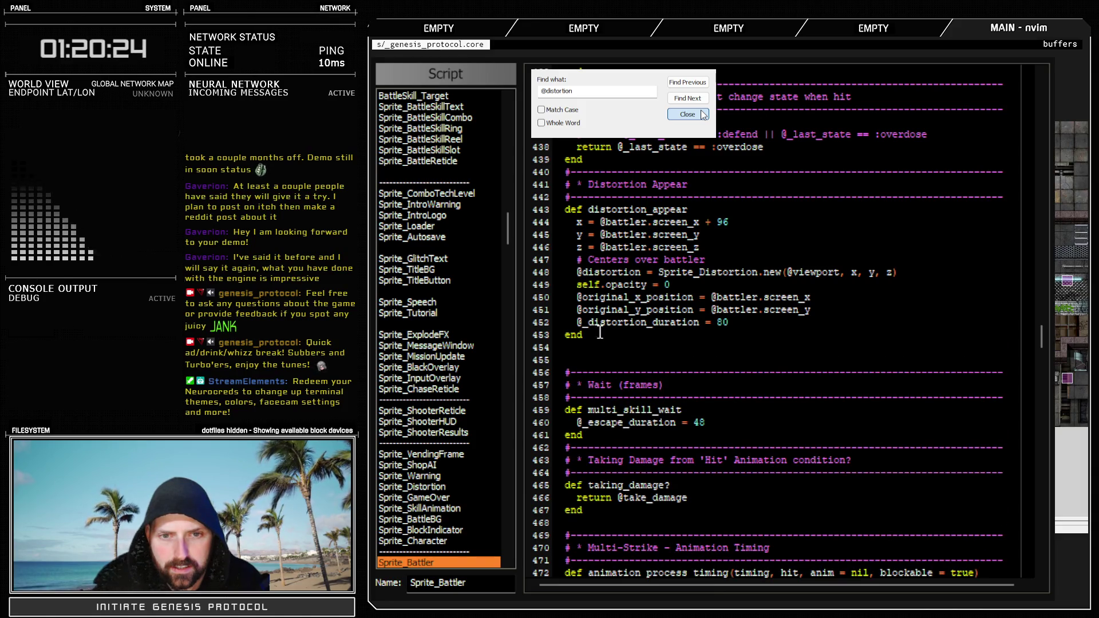
drag(577, 322, 728, 322)
key(ctrl+c)
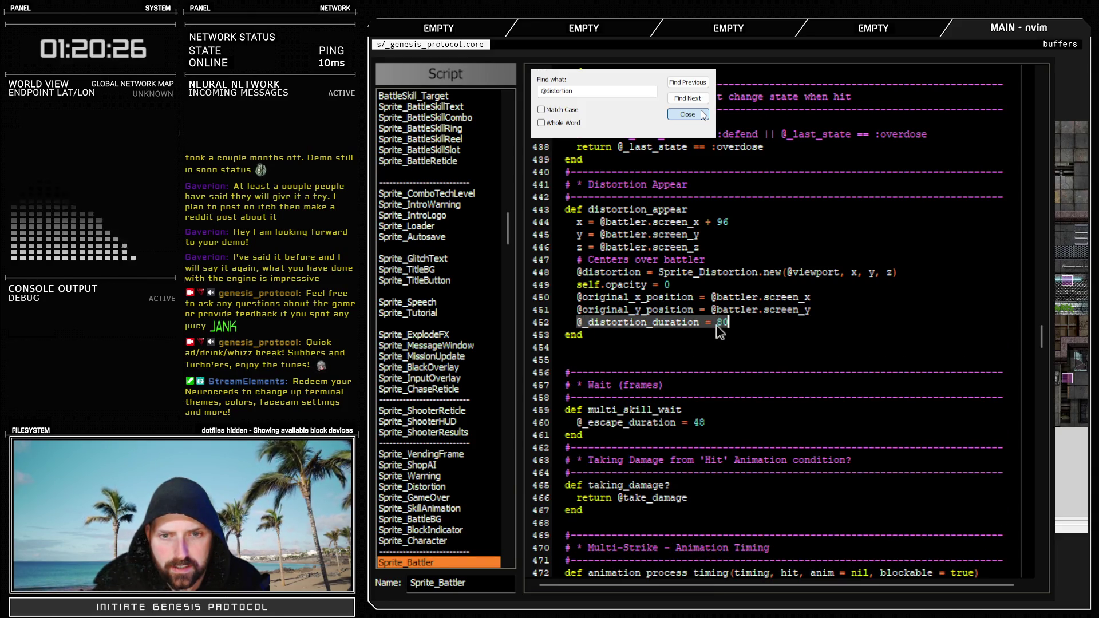
click(578, 351)
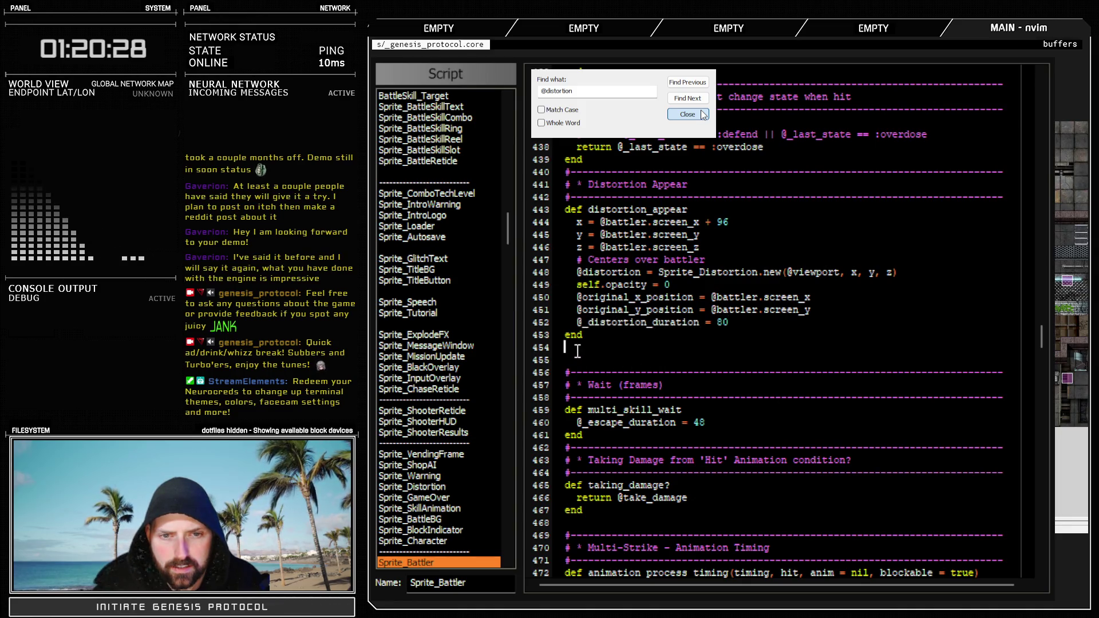
Create a def sprite_glitch method containing the pasted distortion duration line and an end
key(Return)
text(de)
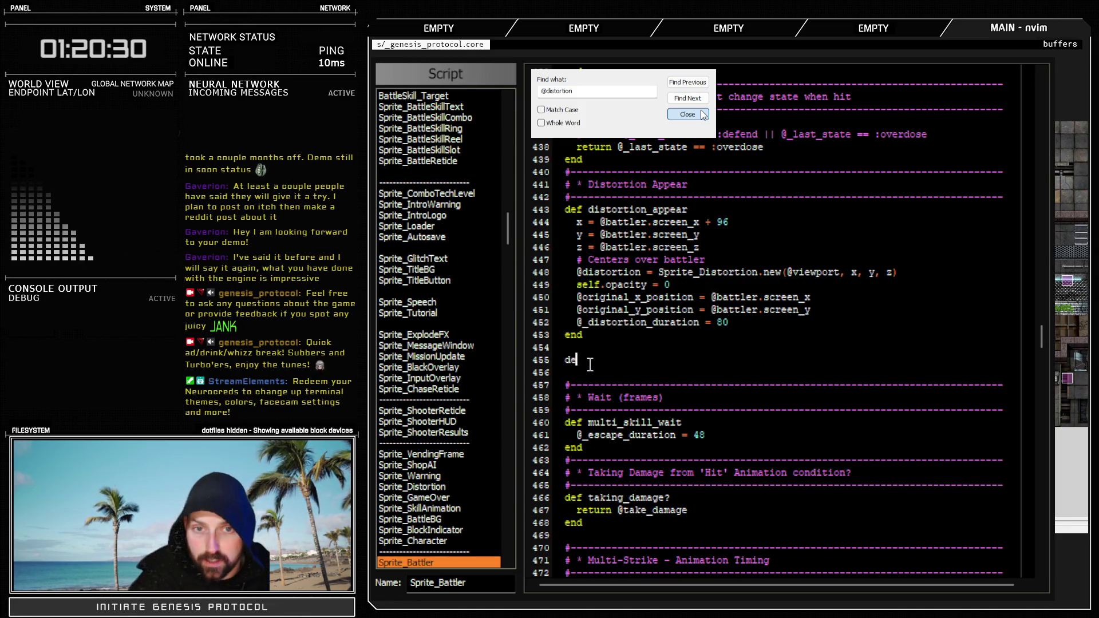
text(f battle_)
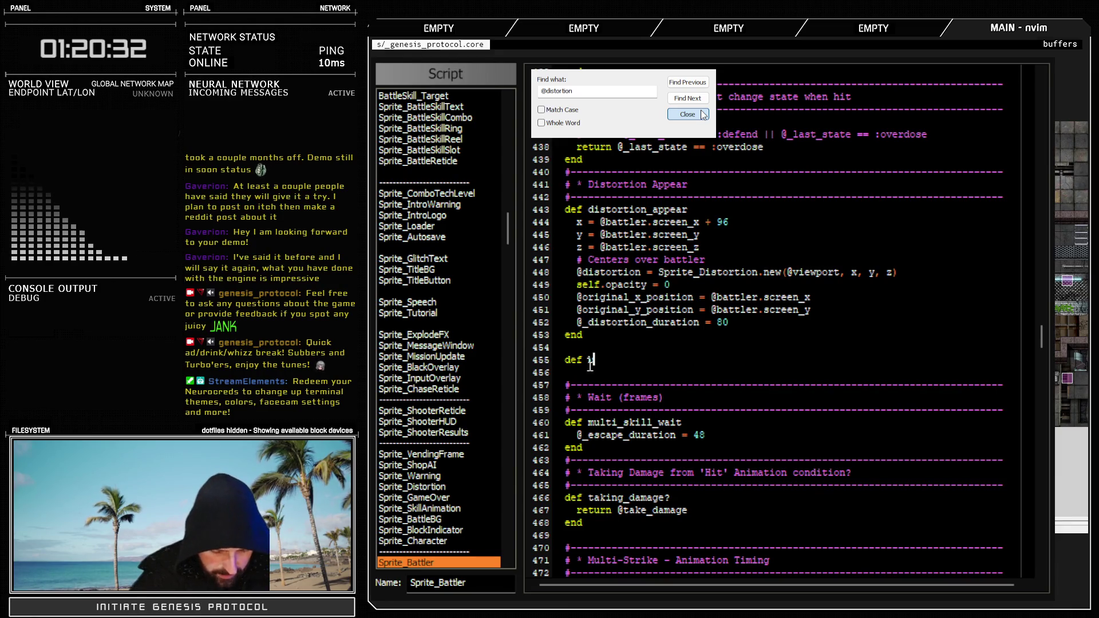
text(gl)
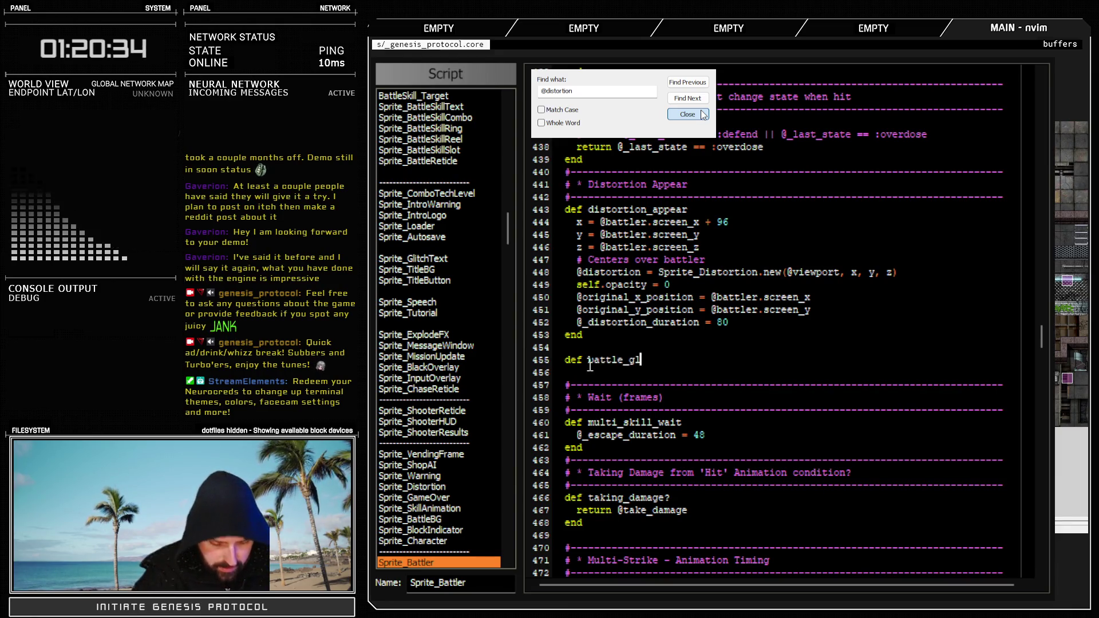
key(BackSpace)
key(BackSpace)
key(BackSpace)
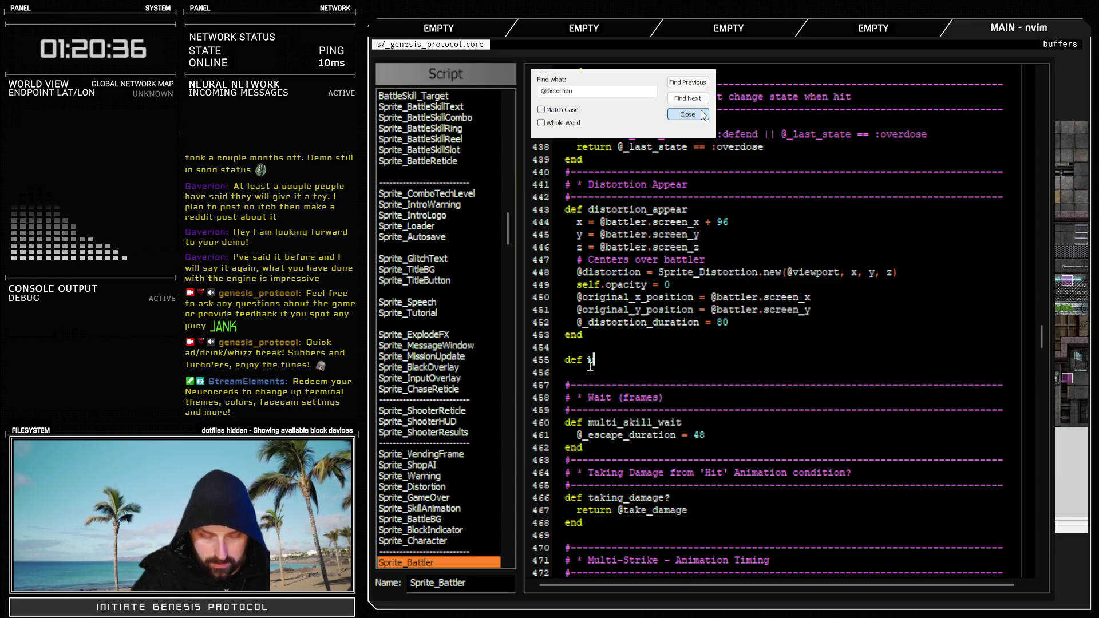
text(sprite_g)
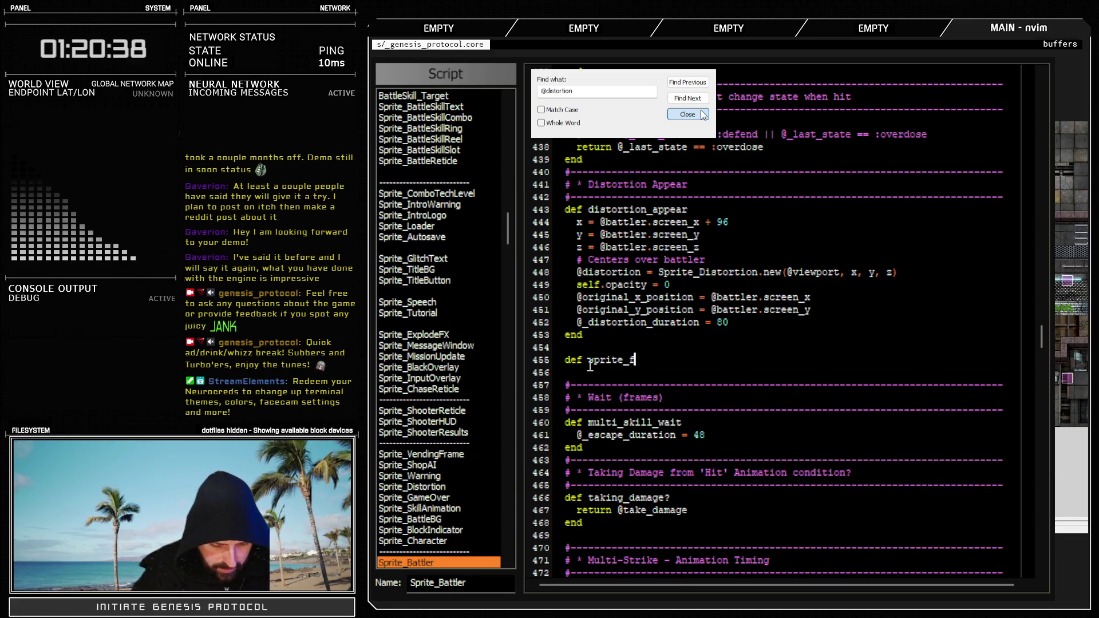
text(litch)
key(Return)
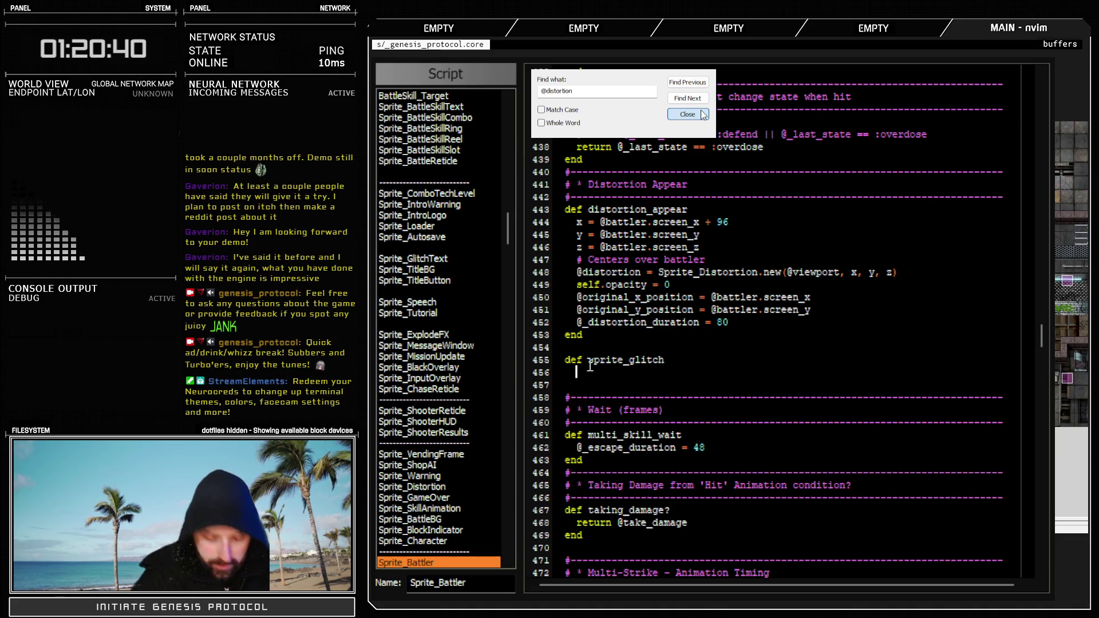
key(ctrl+v)
key(Return)
text(end)
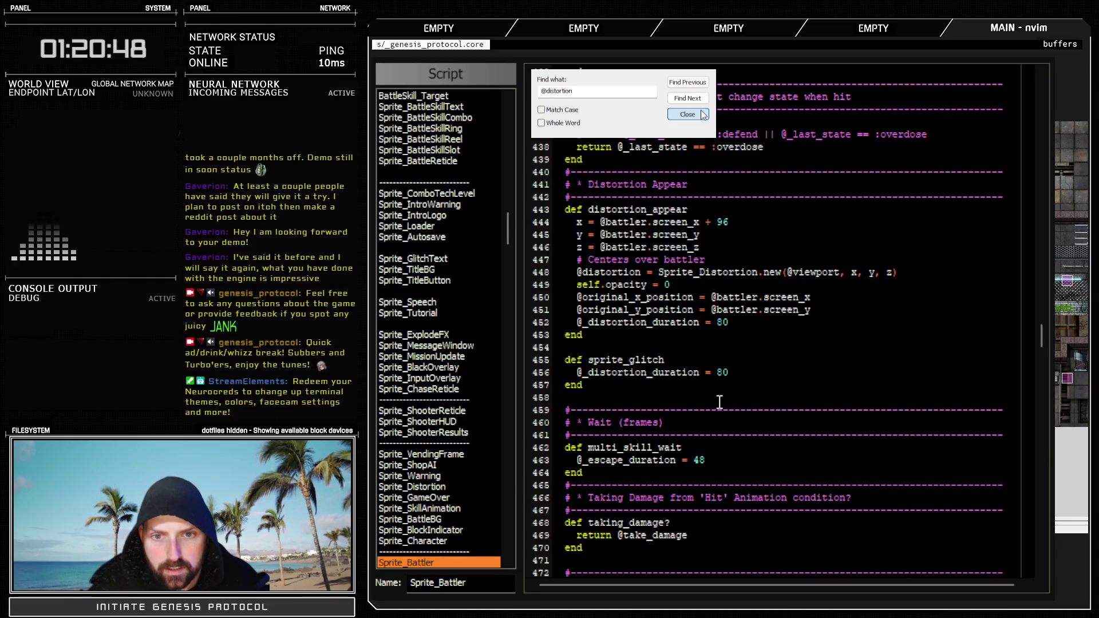
double_click(622, 321)
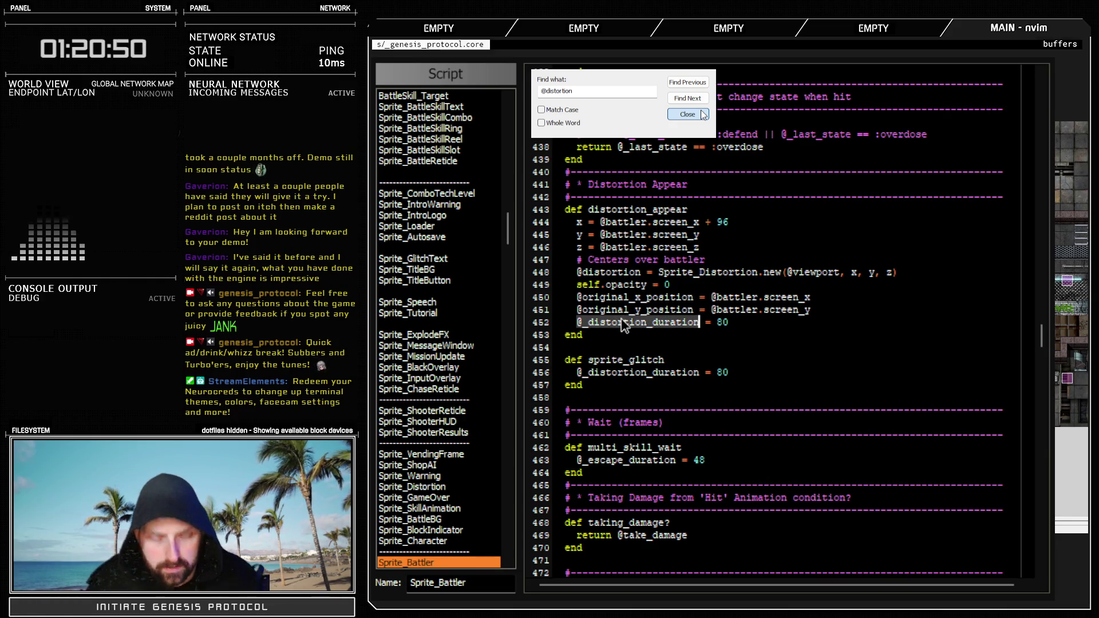
key(ctrl+f)
click(698, 98)
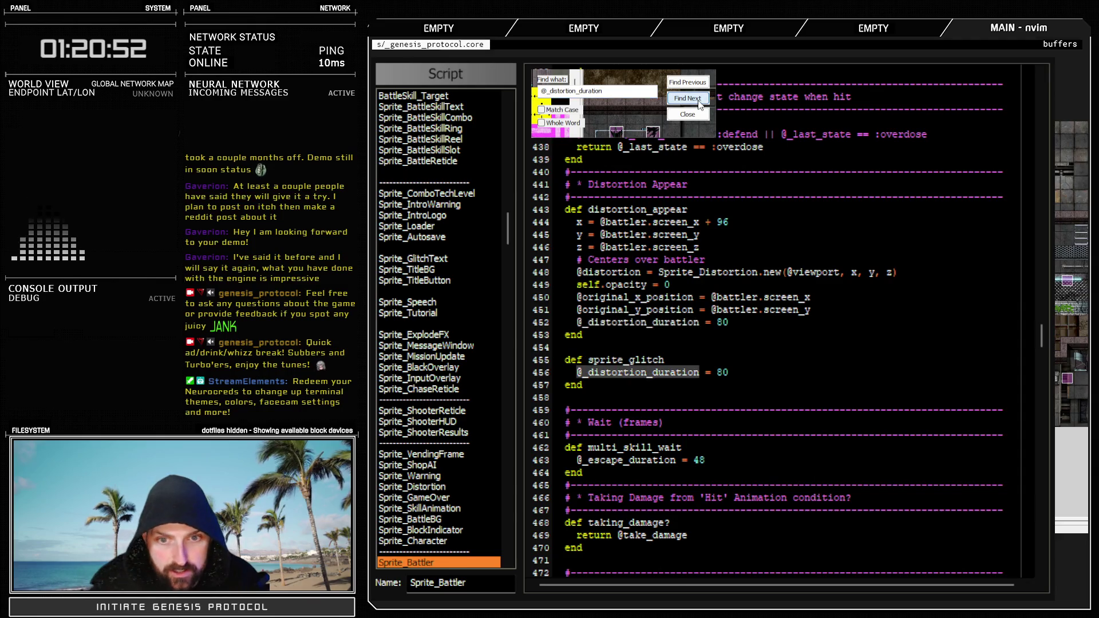
click(698, 97)
scroll(738, 432, down, 8)
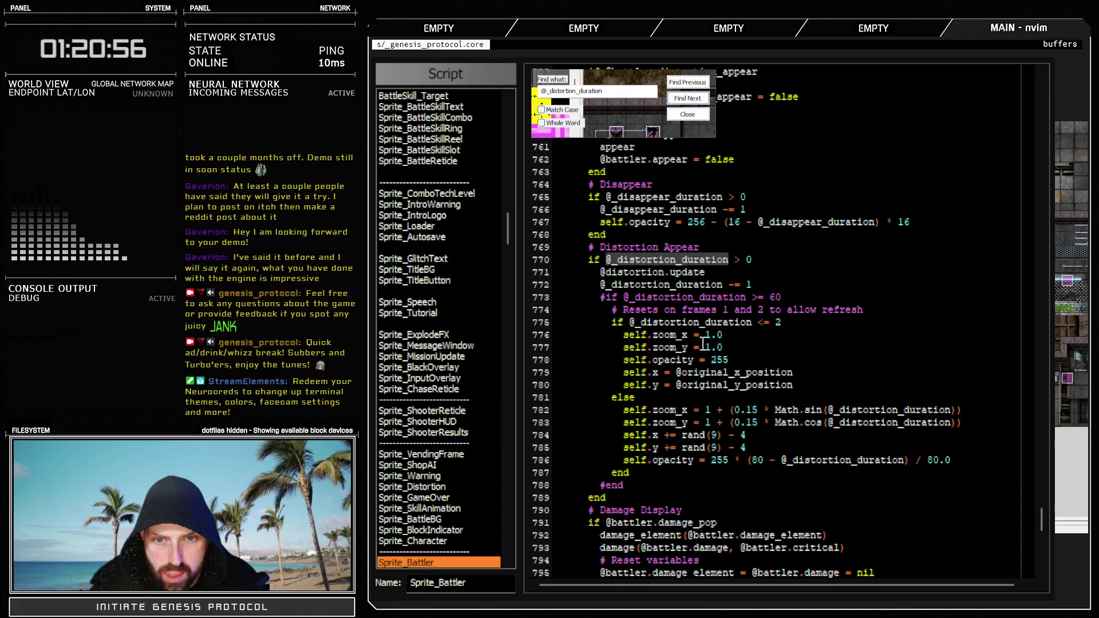
click(688, 83)
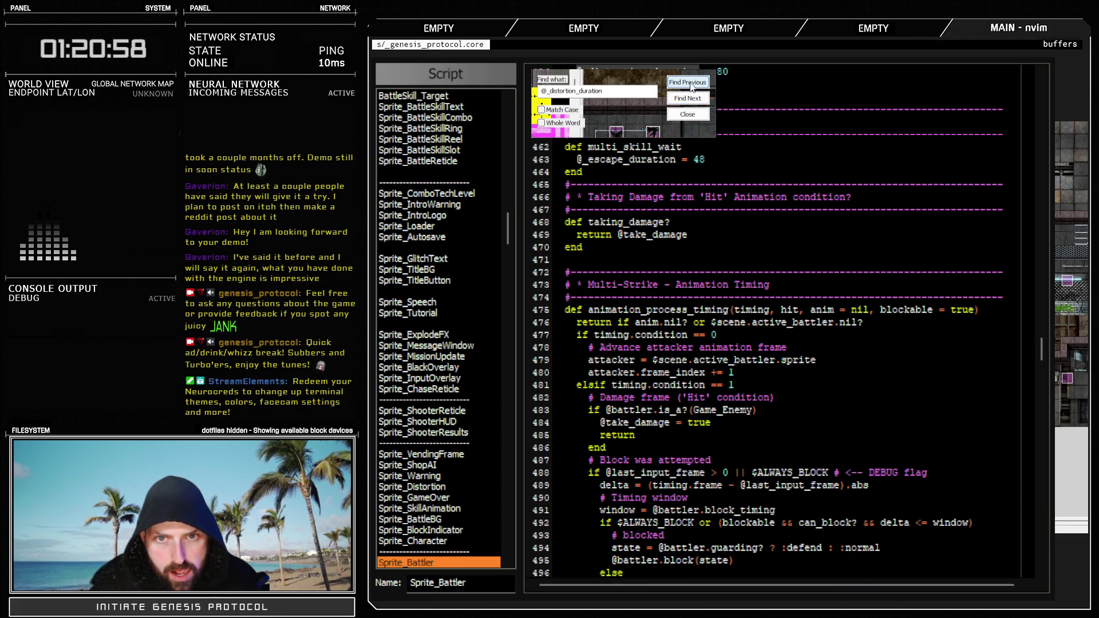
click(689, 83)
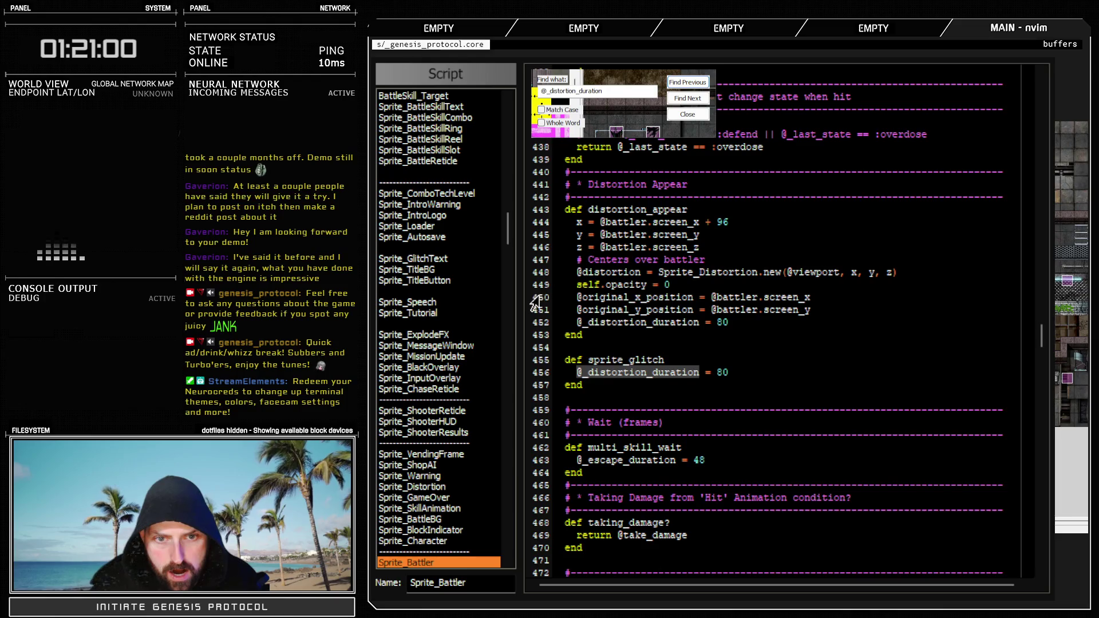
drag(539, 297, 538, 321)
key(ctrl+c)
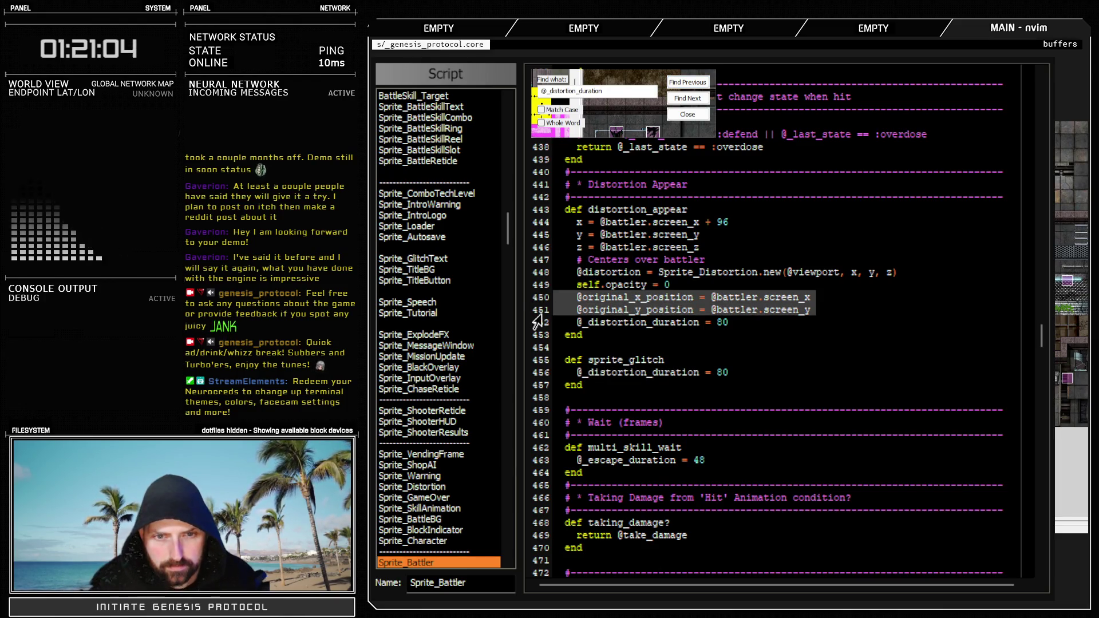
Paste the original-position lines into sprite_glitch and fix their indentation
click(683, 358)
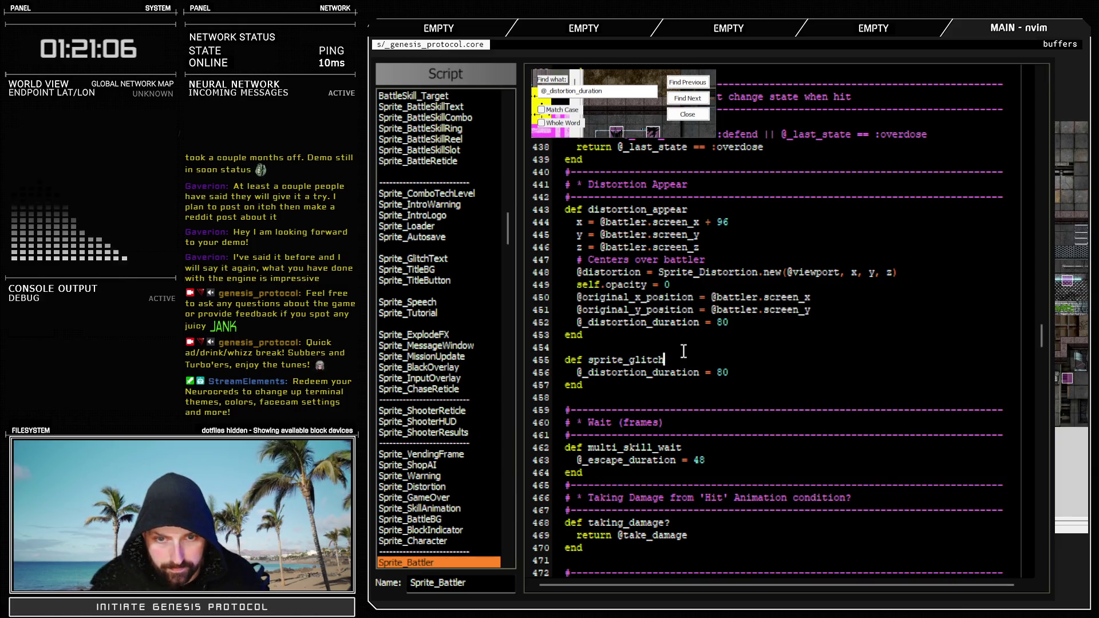
key(Return)
key(ctrl+v)
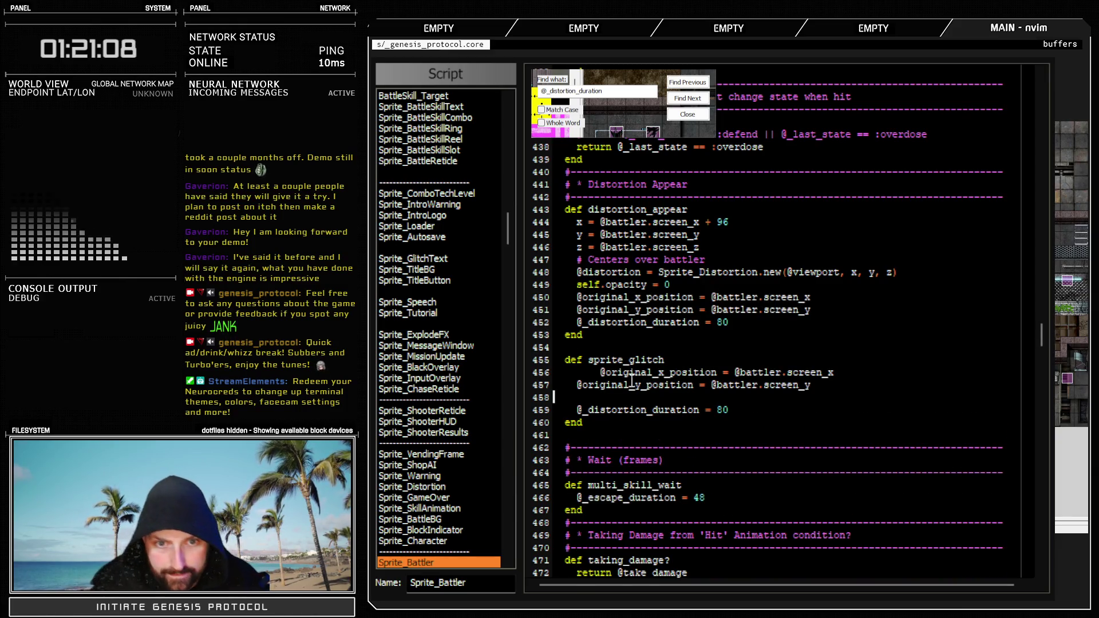
key(d)
key(d)
key(less)
key(less)
Change sprite_glitch's distortion duration value to 20
click(724, 397)
key(BackSpace)
key(BackSpace)
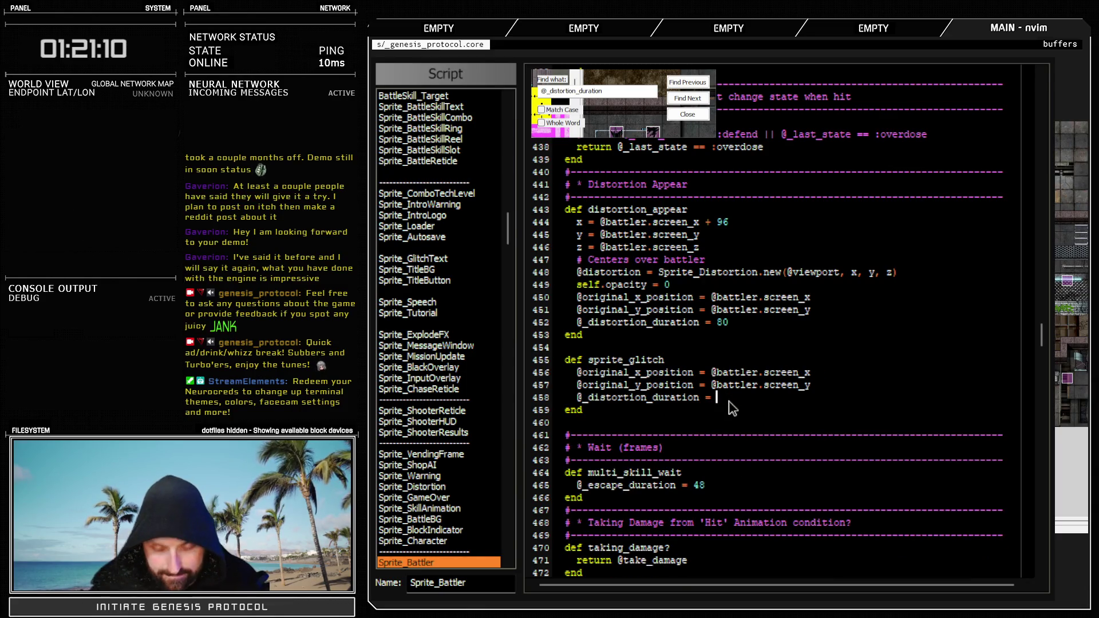
text(15)
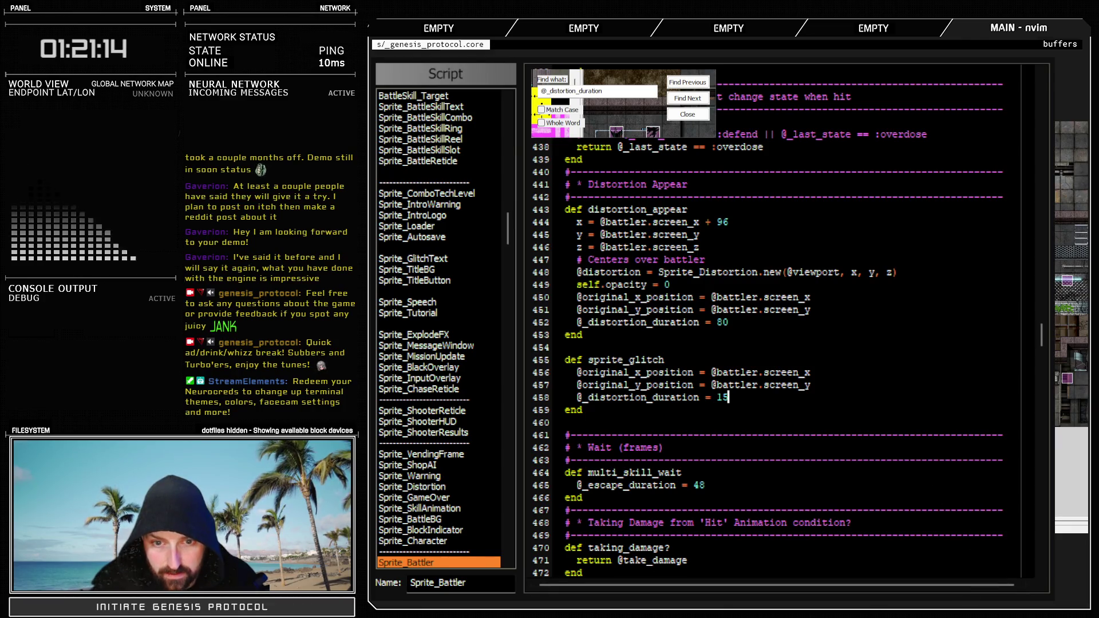
key(BackSpace)
key(BackSpace)
text(20)
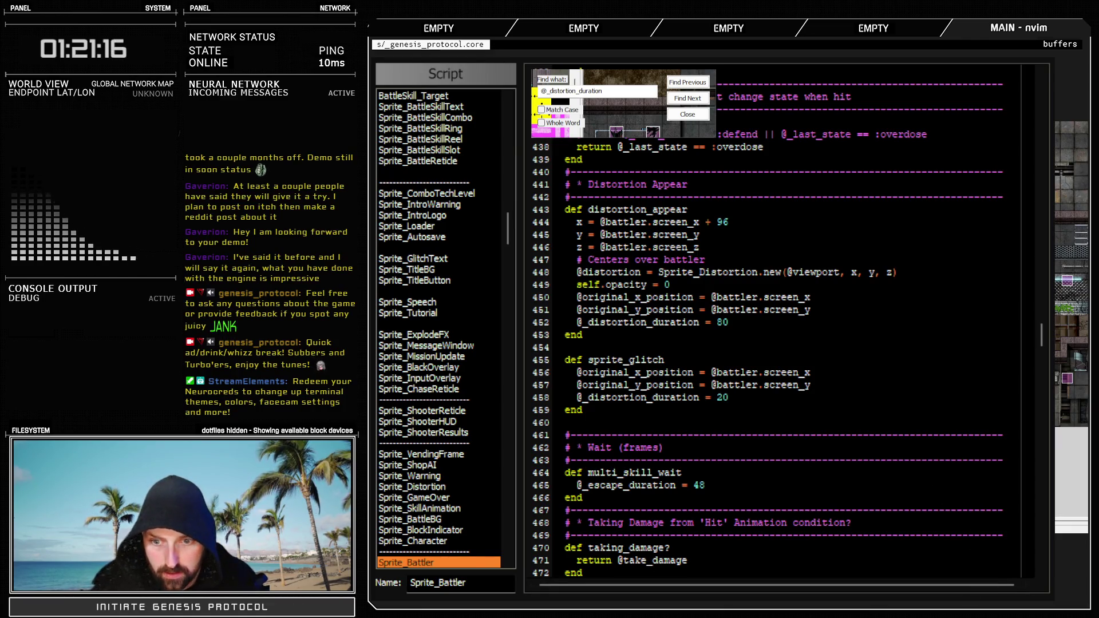
click(689, 117)
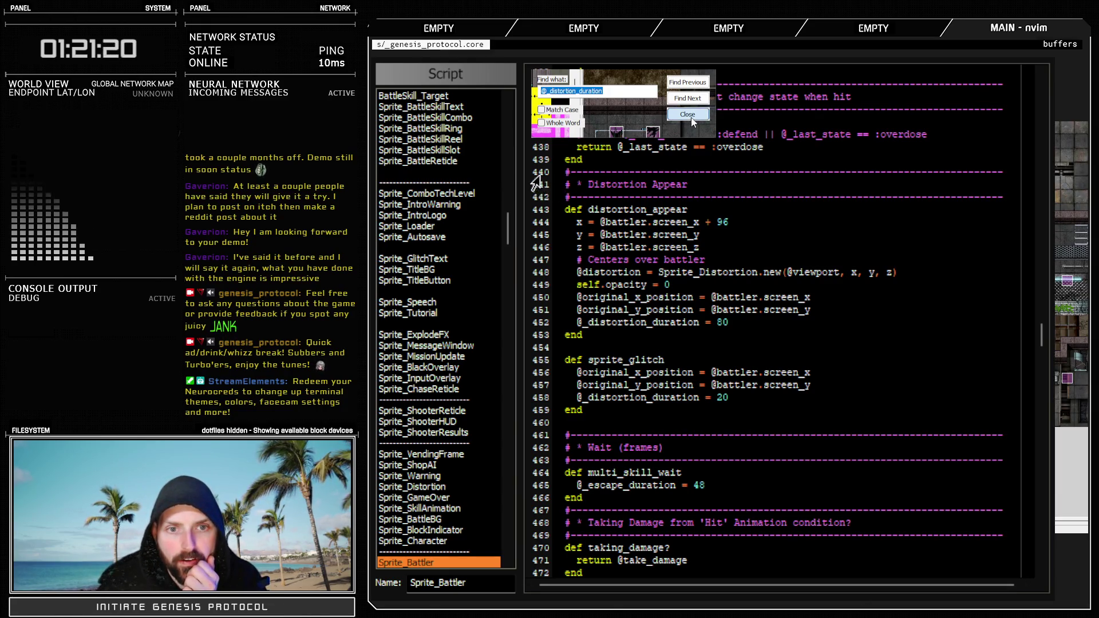
Copy the comment header above sprite_glitch, retitle it 'Glitches Sprite', and add a quote before Glitches
drag(537, 175, 545, 207)
key(ctrl+c)
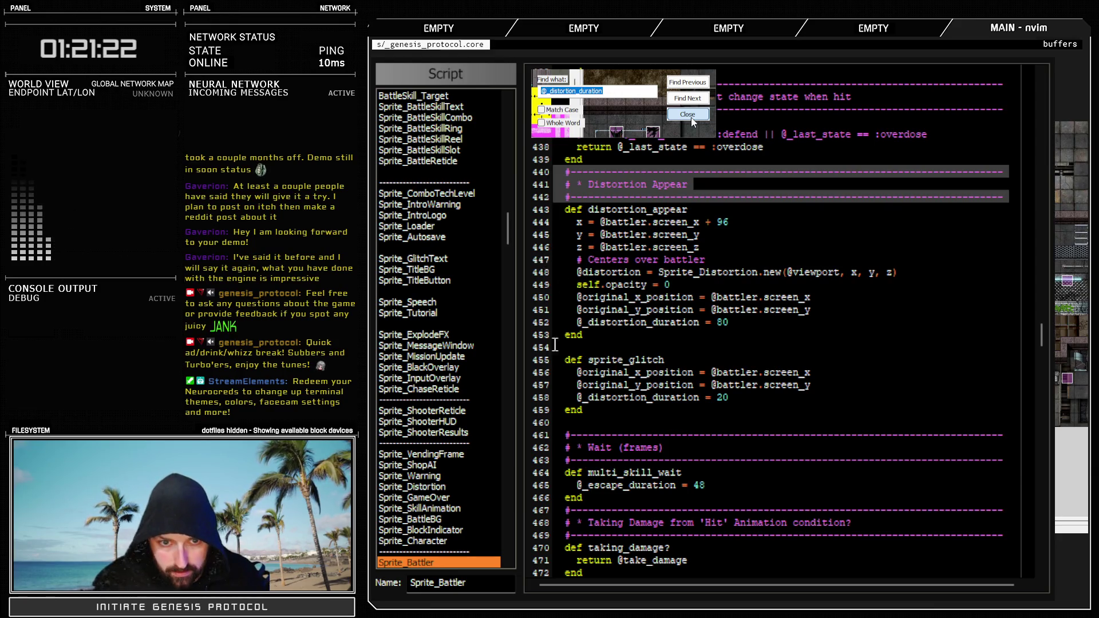
click(541, 348)
key(ctrl+v)
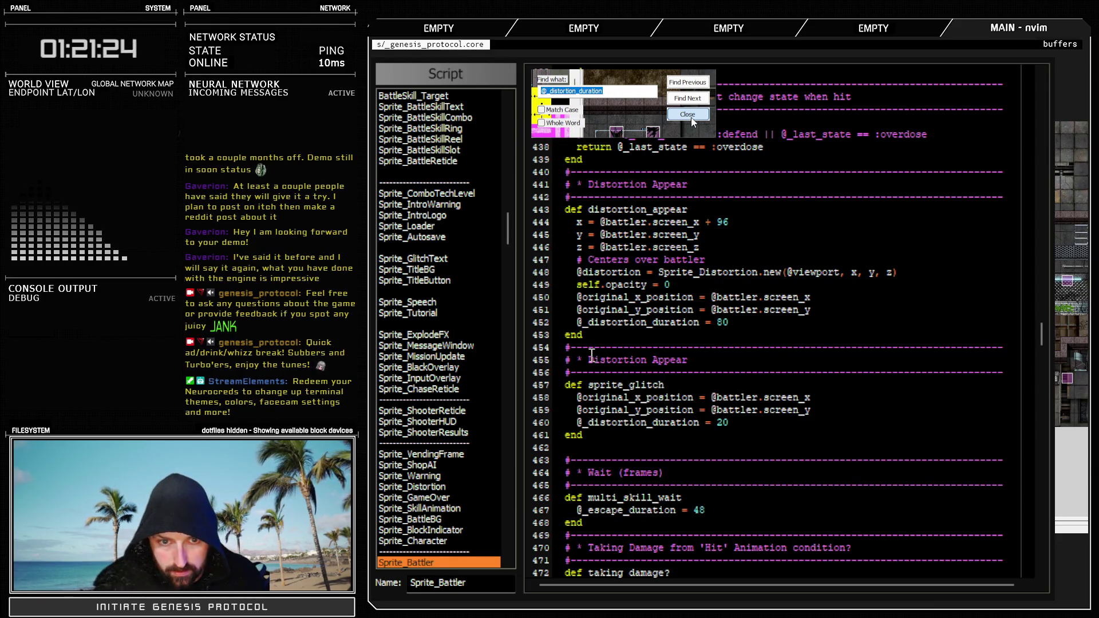
drag(589, 359, 690, 360)
text(Glitches Sprite)
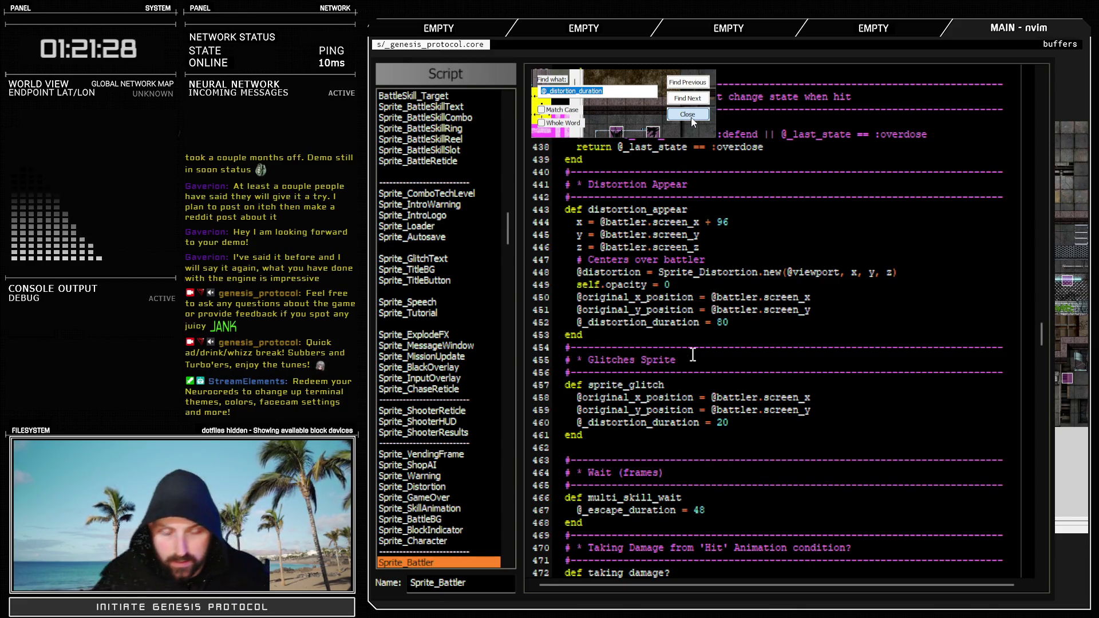
click(639, 360)
click(588, 360)
text(")
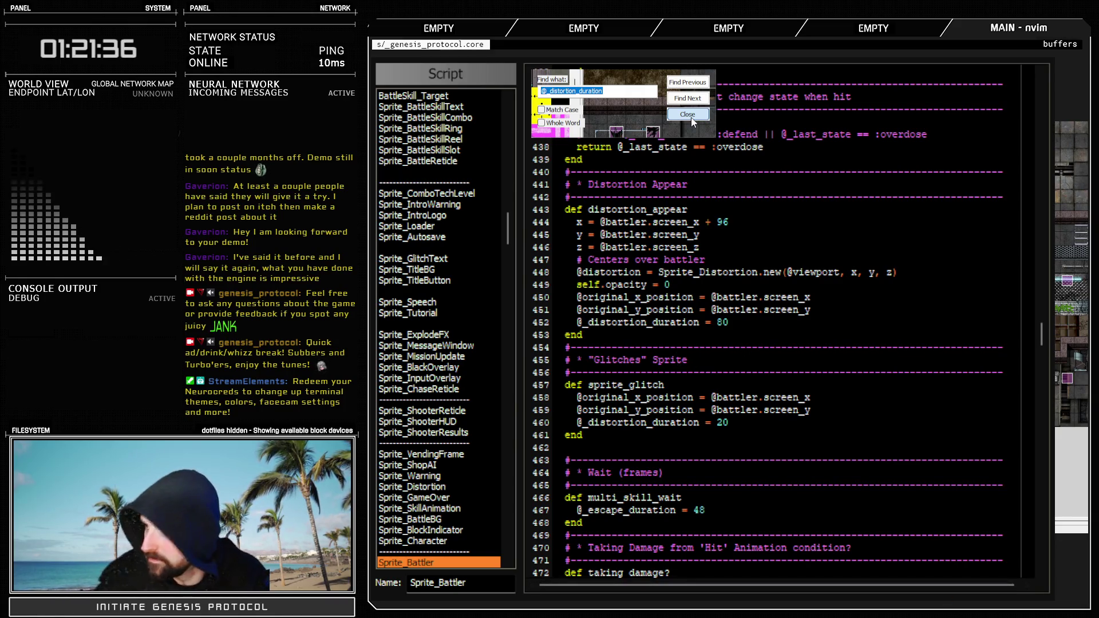
Rename the method from sprite_glitch to glitch_sprite
click(833, 414)
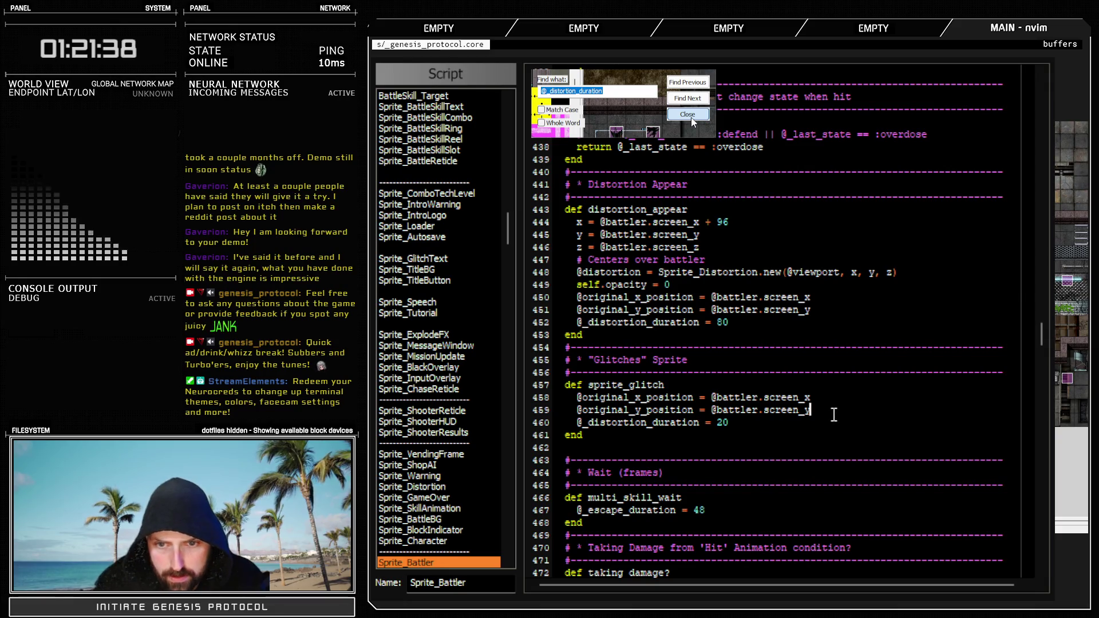
double_click(655, 385)
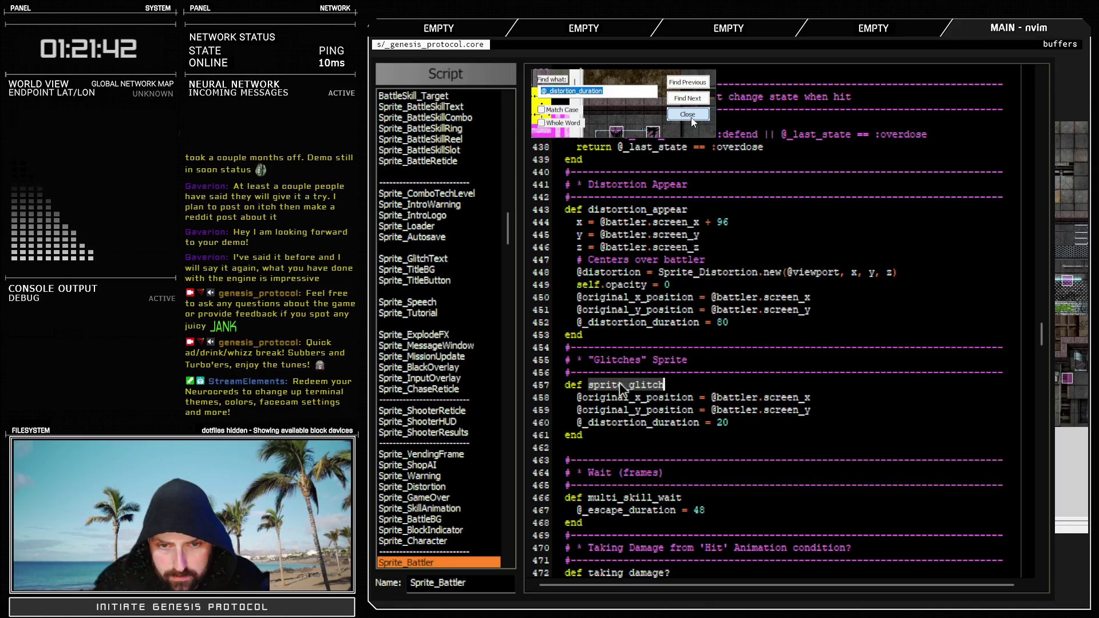
click(621, 385)
click(669, 385)
text(_sprite)
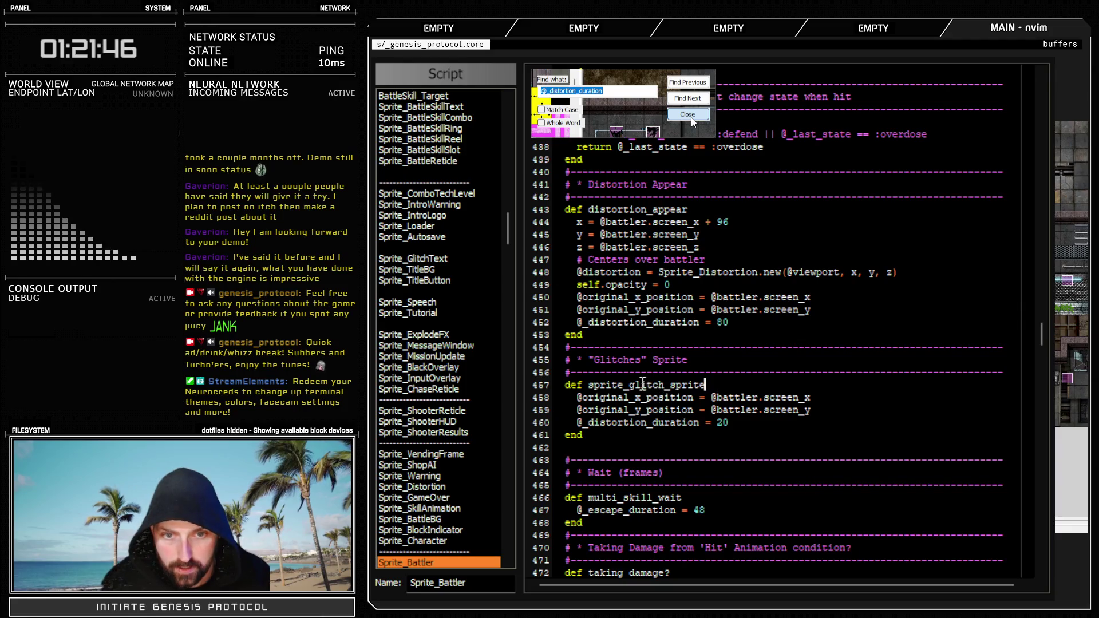
click(631, 385)
key(BackSpace)
key(BackSpace)
key(BackSpace)
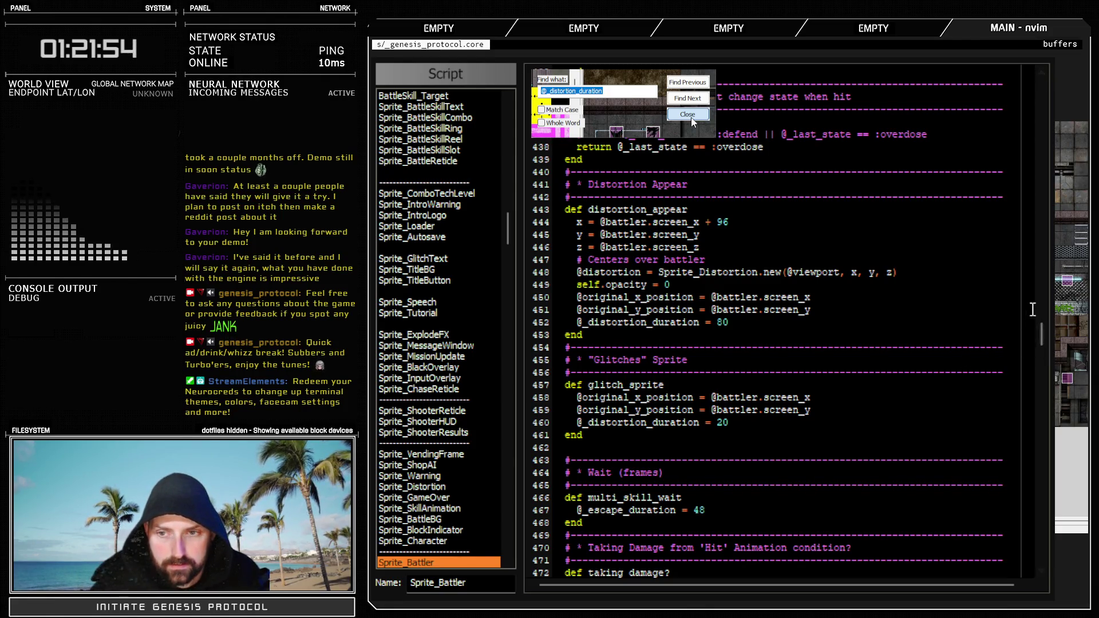
scroll(1041, 341, down, 5)
Duplicate the flash alpha == 11 branch as alpha == 12 calling glitch_sprite, then close the editor
mouse_move(1043, 344)
mouse_down()
mouse_move(1044, 381)
mouse_move(1045, 363)
mouse_up()
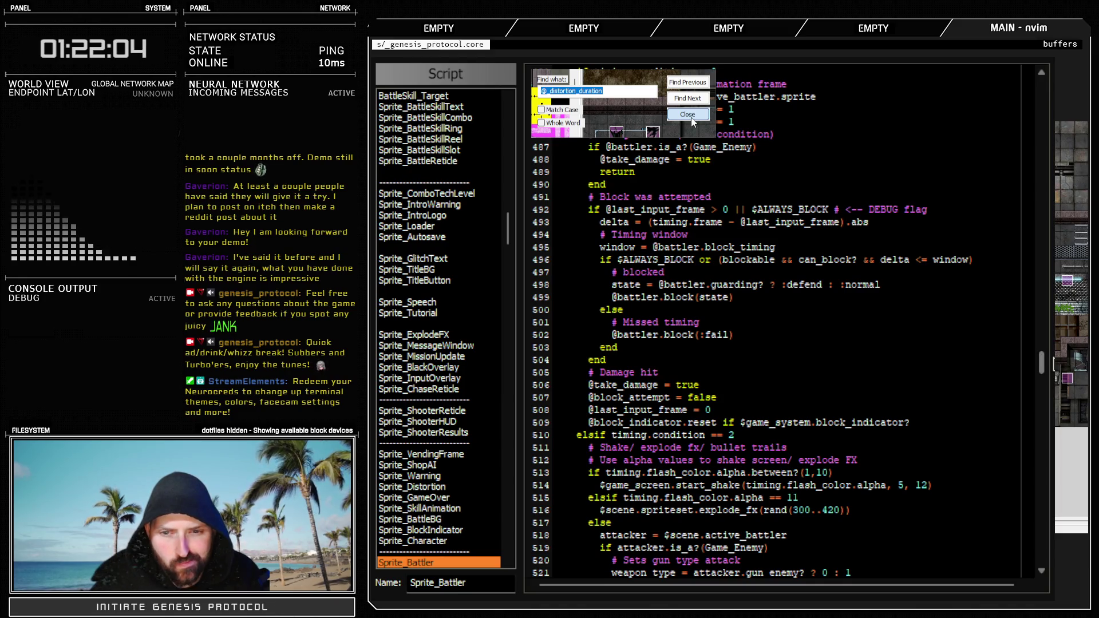
scroll(938, 387, down, 2)
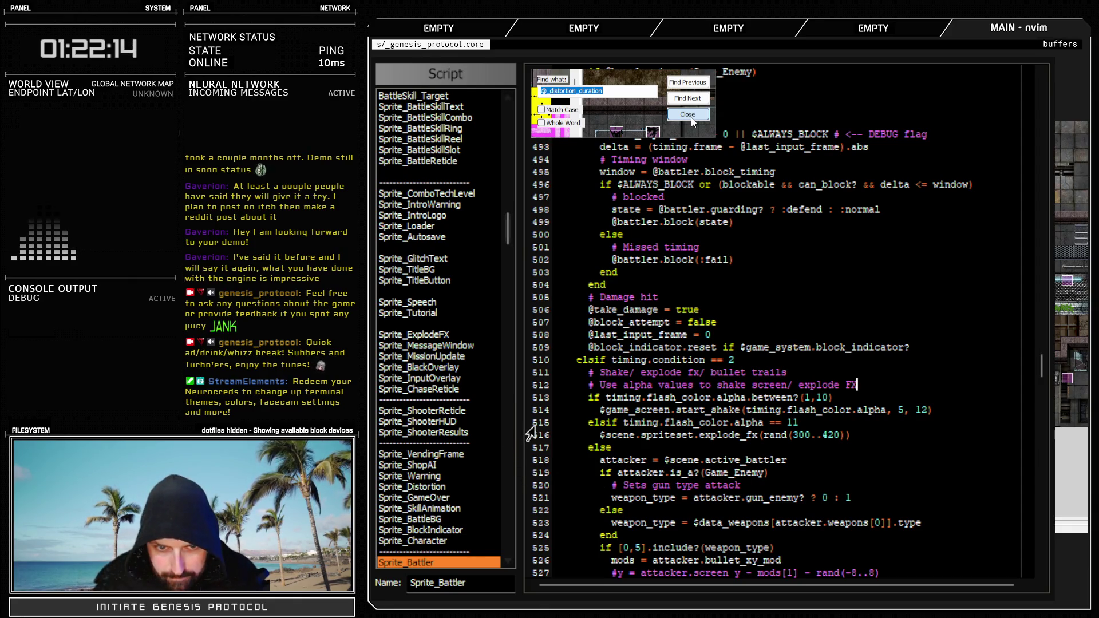
click(540, 426)
drag(543, 435, 544, 440)
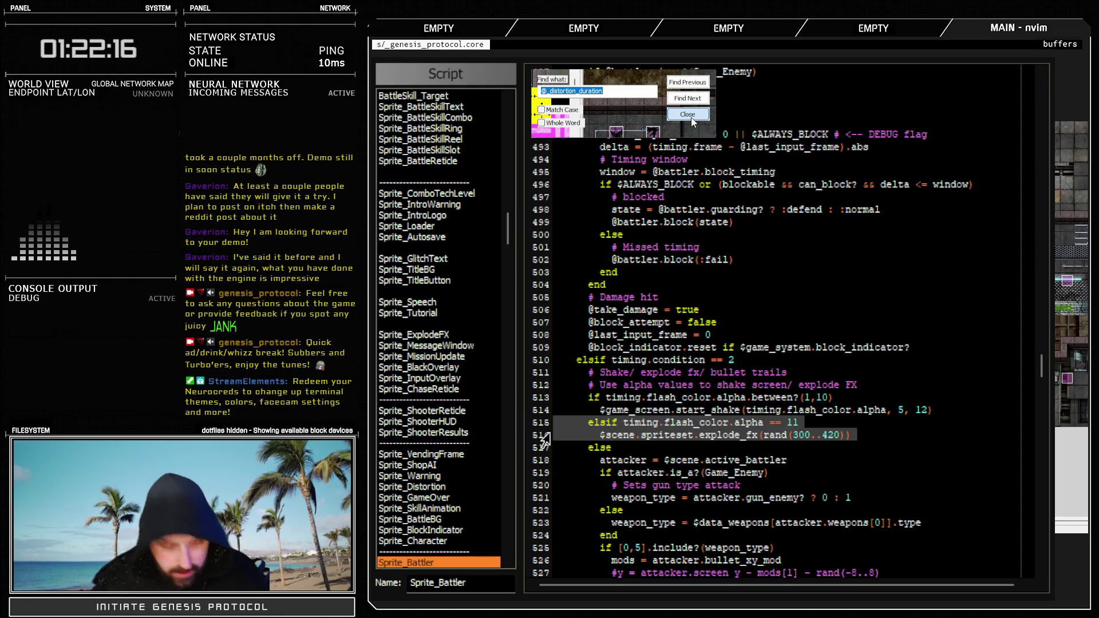
key(ctrl+d)
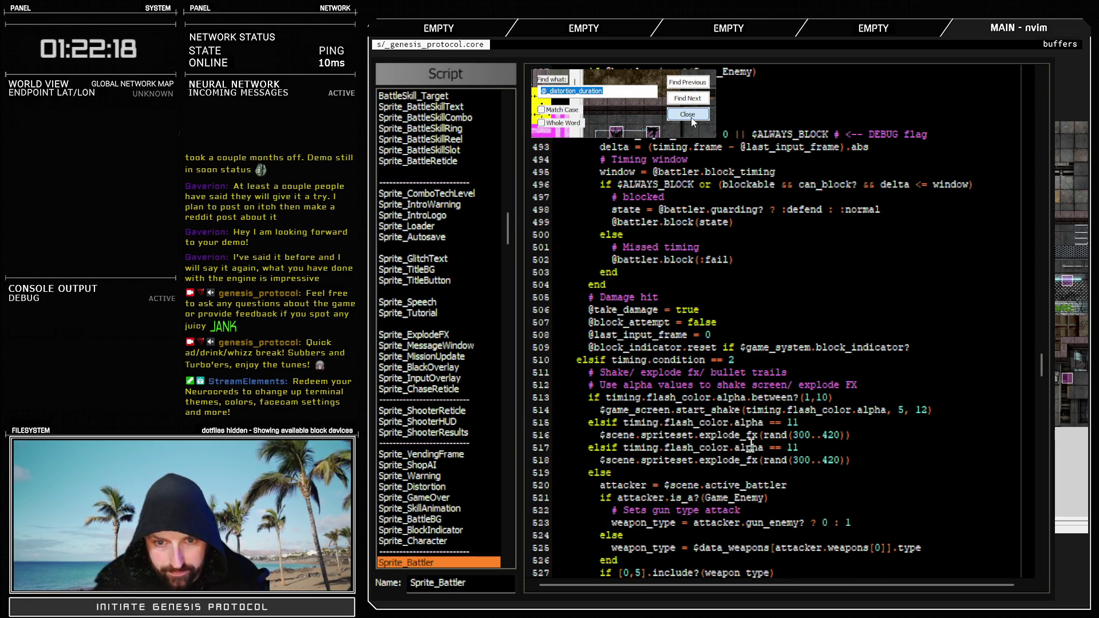
double_click(789, 447)
text(12)
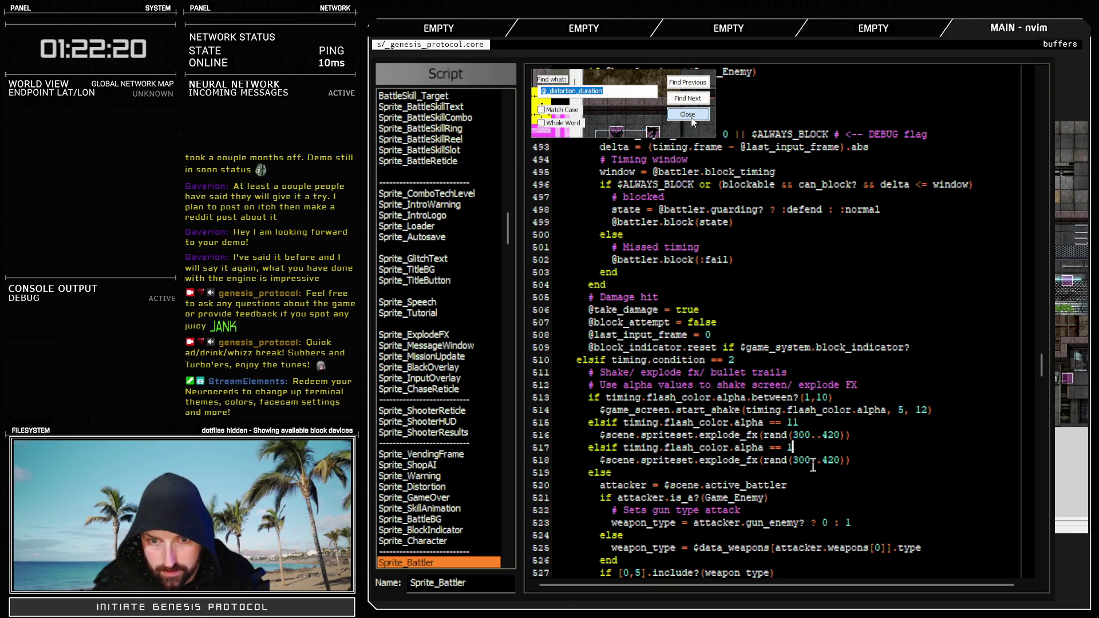
drag(855, 460, 600, 462)
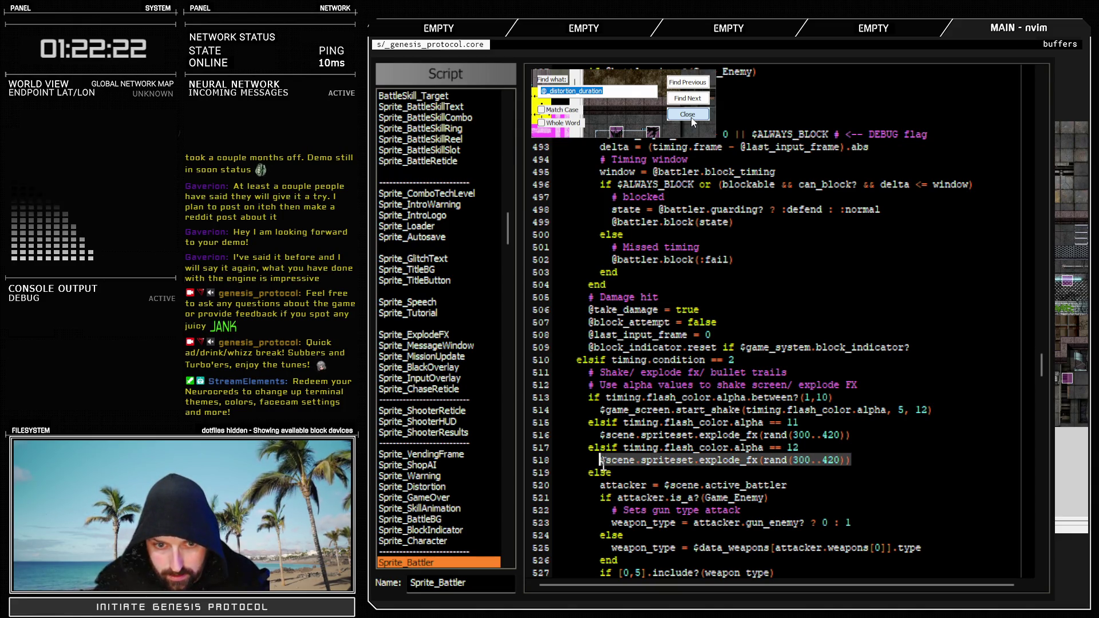
text(glitch)
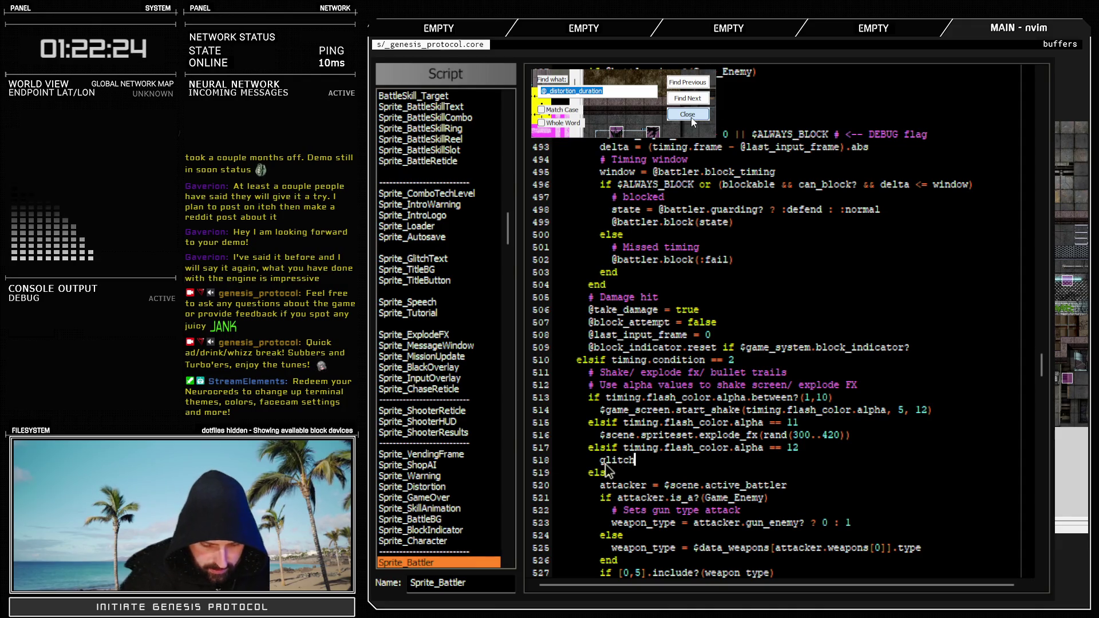
text(_sprite)
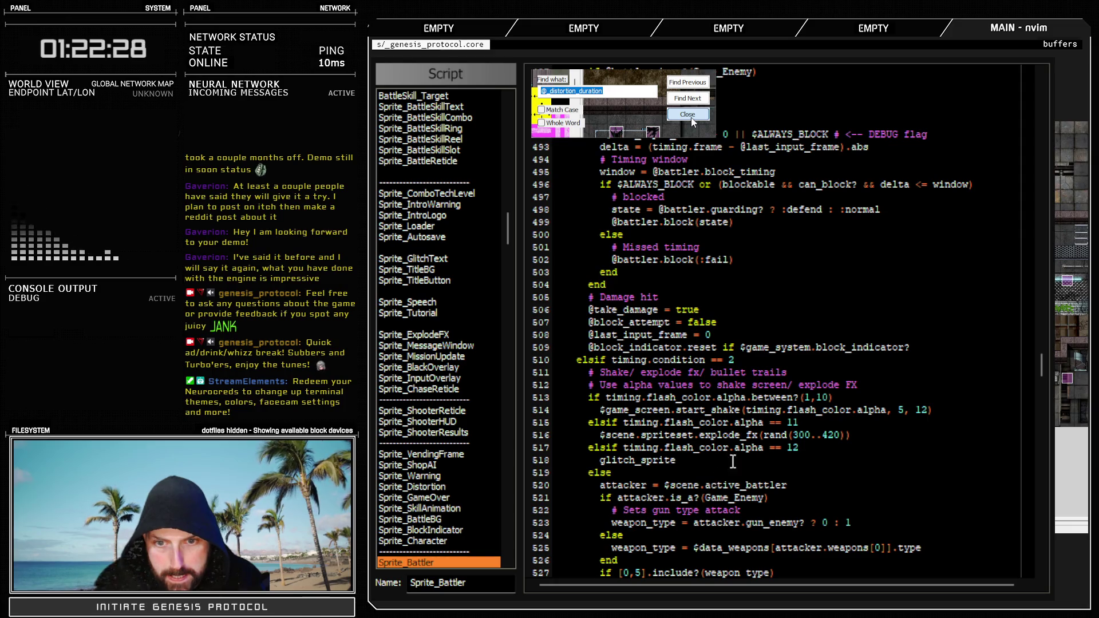
click(687, 114)
key(Escape)
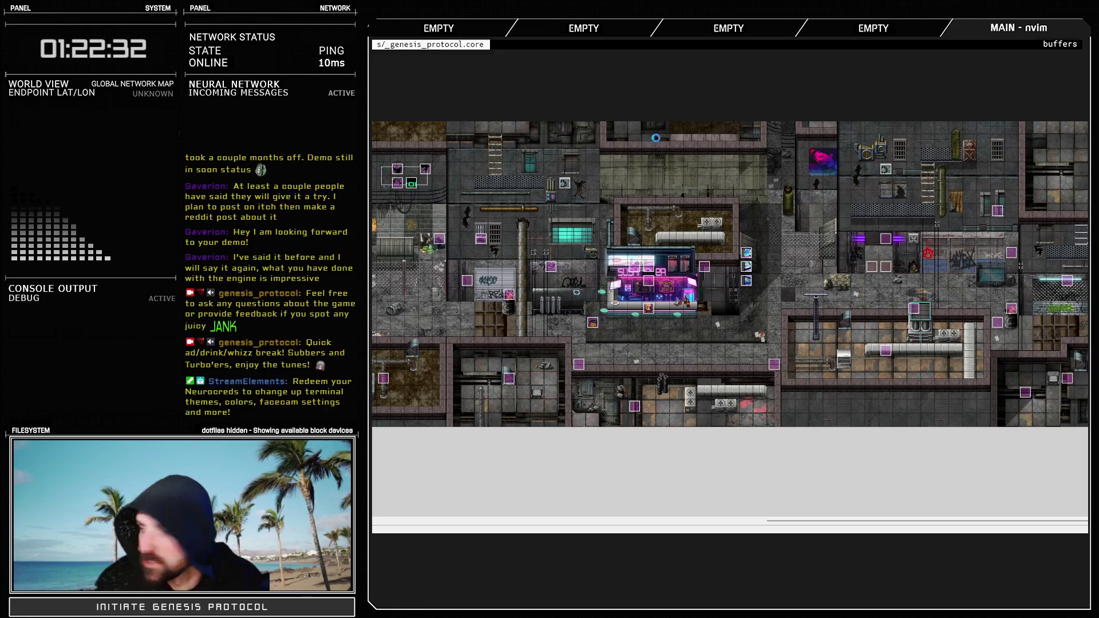
Set Glitch Slap's frame #007 flash to Screen (255,255,255,12) lasting 1 frame and close the database
key(F9)
click(754, 116)
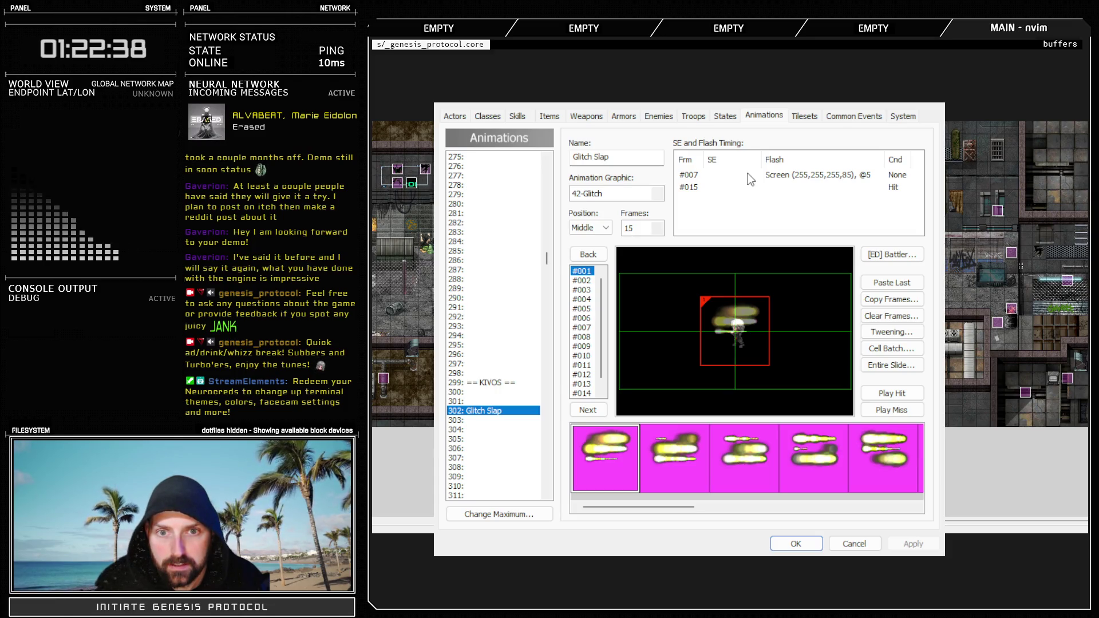
double_click(749, 176)
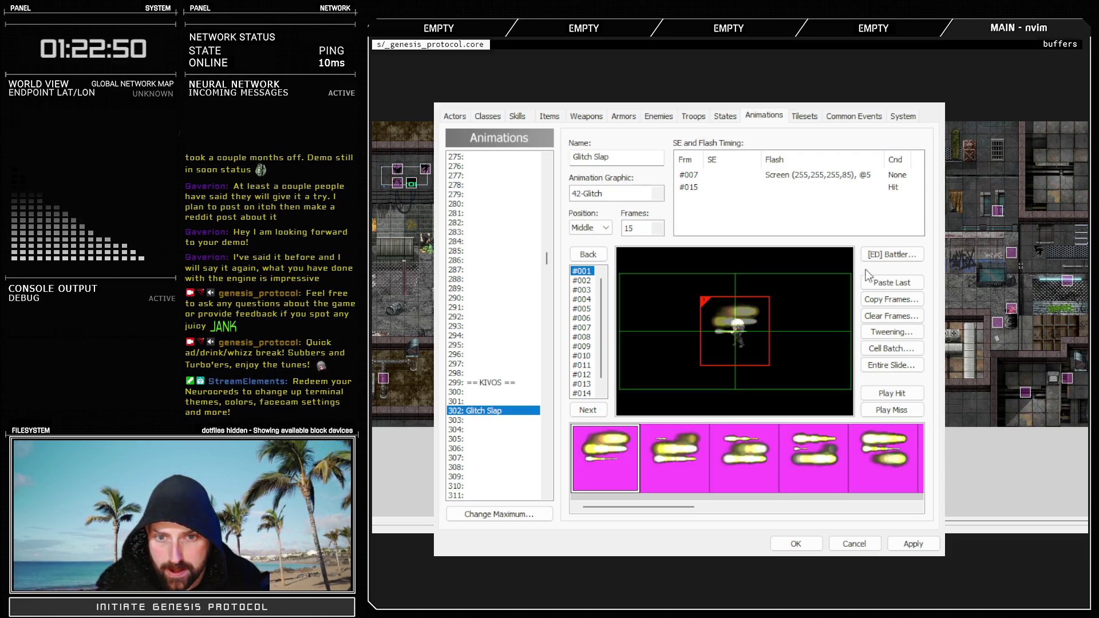
click(843, 342)
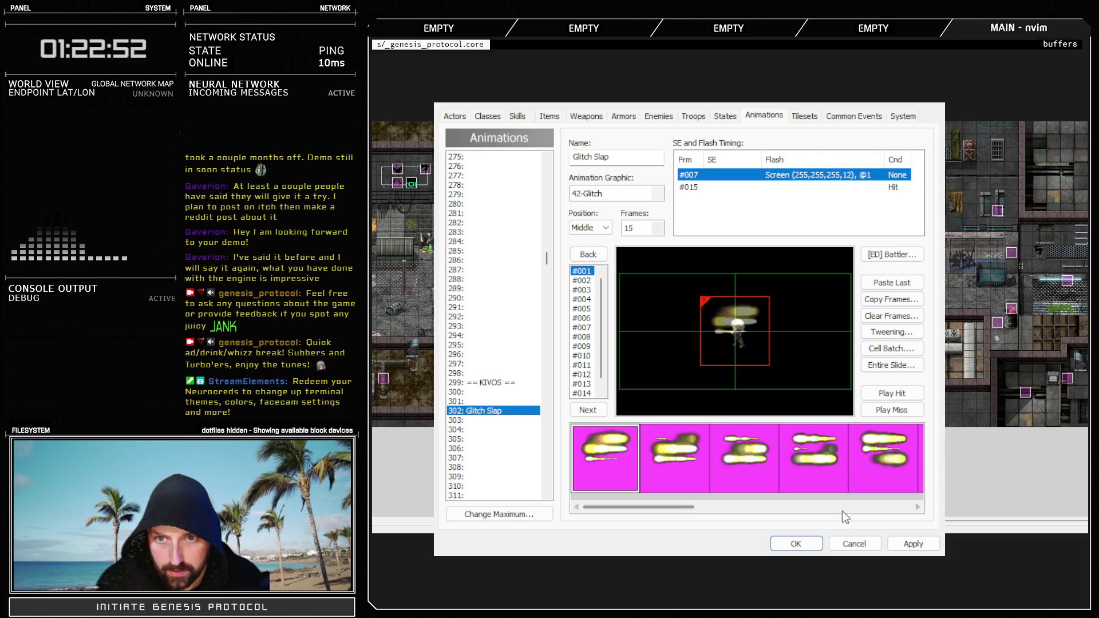
click(786, 544)
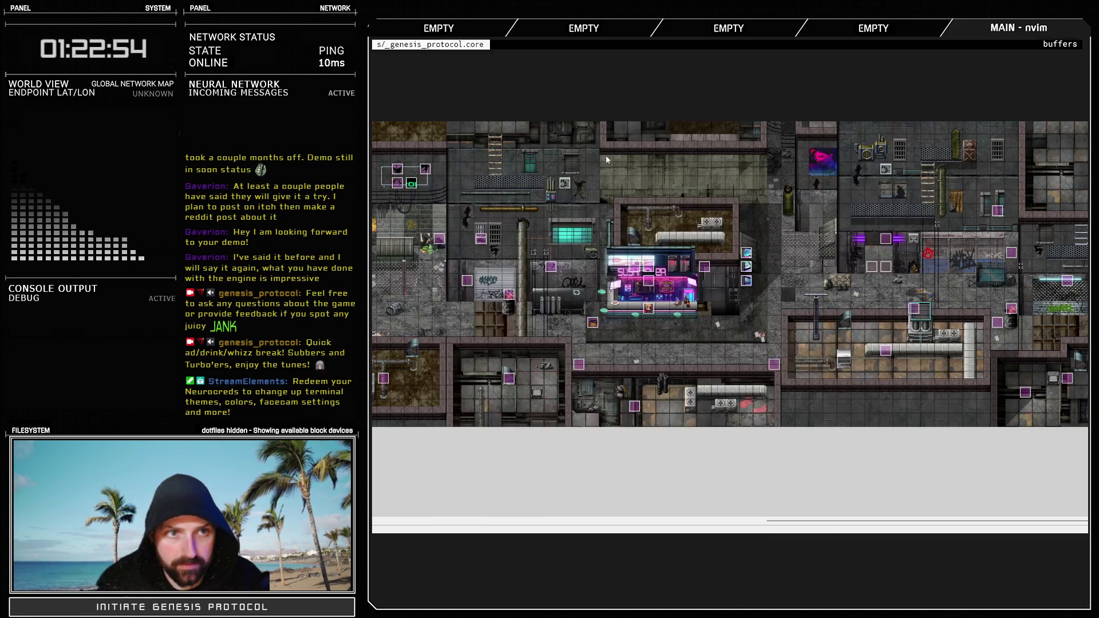
Glance at the script editor, then open the database's Troops list
key(F11)
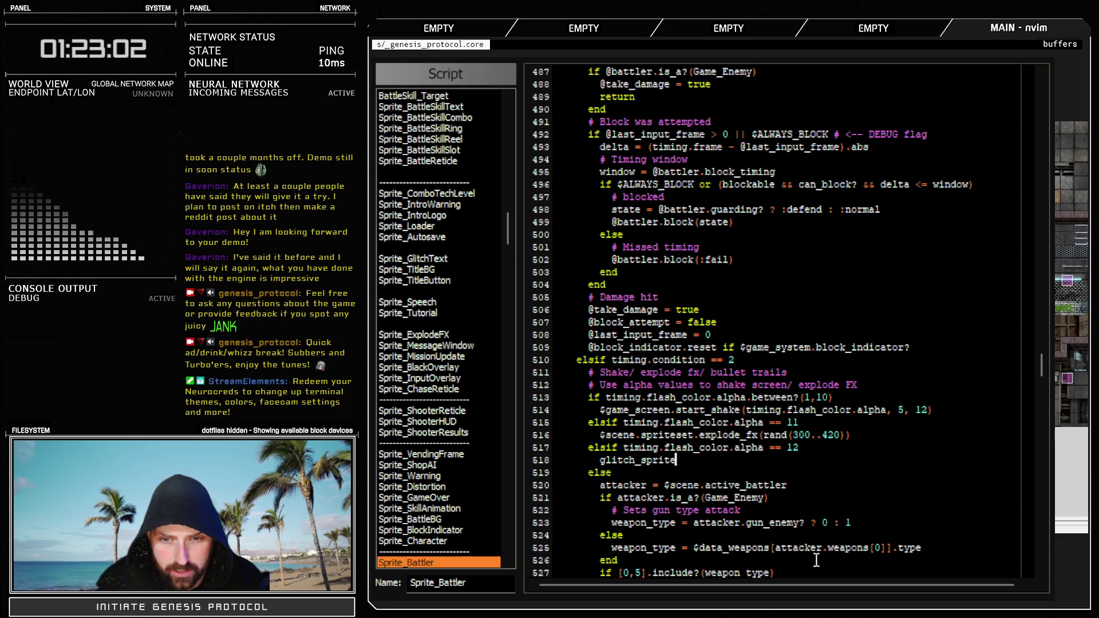
key(Escape)
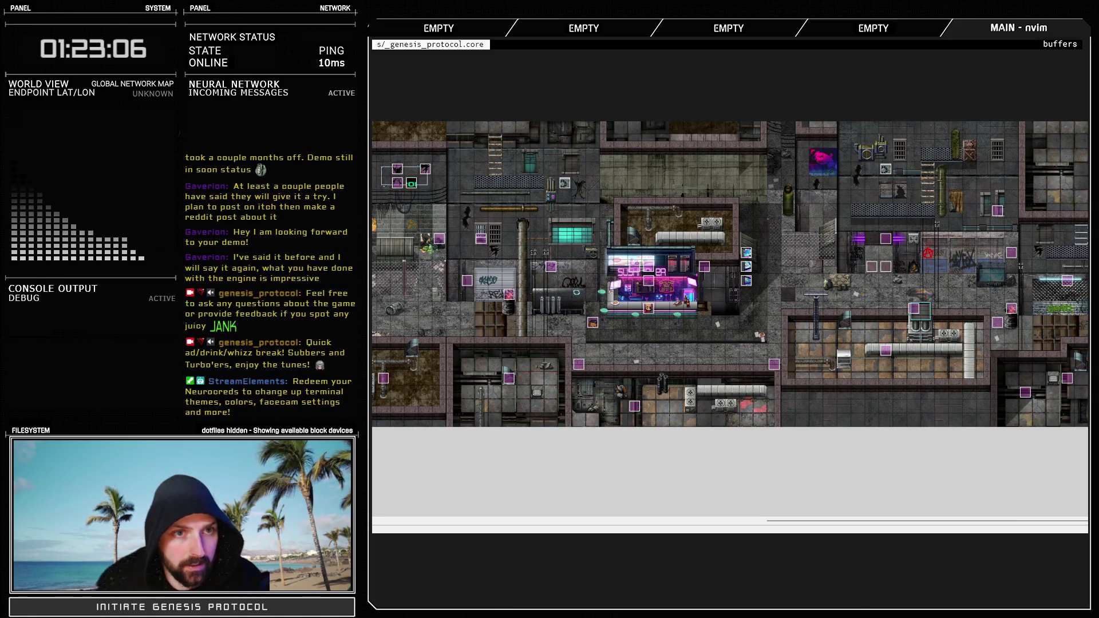
key(F9)
click(693, 116)
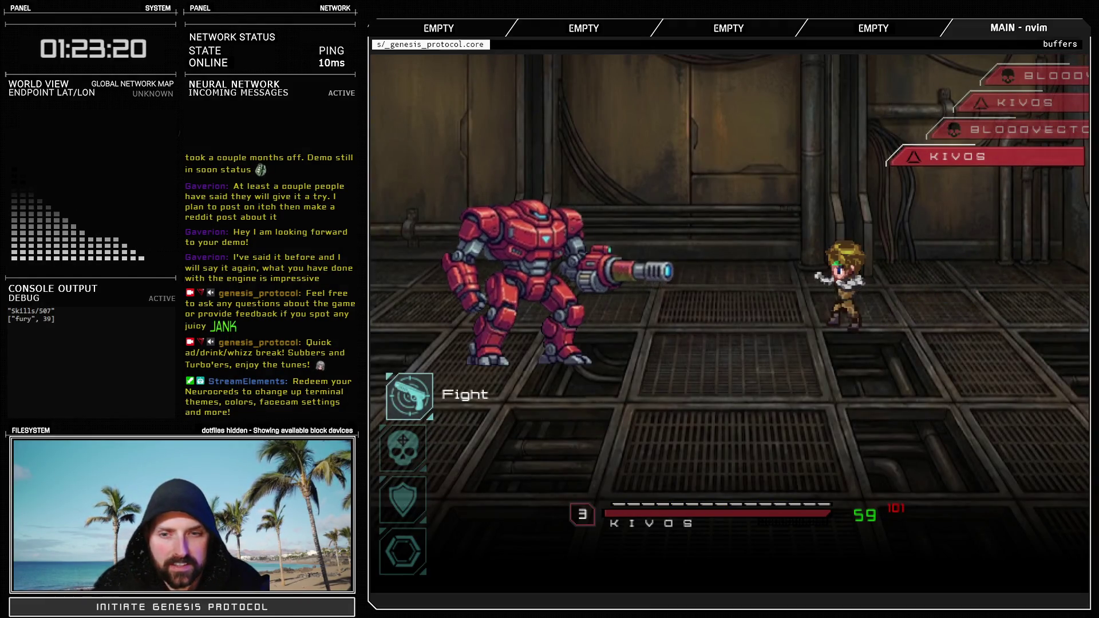
Battle-test 001: Test Battle using Glitch Slap, then end the test and close the database
key(Return)
key(Escape)
key(Down)
key(Return)
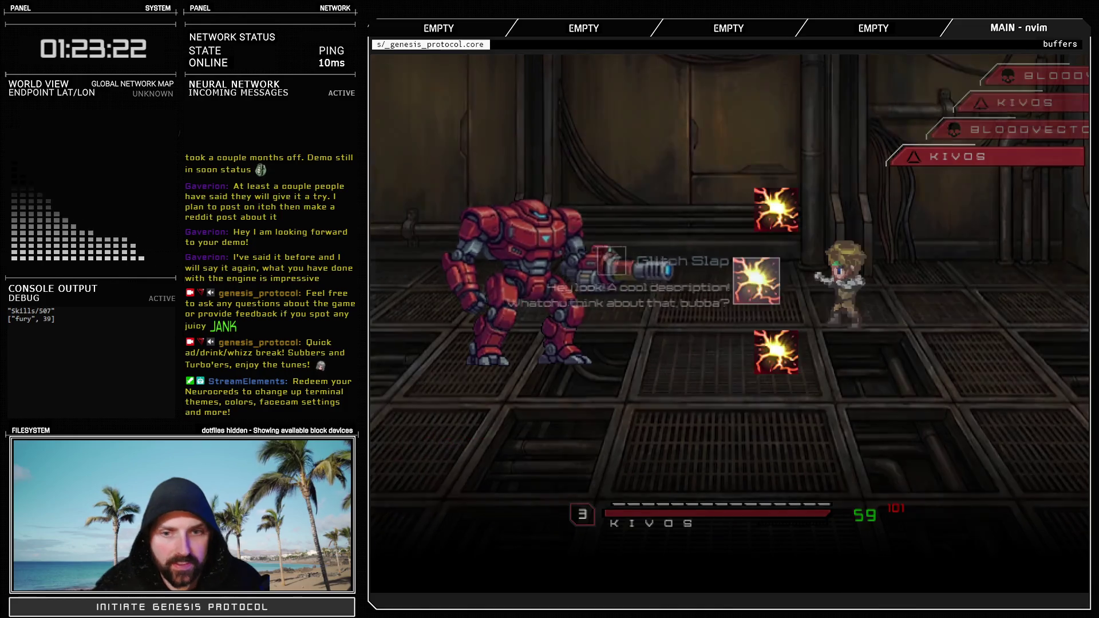
key(Return)
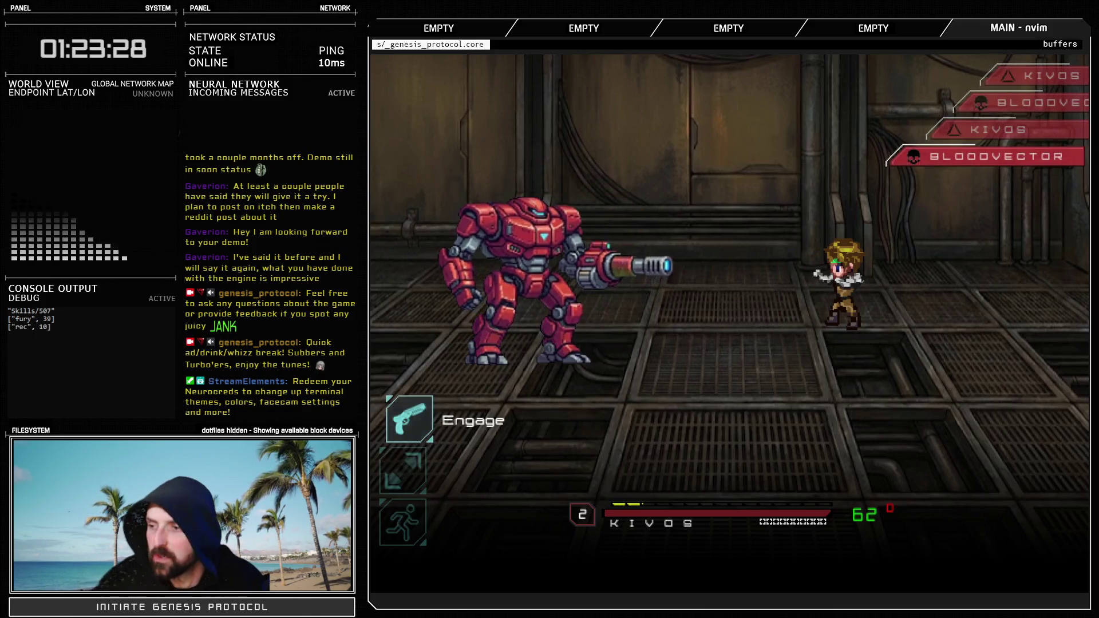
key(Down)
key(alt+F4)
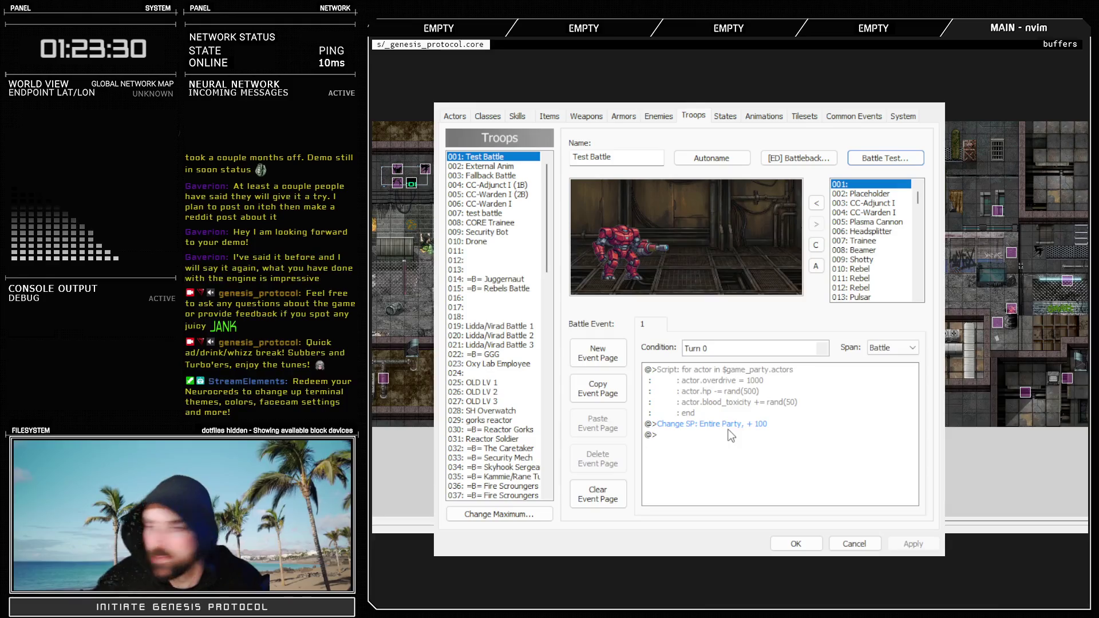
click(795, 544)
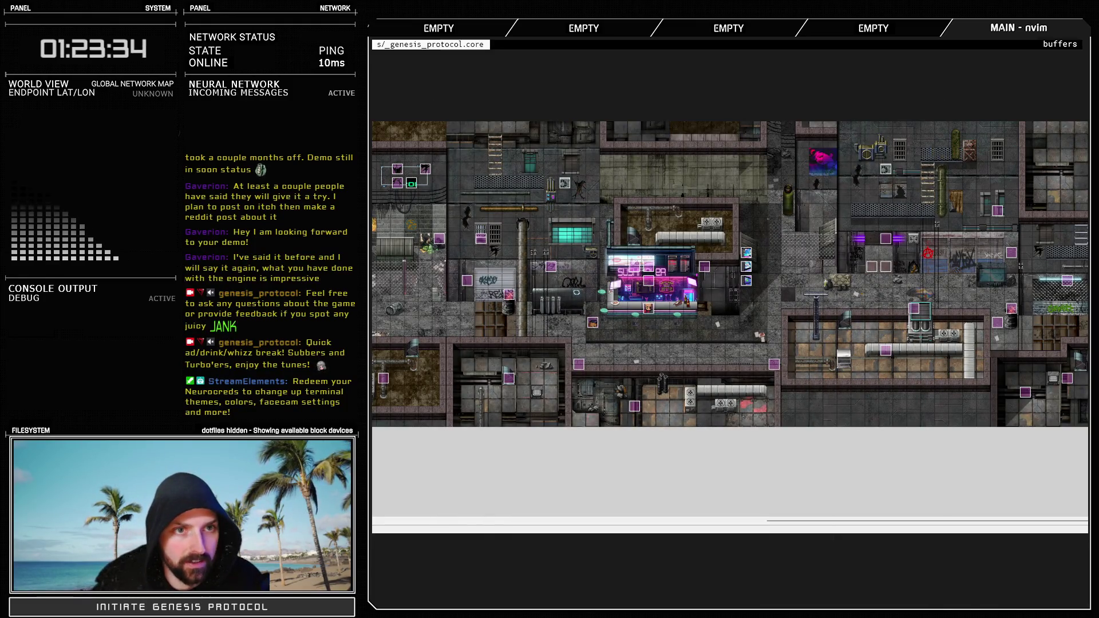
Review the new alpha == 12 glitch_sprite branch in Sprite_Battler, then close the script editor
key(F11)
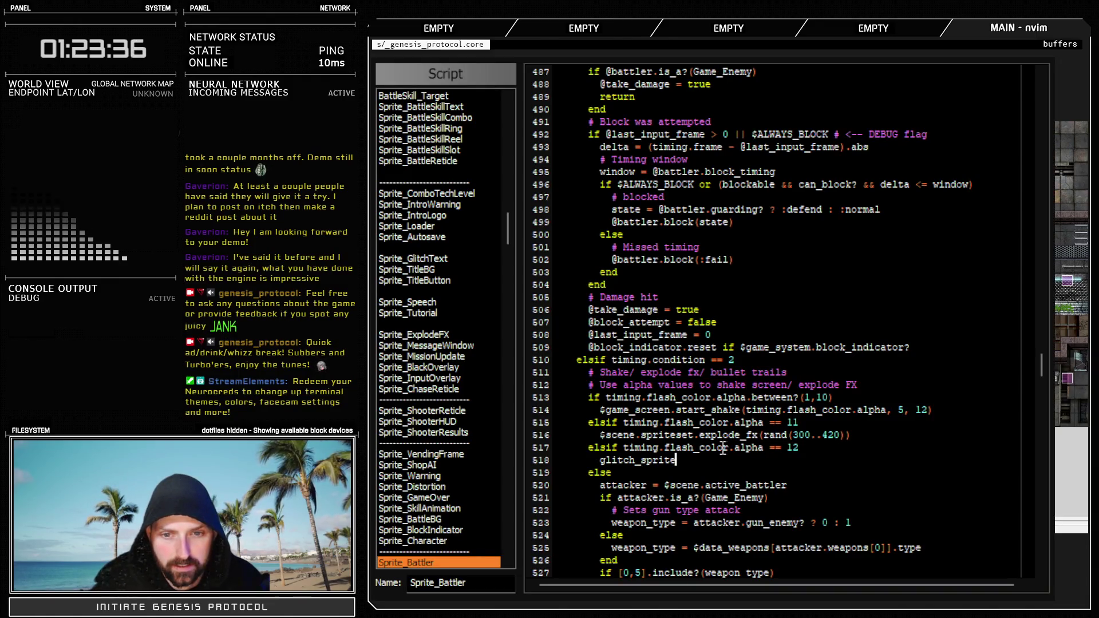
drag(614, 447, 763, 463)
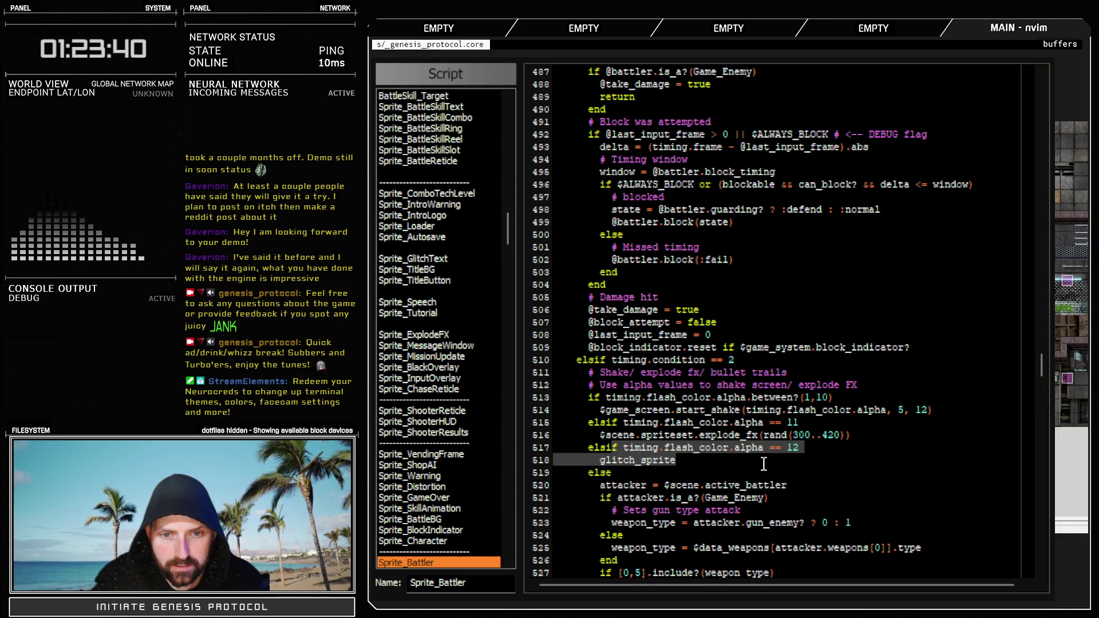
click(763, 463)
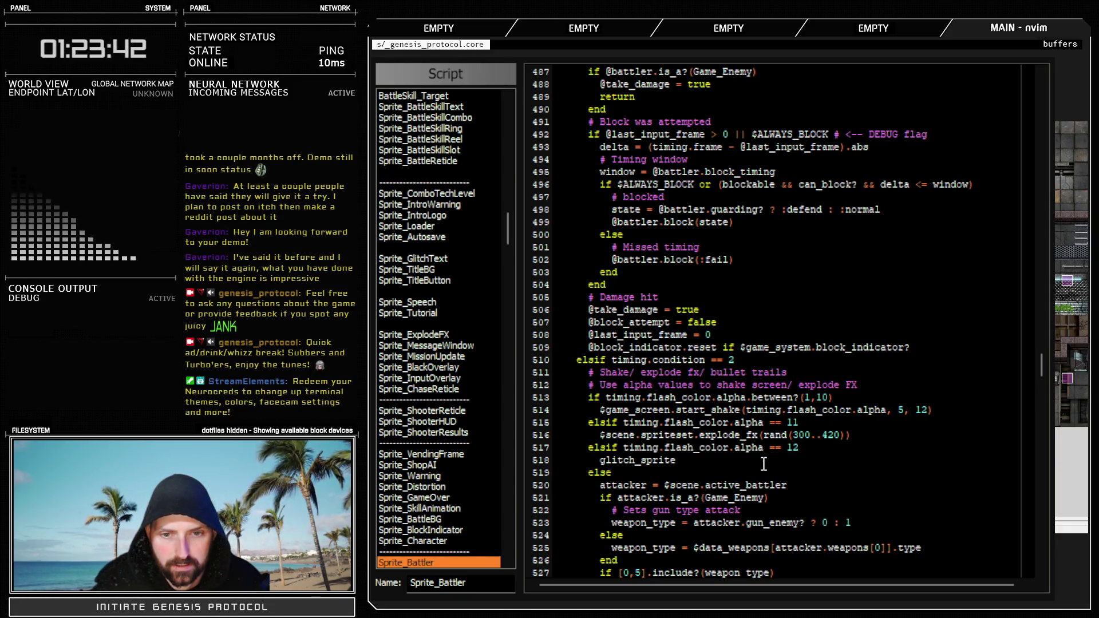
key(Escape)
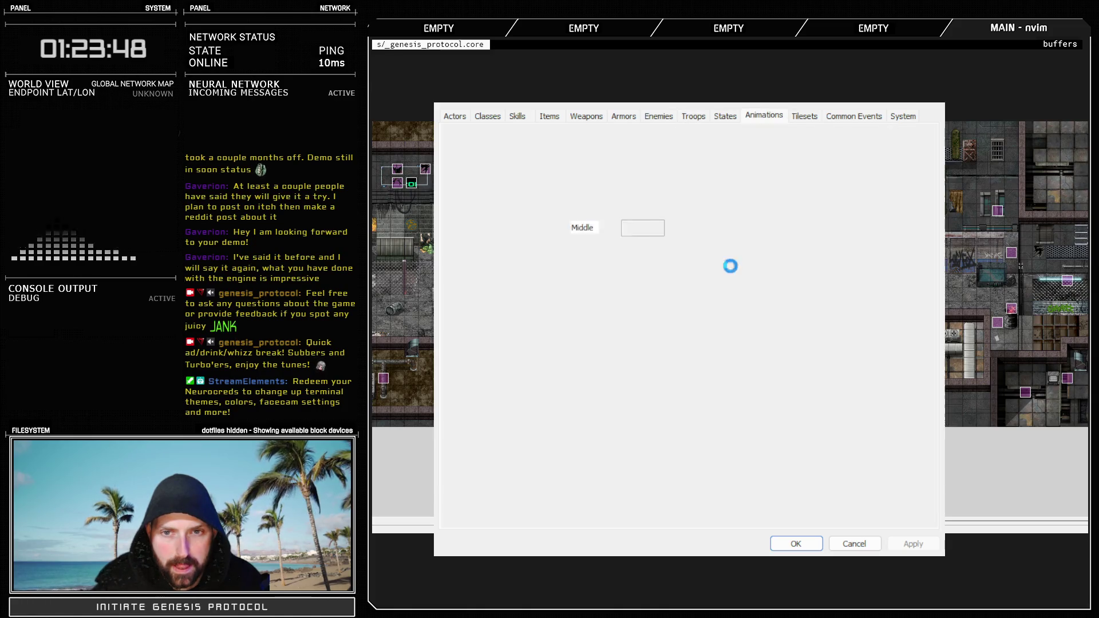
Select Glitch Slap's frame #007 flash entry, now targeting the enemy at (255,255,255,12) @1
click(774, 209)
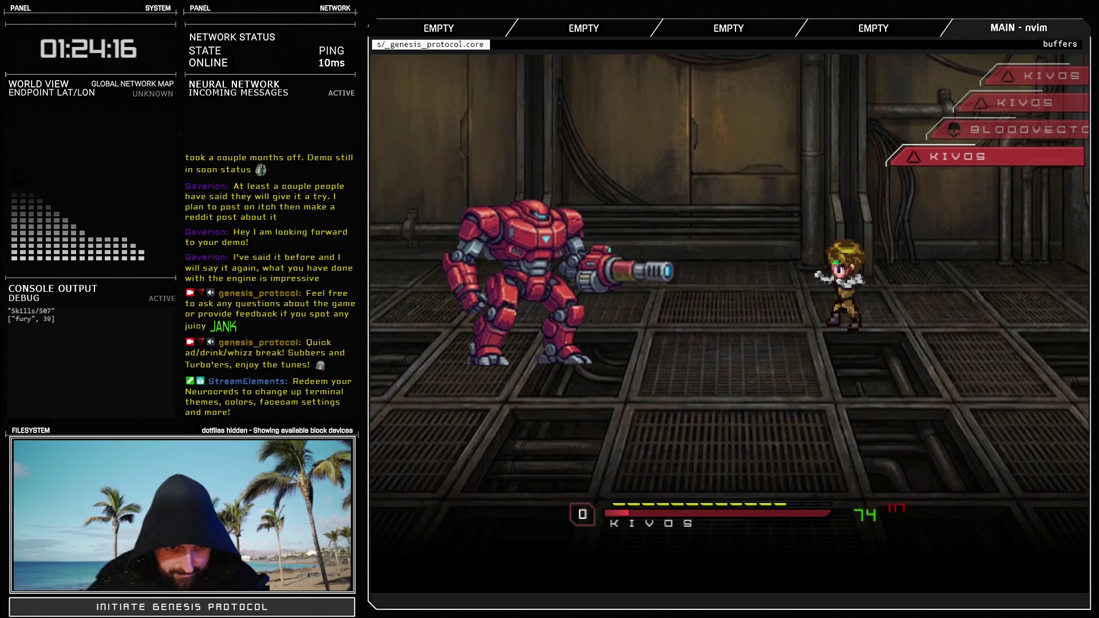
Use Glitch Slap, choose Defend, end the battle test, and close the database
key(Down)
key(Down)
key(Return)
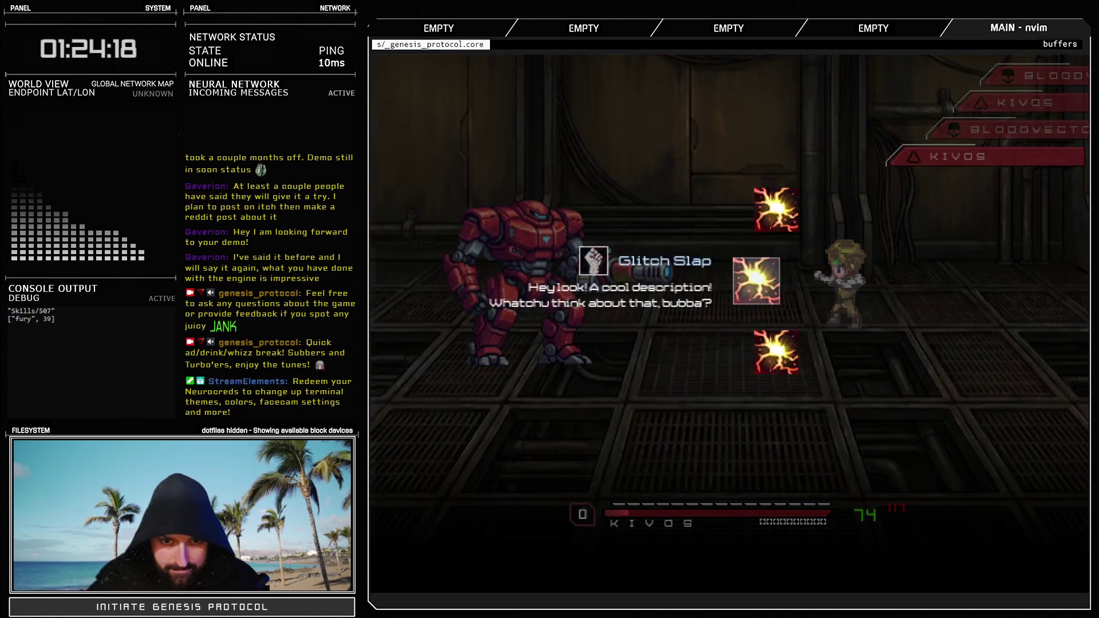
key(Return)
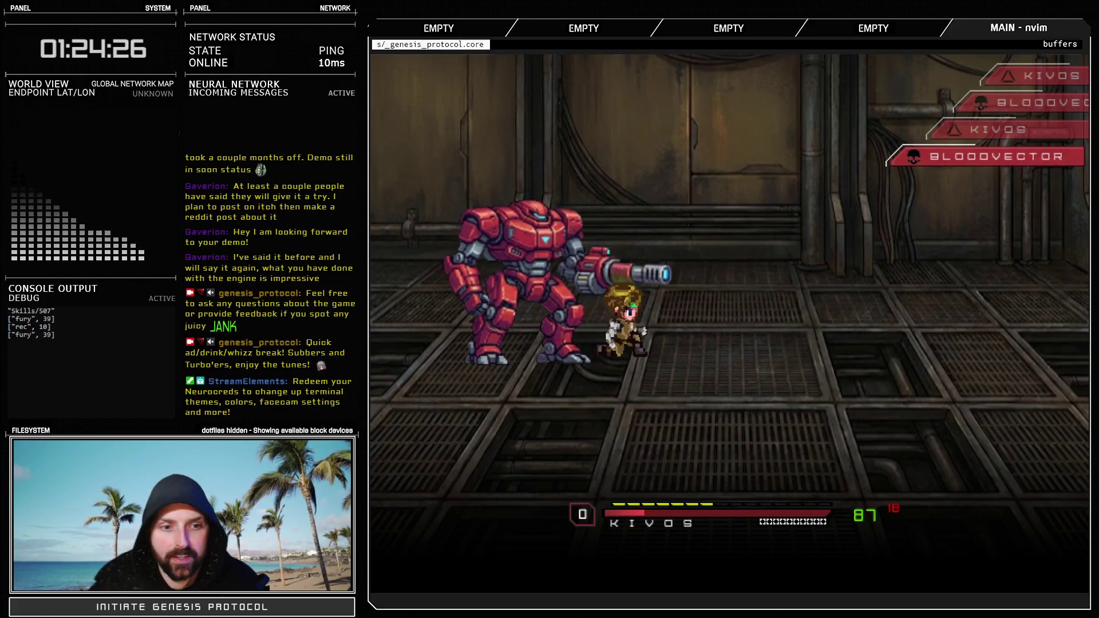
key(Down)
key(Down)
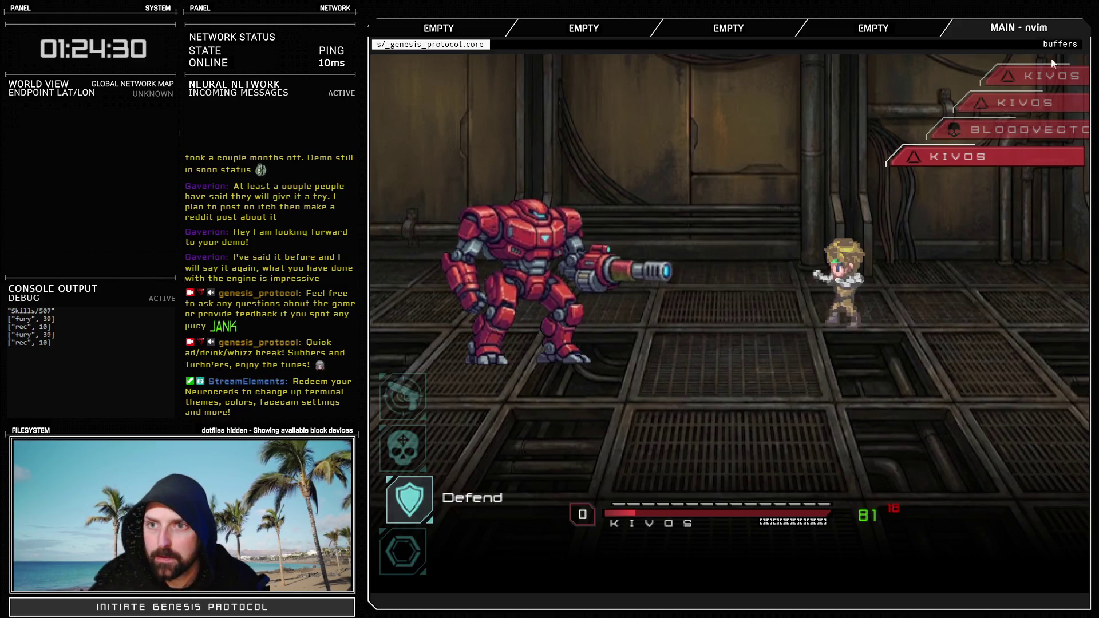
key(alt+F4)
click(795, 543)
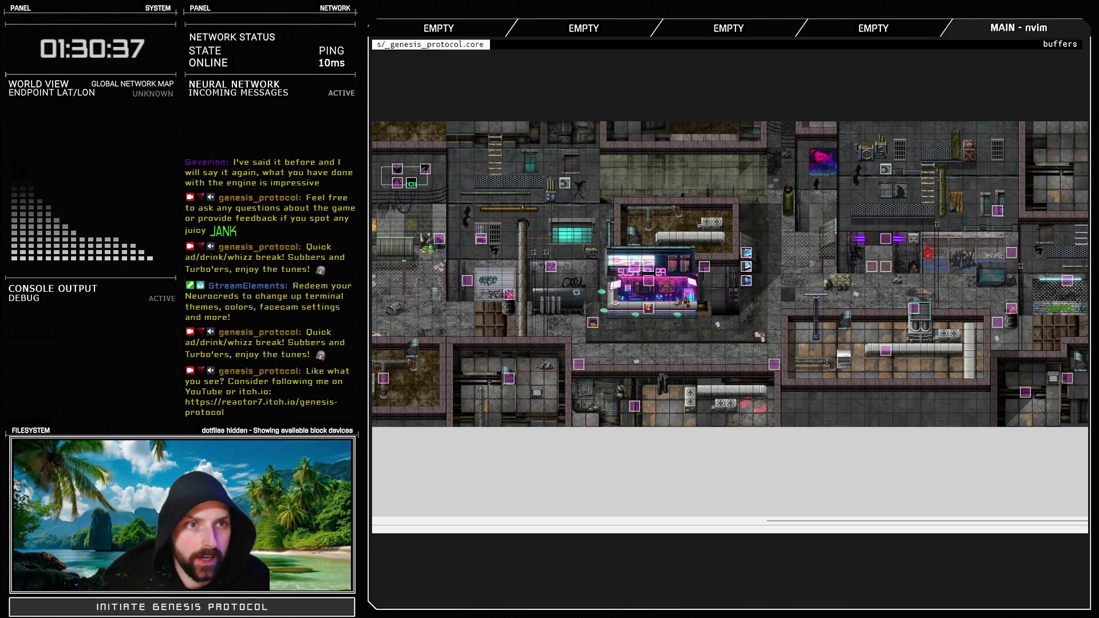
Reopen the Database, launch a new Test Battle and use Glitch Slap on the red mech
key(F9)
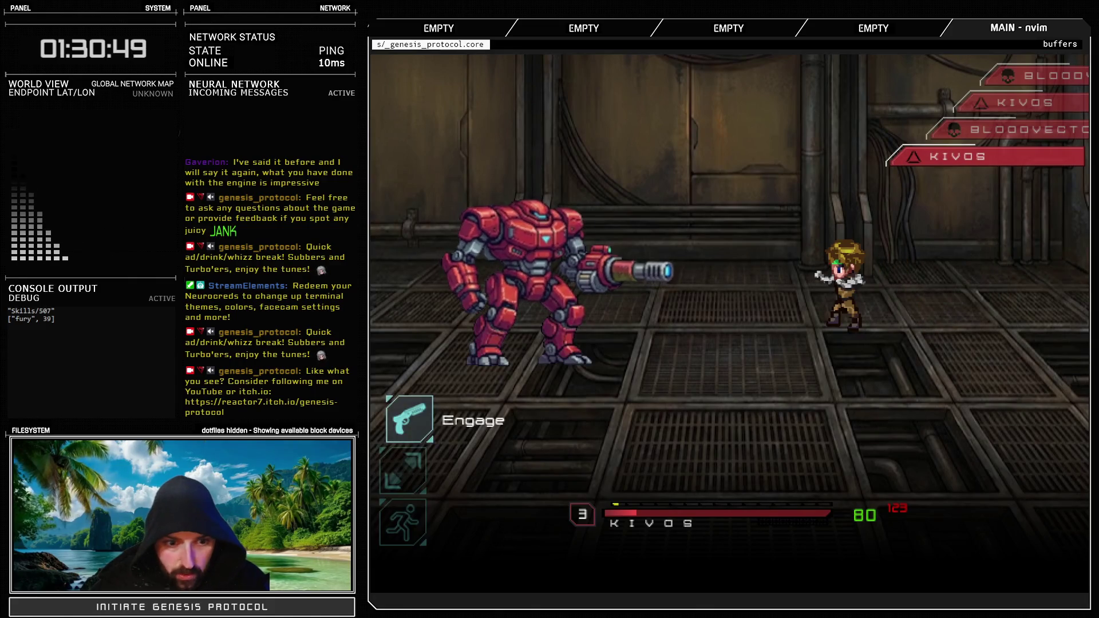
key(Return)
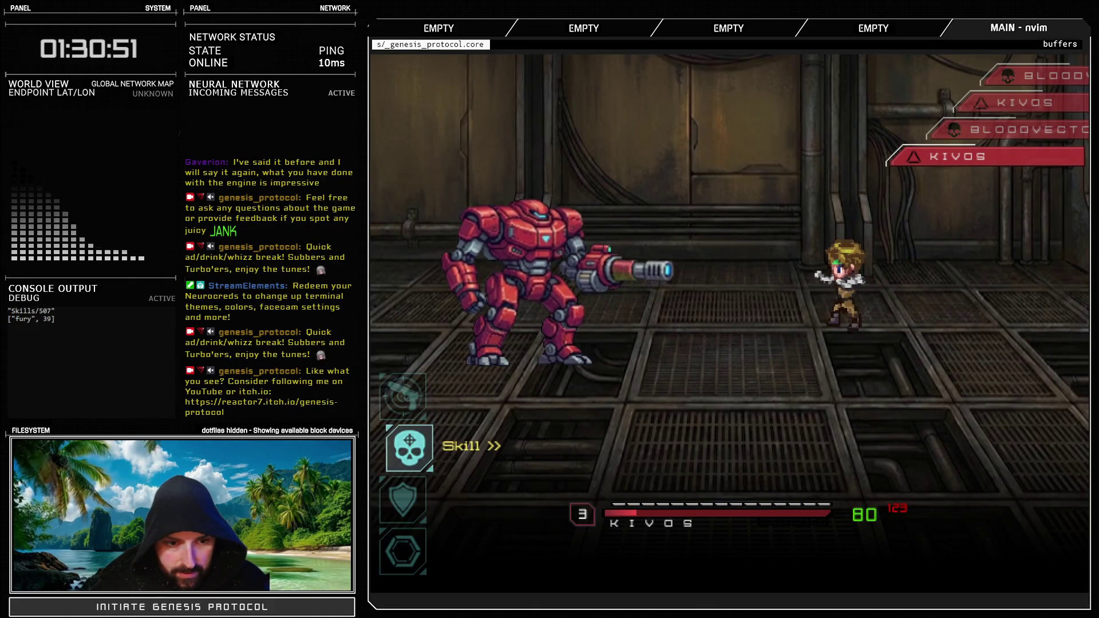
key(Return)
key(Return)
key(Return)
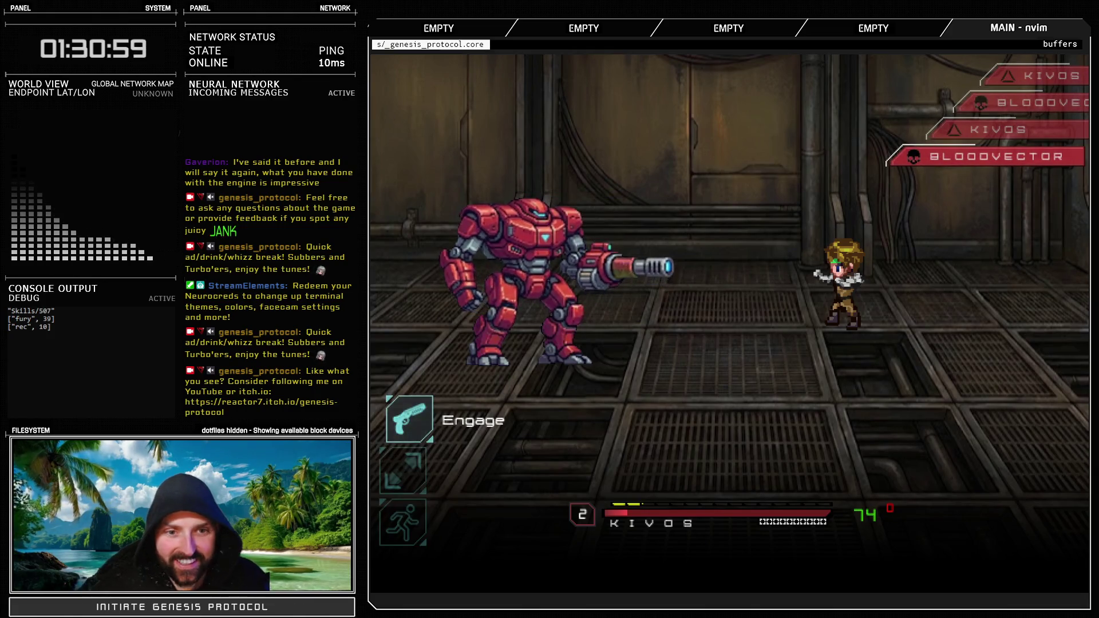
Flee the current battle and start a new battle test with the Test Battle troop
key(Up)
key(Return)
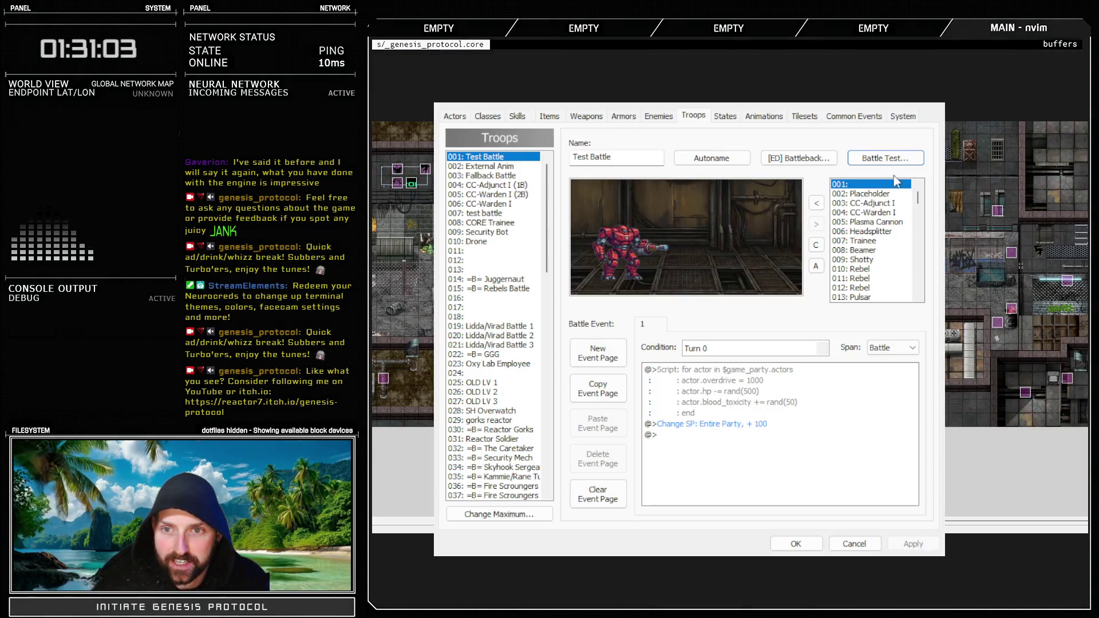
click(903, 166)
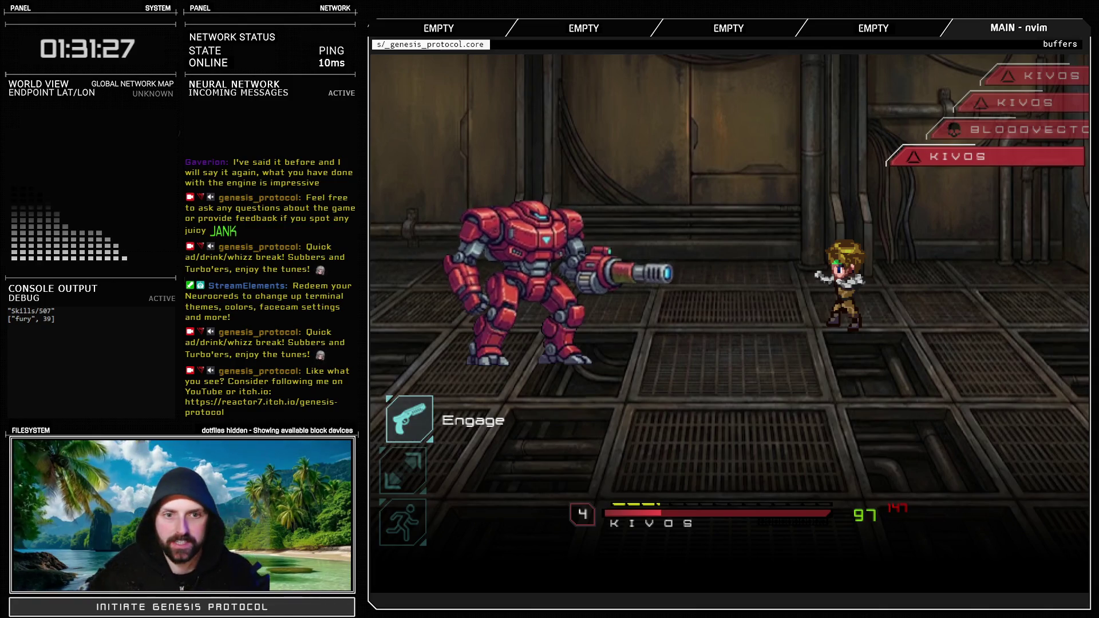
Engage and use the rage skill Glitch Slap on Bloodvector
key(Return)
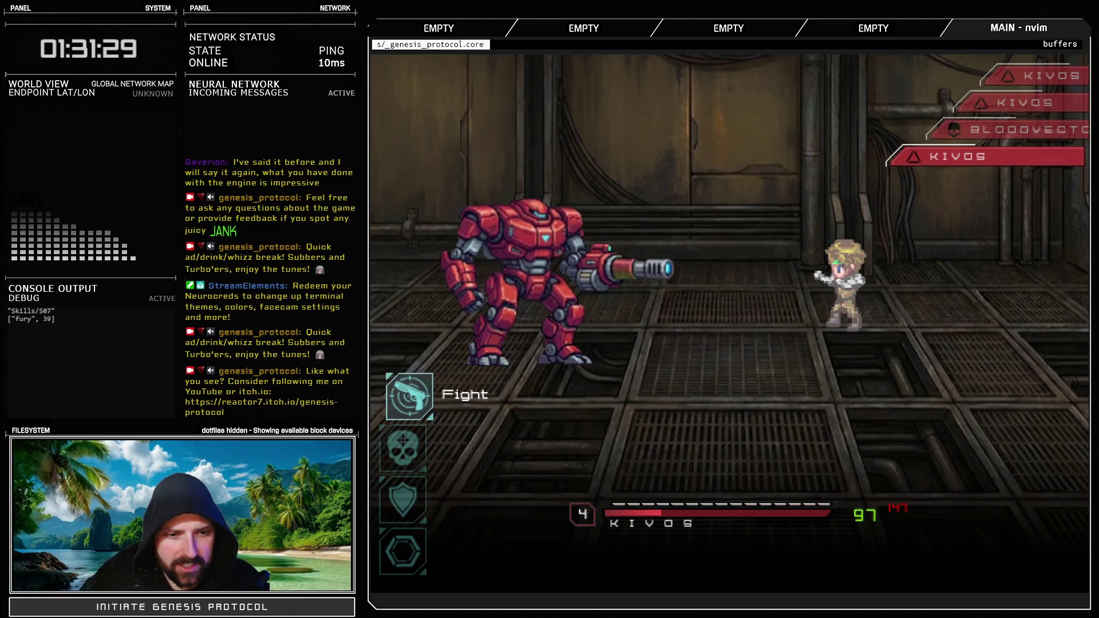
key(Down)
key(Right)
key(Return)
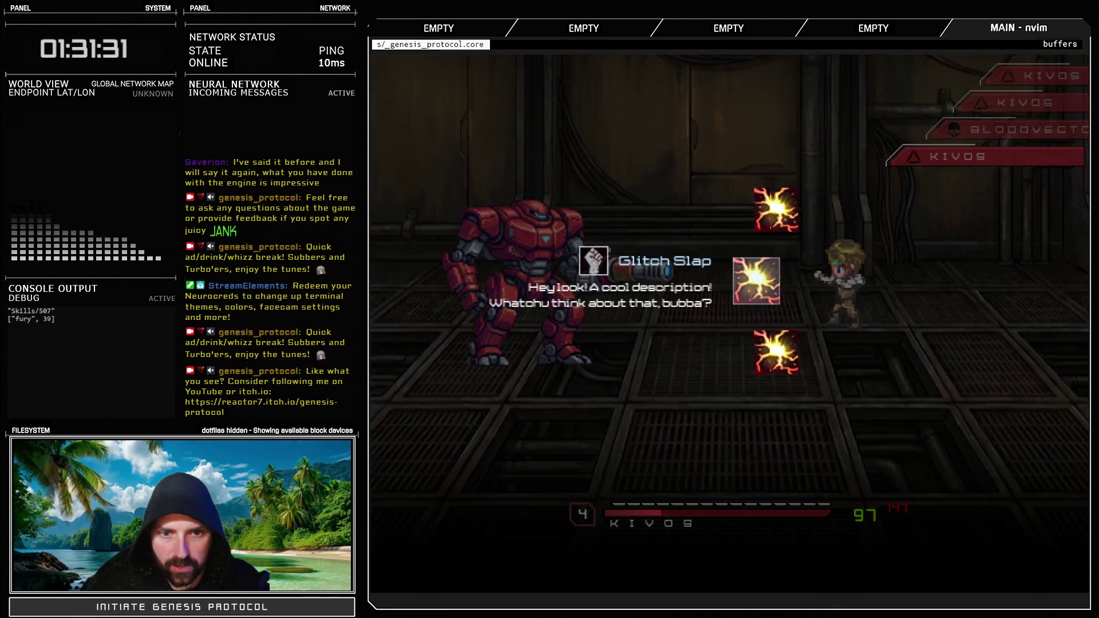
key(Return)
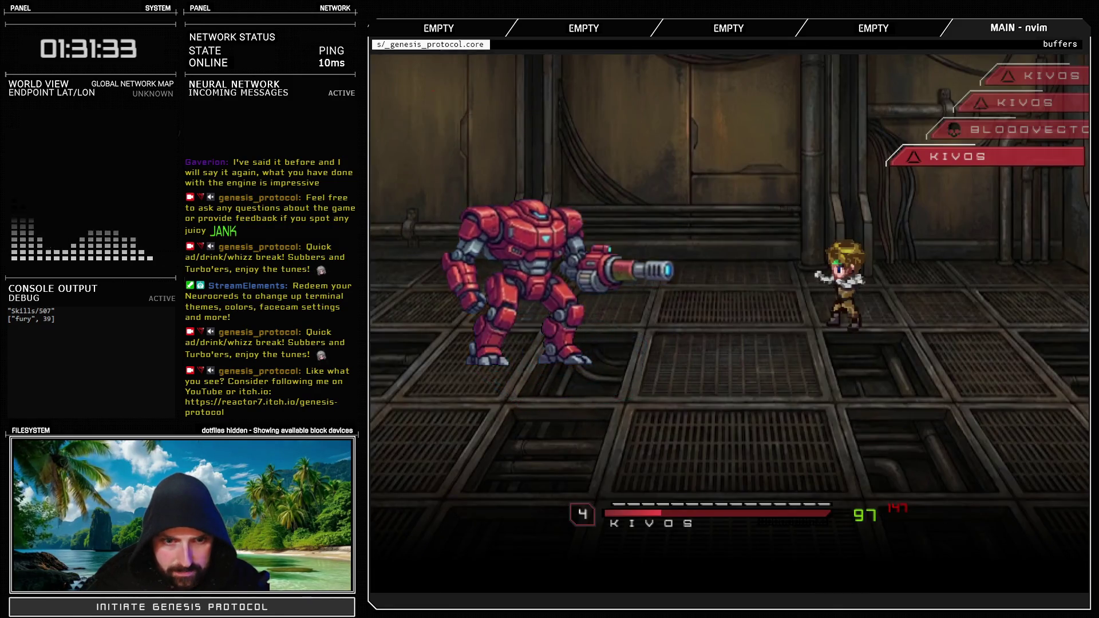
key(Return)
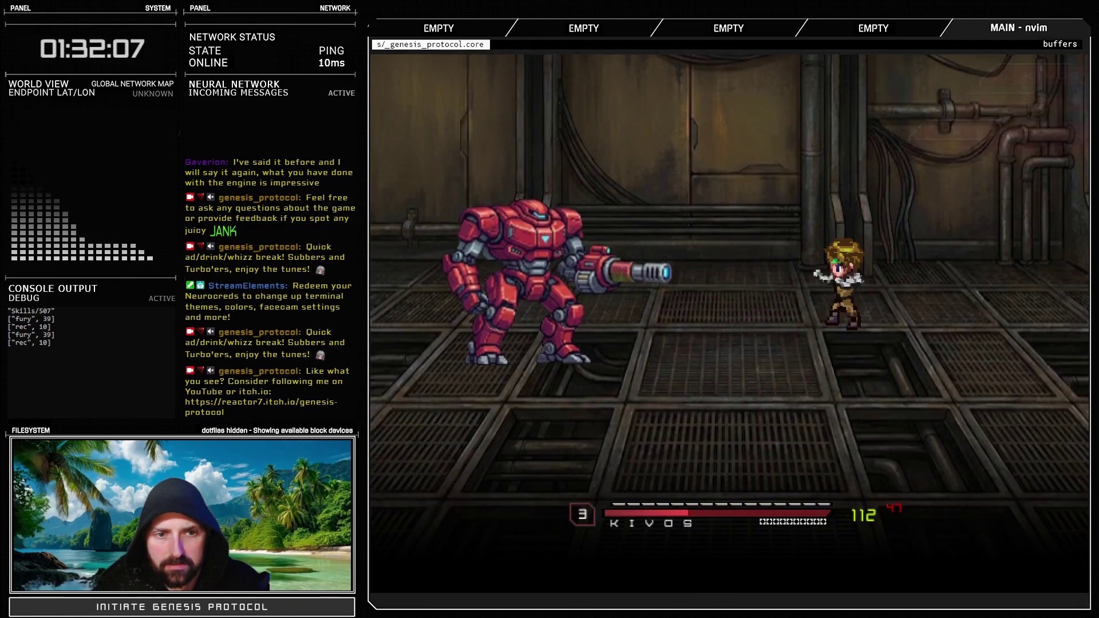
Skip Knockout Combo and use Warcry to boost the party
key(Return)
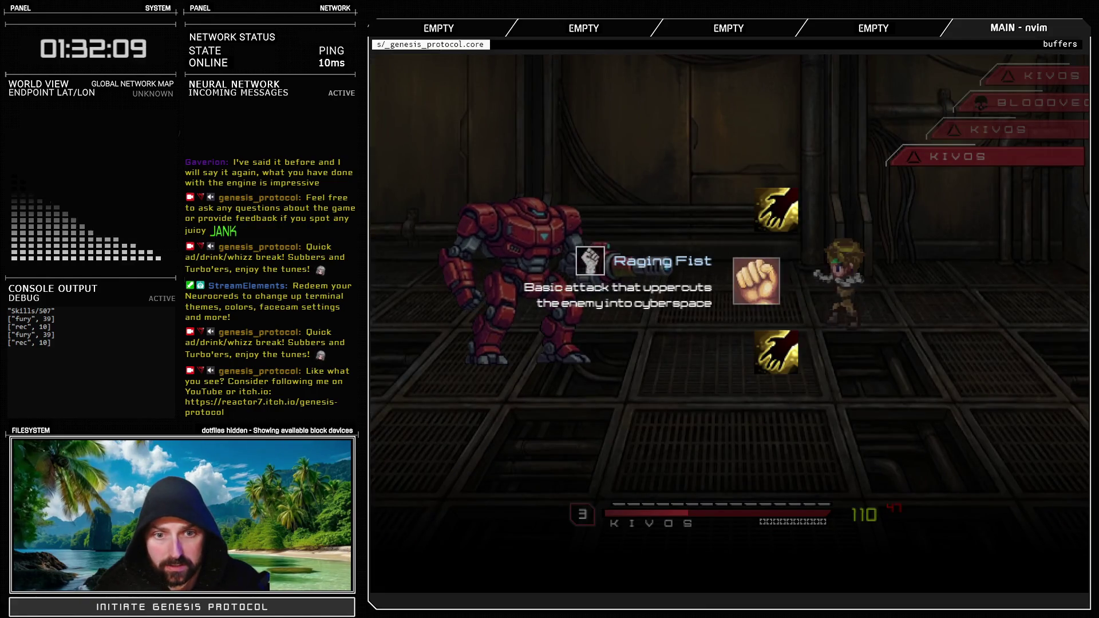
key(Down)
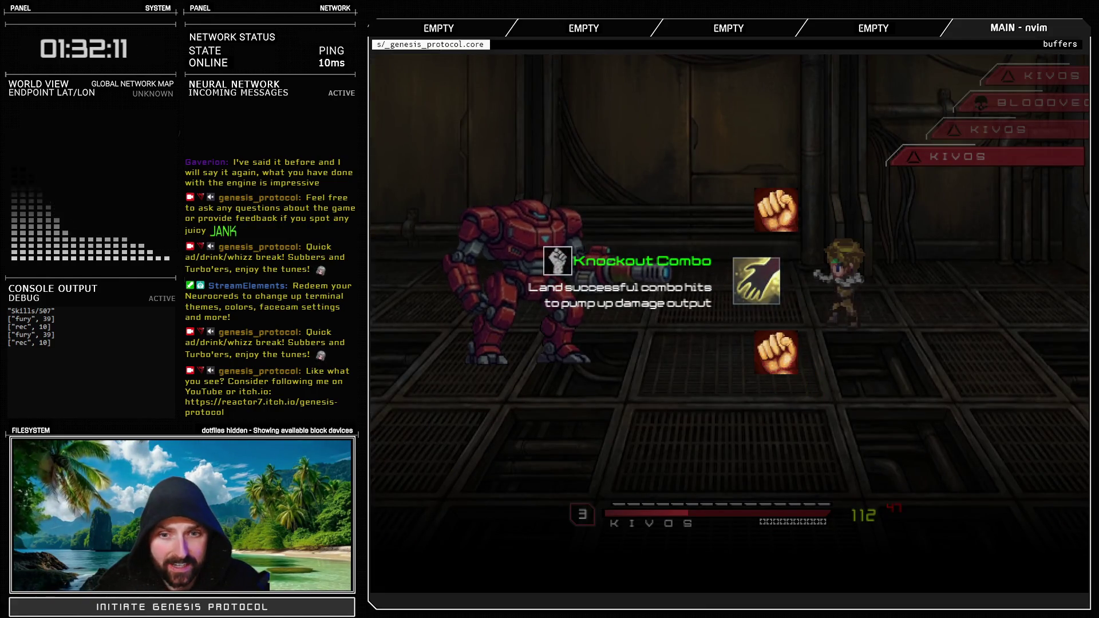
key(Escape)
key(Down)
key(Return)
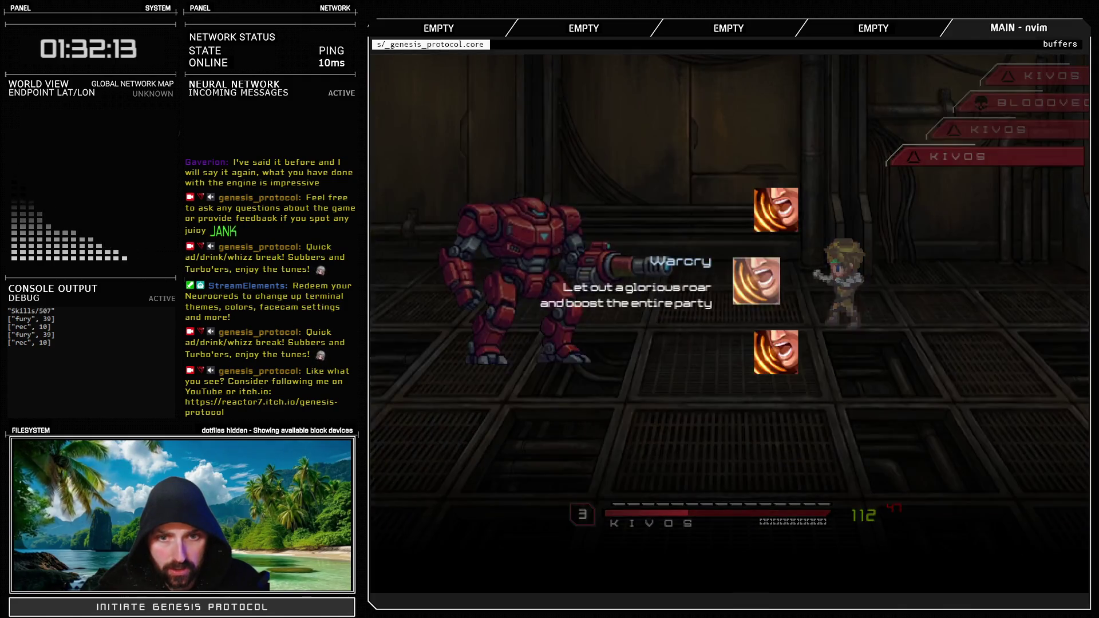
key(Return)
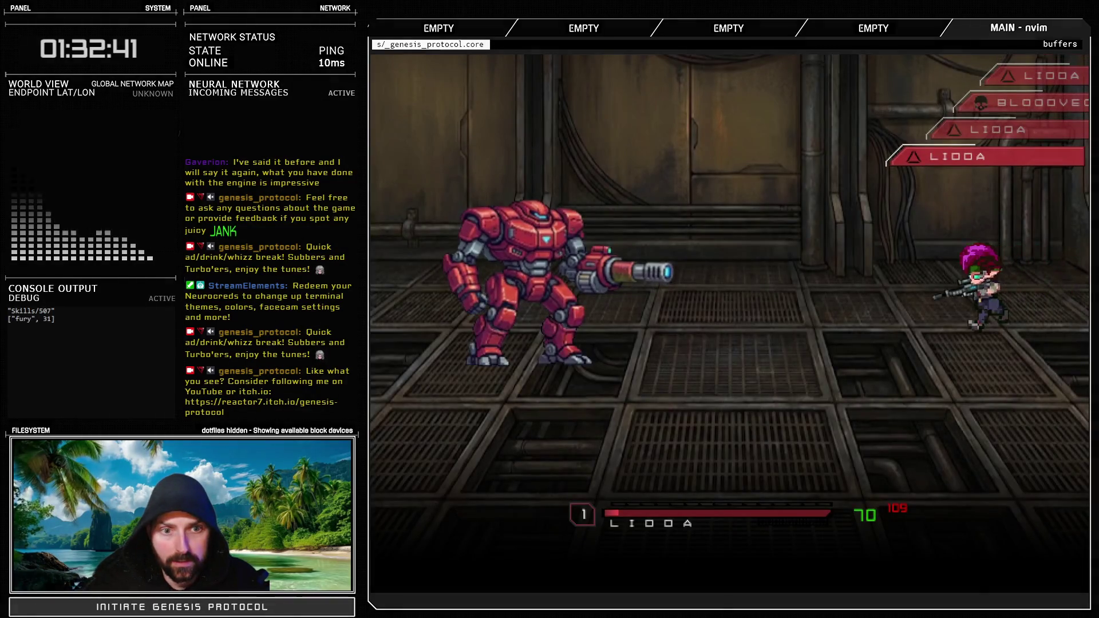
On the second hero's turns, fire Burst Fire and then Killshot at the Bloodvector mech
key(Return)
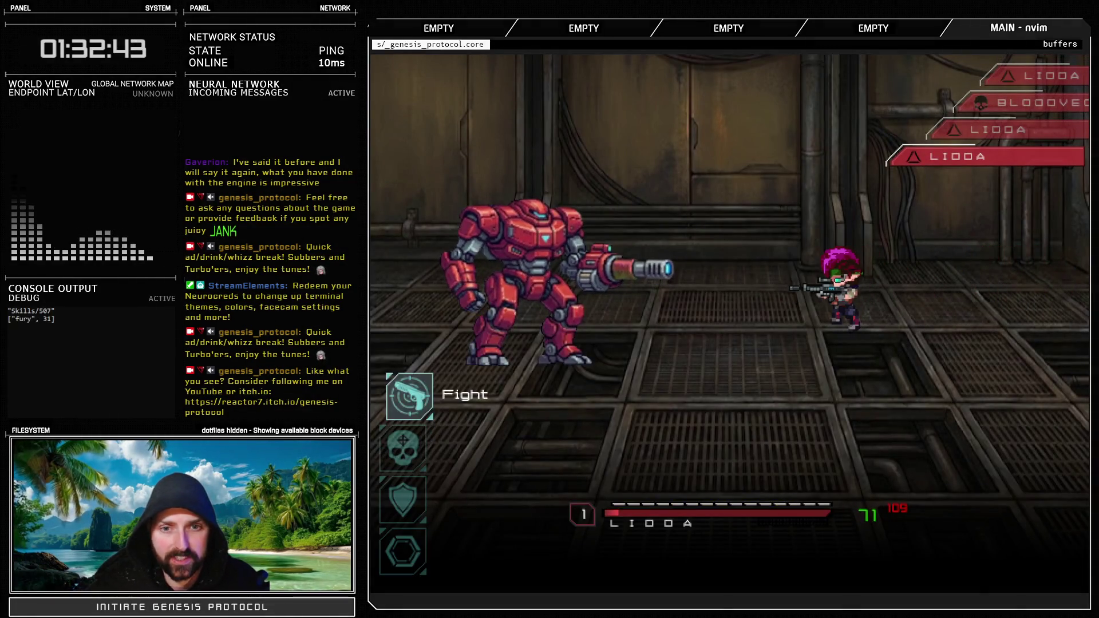
key(Return)
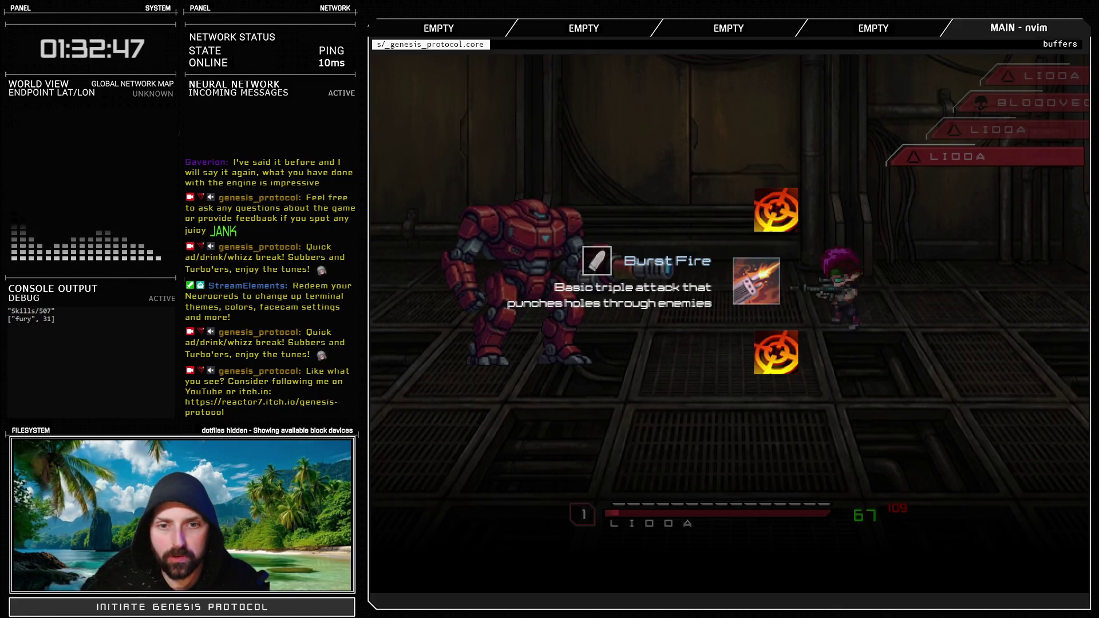
key(Return)
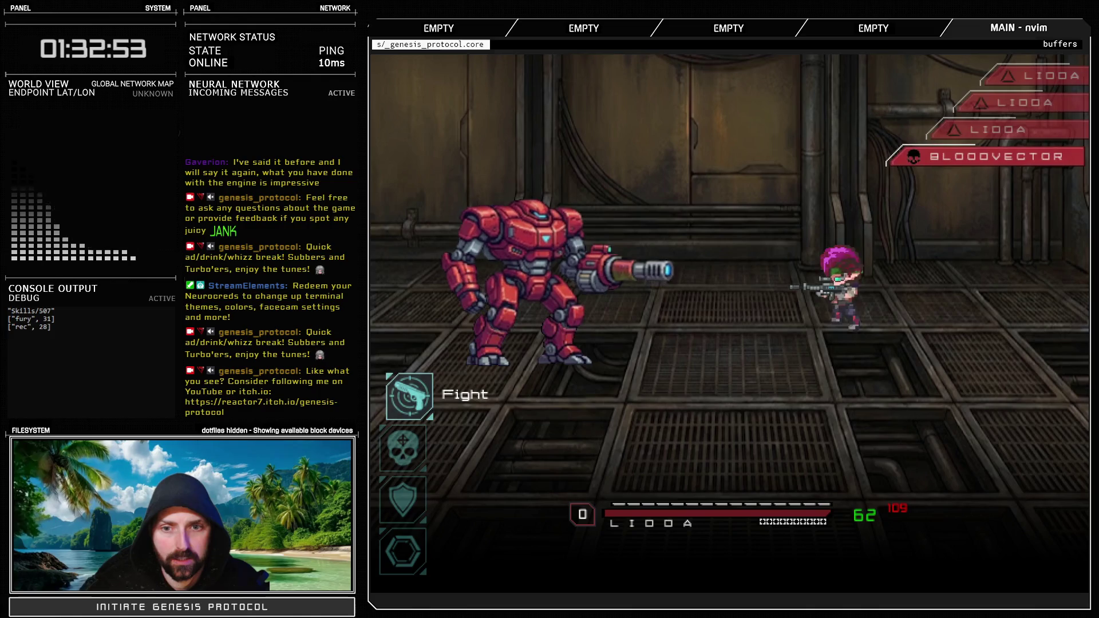
key(Return)
key(Down)
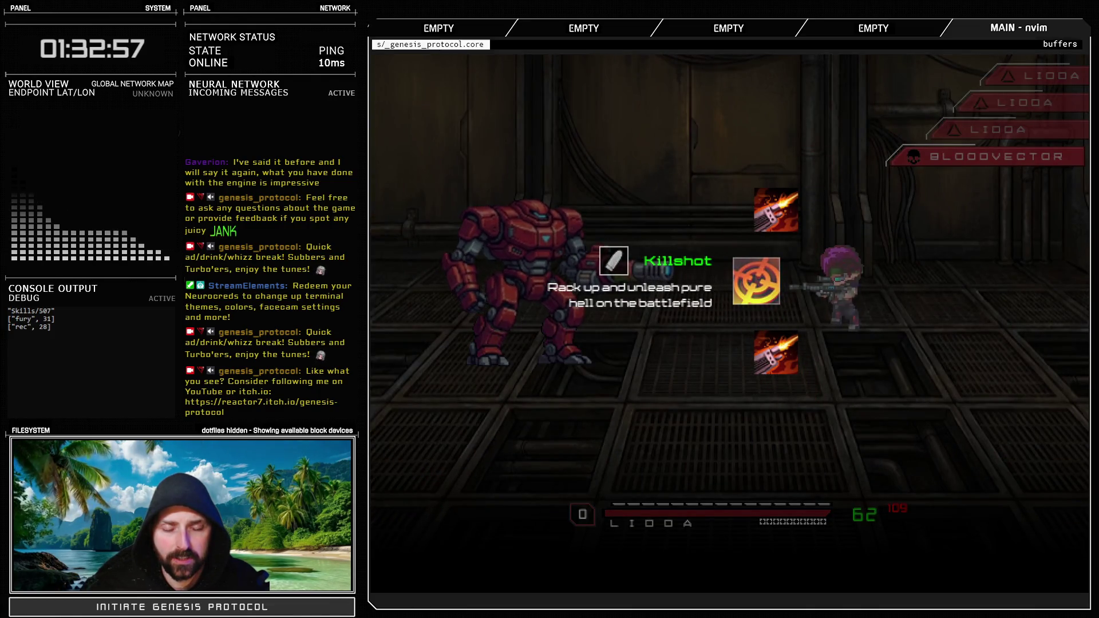
key(Return)
key(Return)
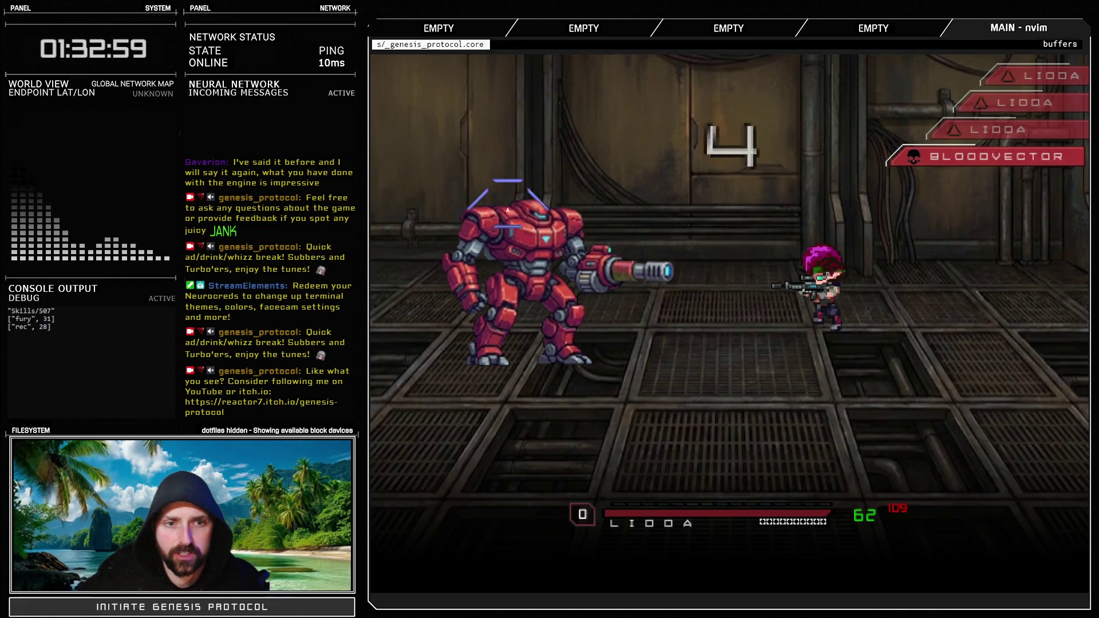
key(Return)
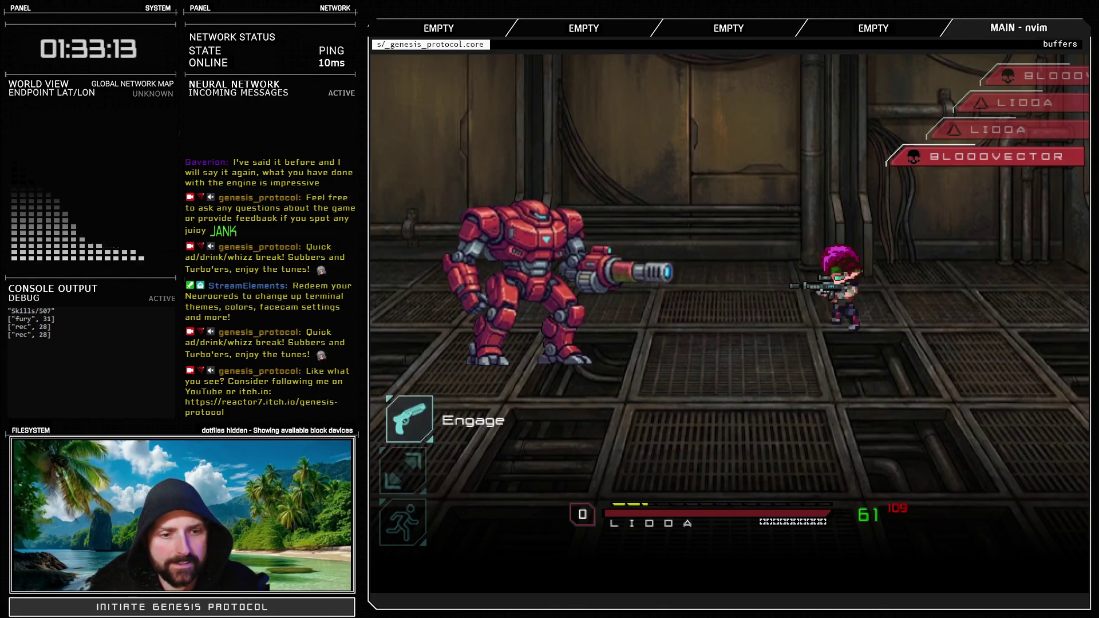
Fight another turn using Lock-N-Load, then quit the battle test with F12
key(Return)
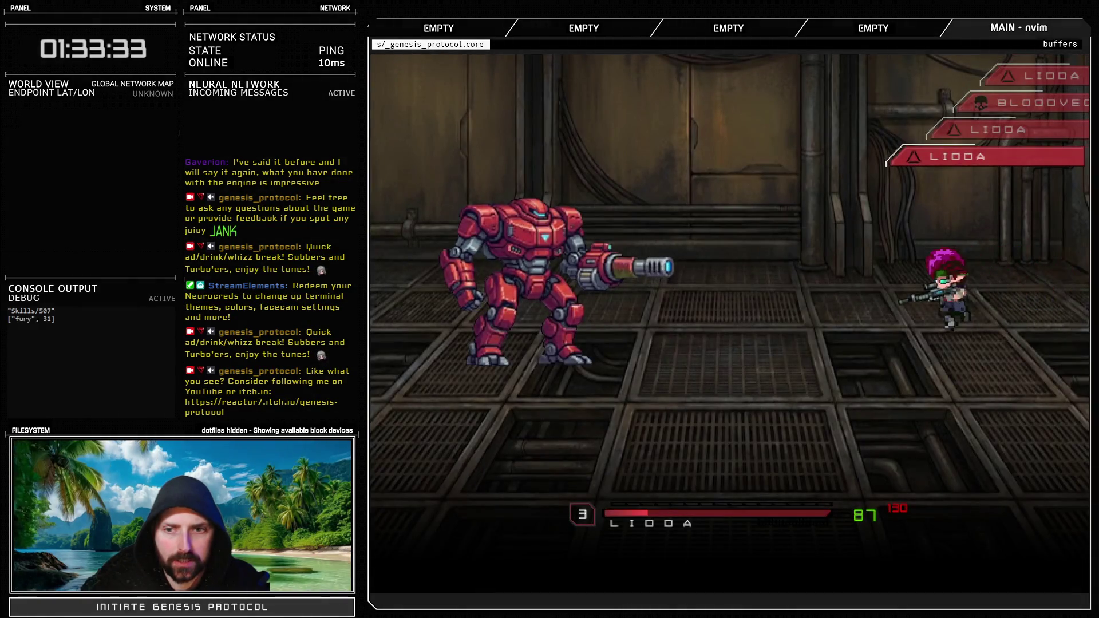
key(Return)
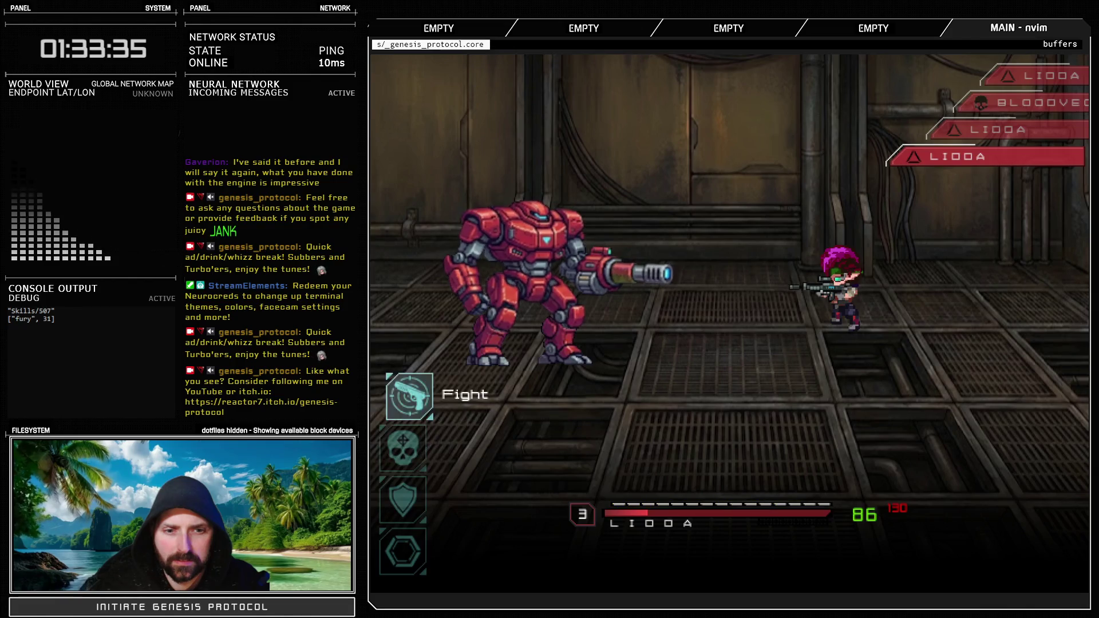
key(Return)
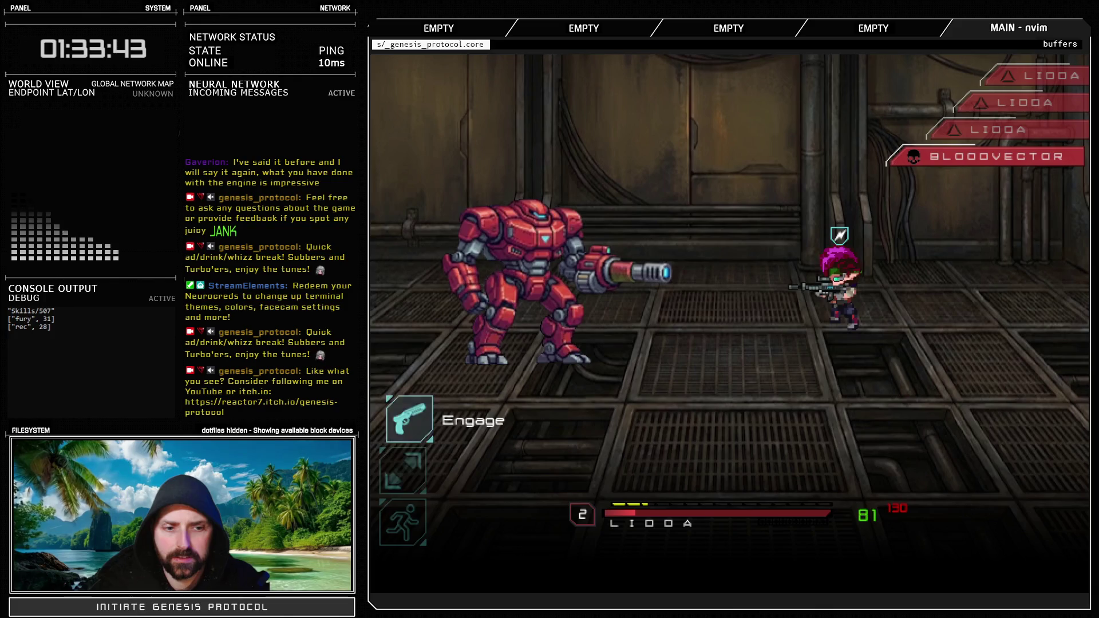
key(F12)
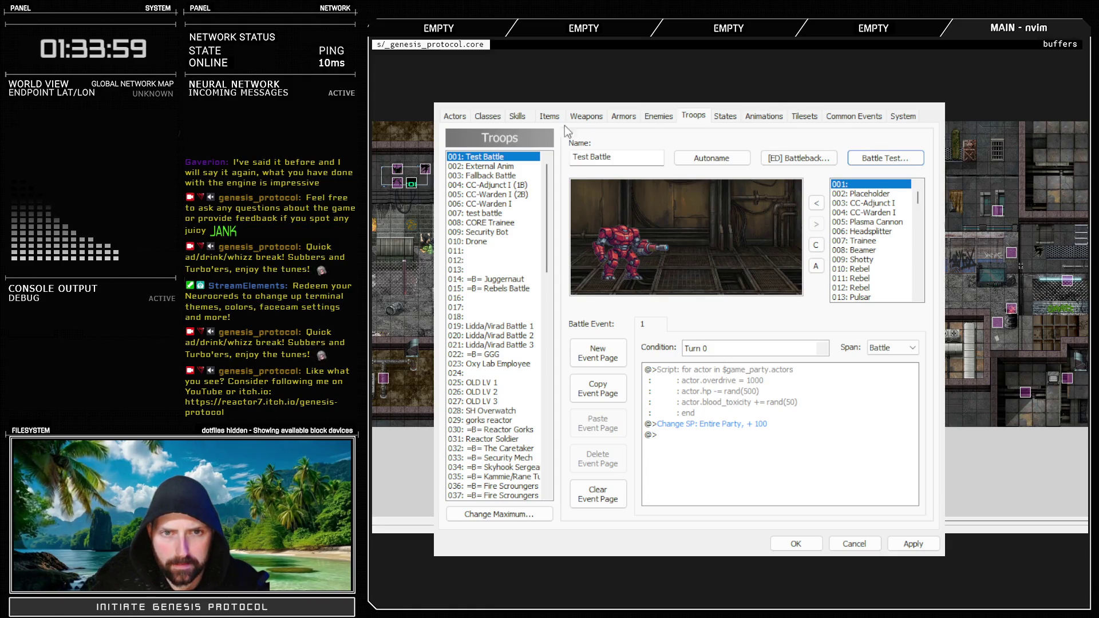
Glance at the Skills list, then battle-test troop 001: Test Battle from the Troops tab
click(520, 118)
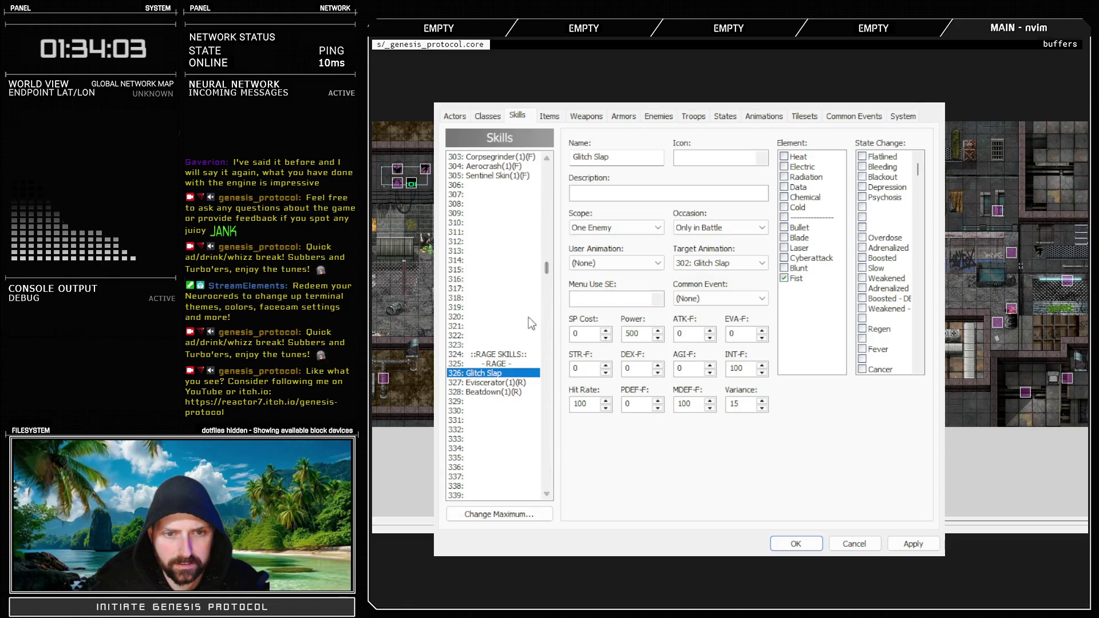
mouse_move(544, 266)
mouse_down()
mouse_move(554, 376)
mouse_move(567, 313)
mouse_up()
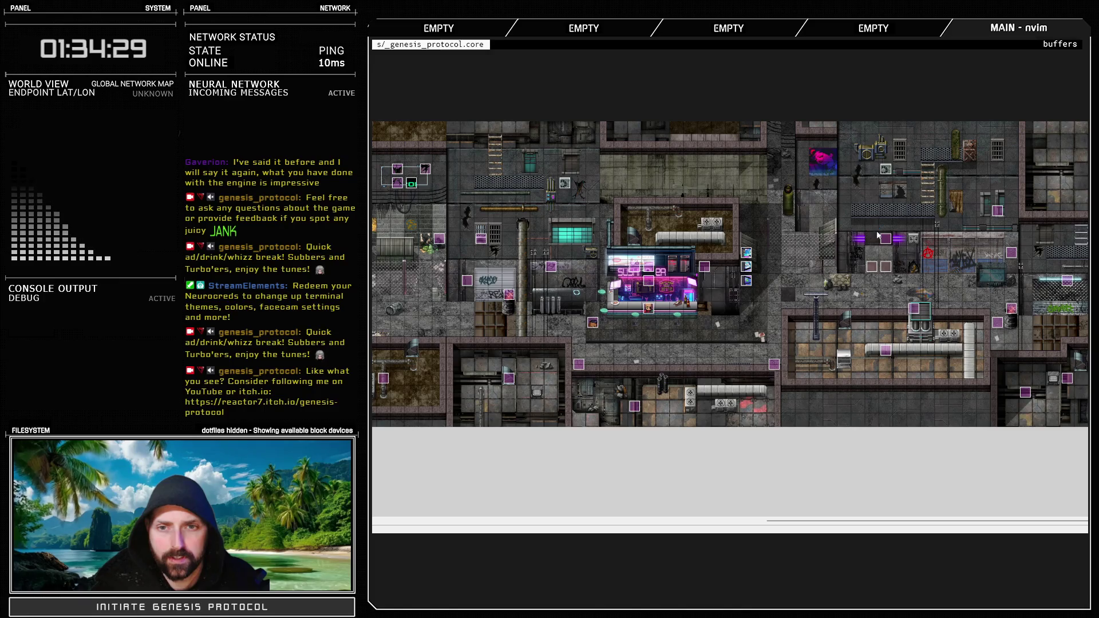
key(F9)
click(694, 116)
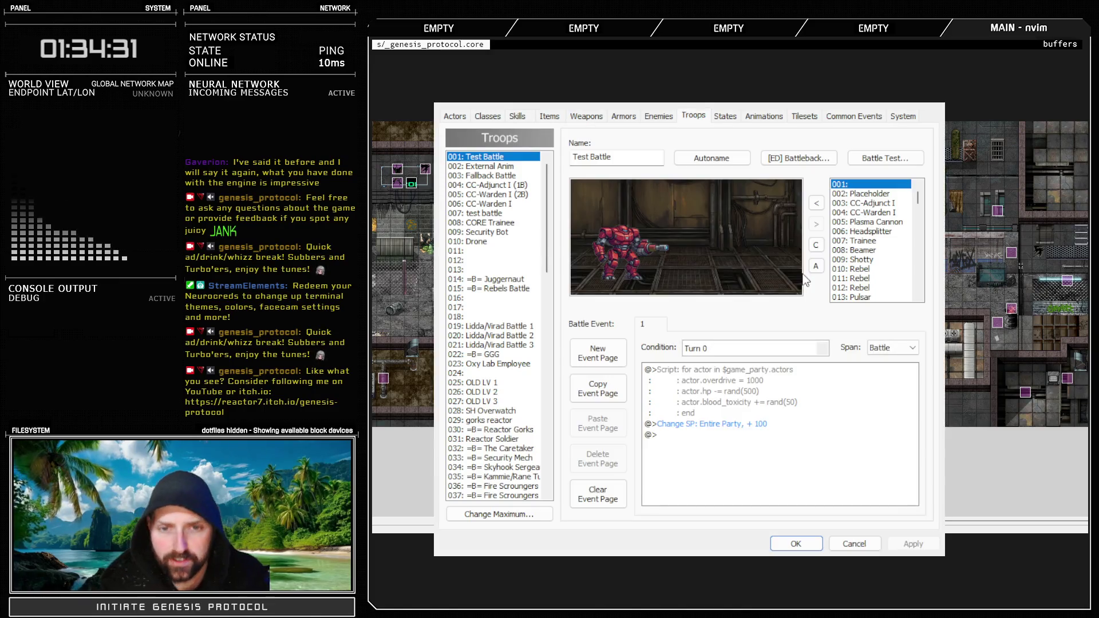
click(870, 157)
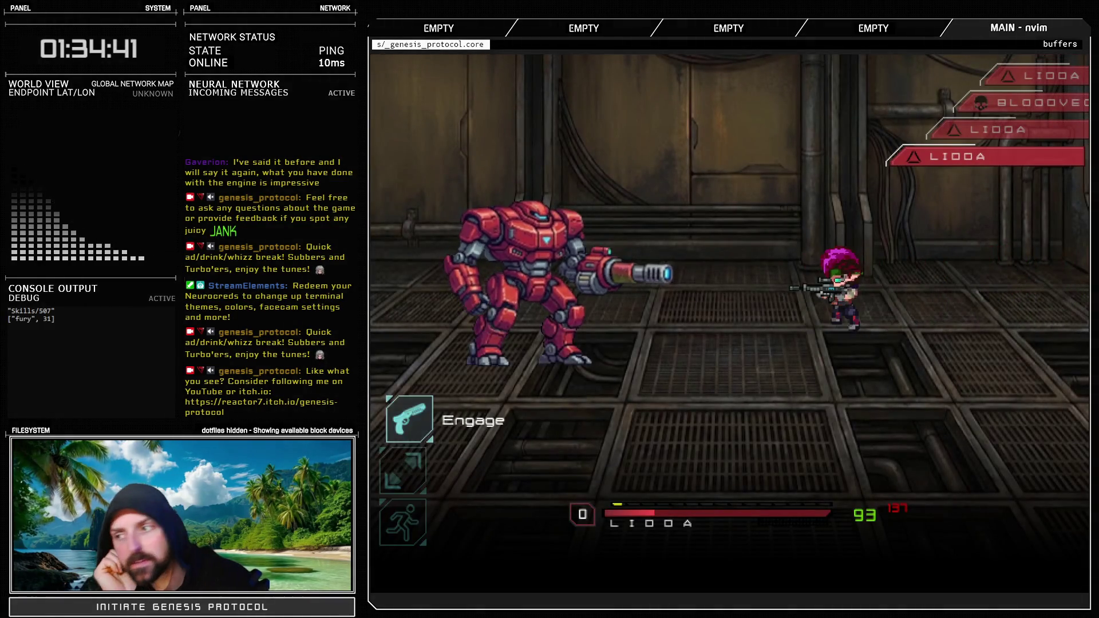
key(Return)
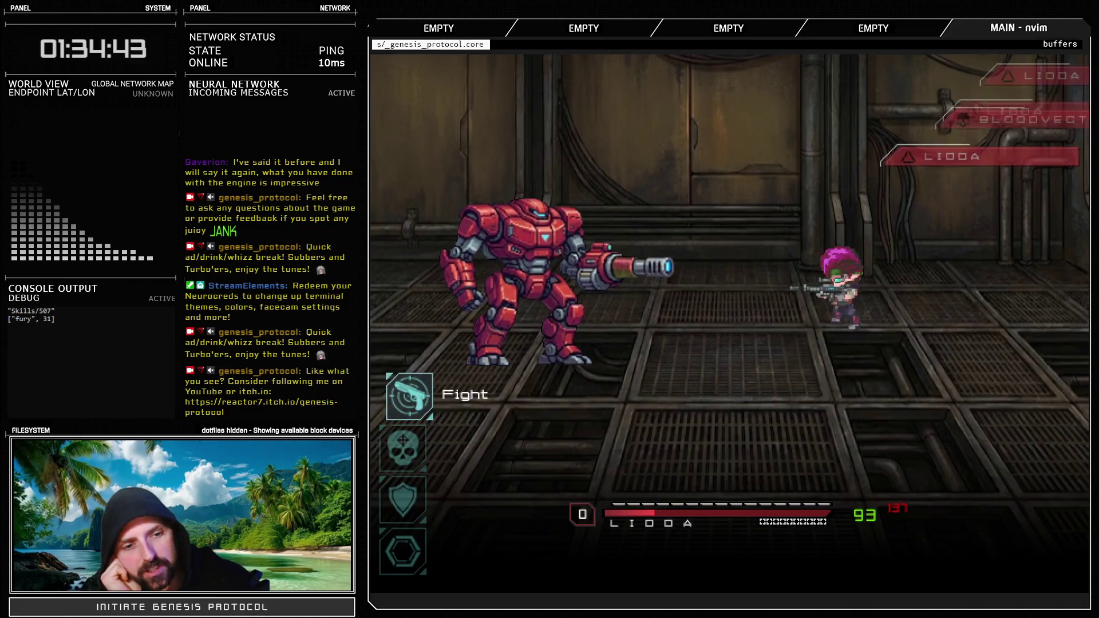
key(Down)
key(Return)
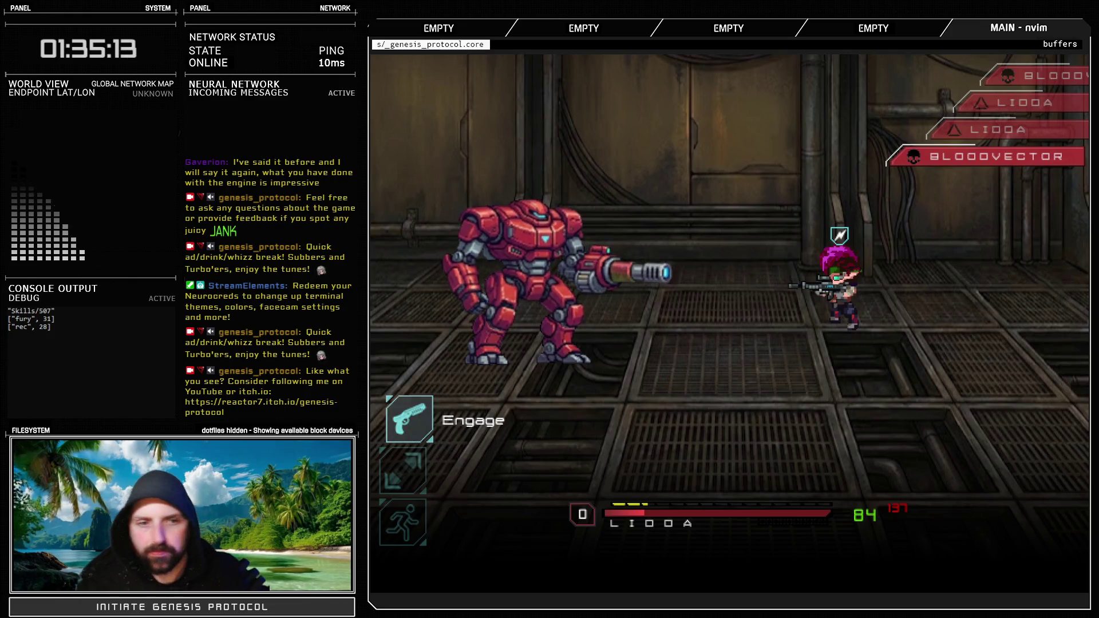
key(Return)
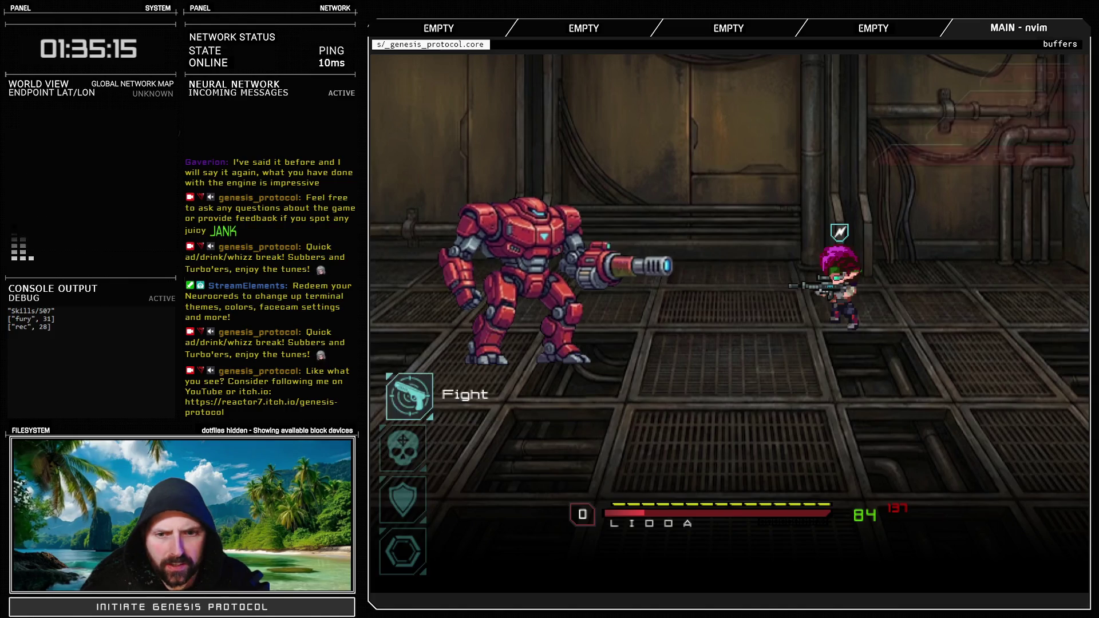
key(Down)
key(Right)
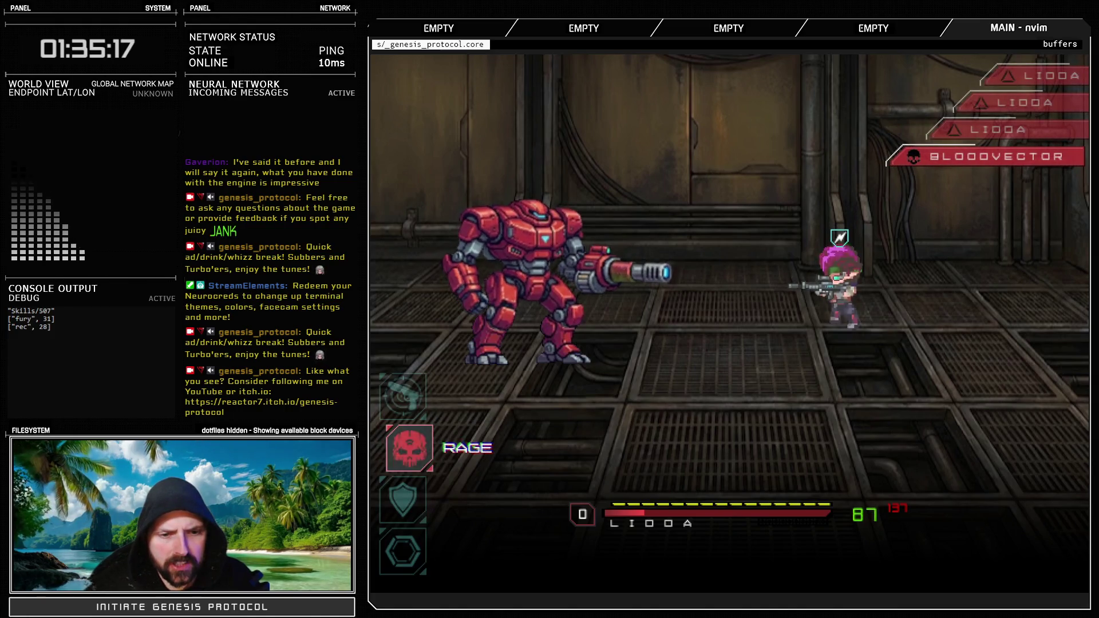
key(Return)
key(Return)
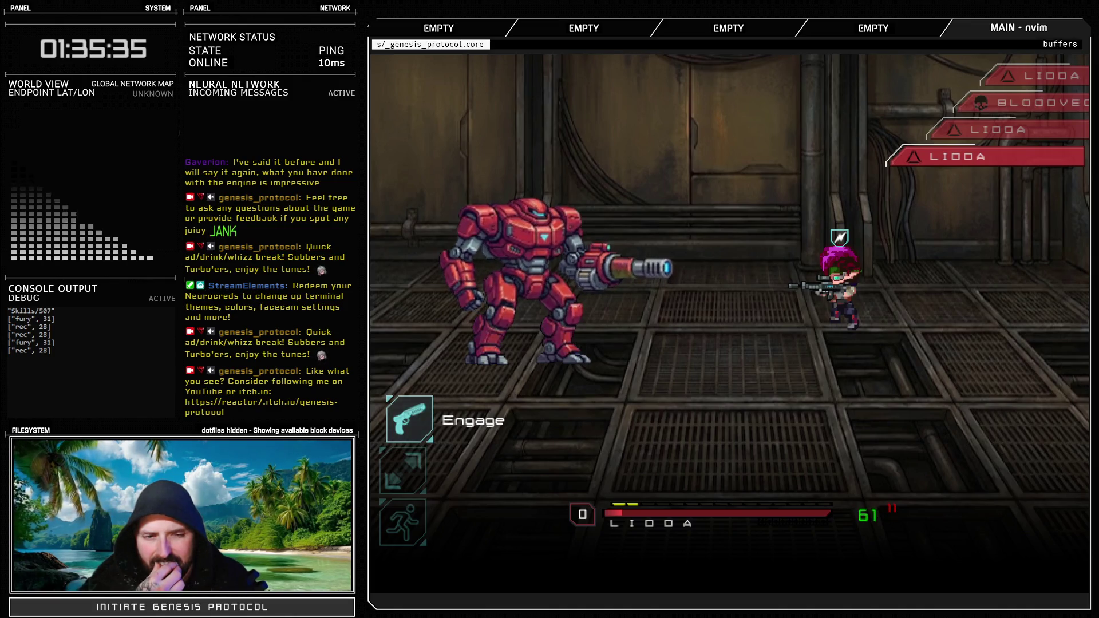
key(Up)
key(Return)
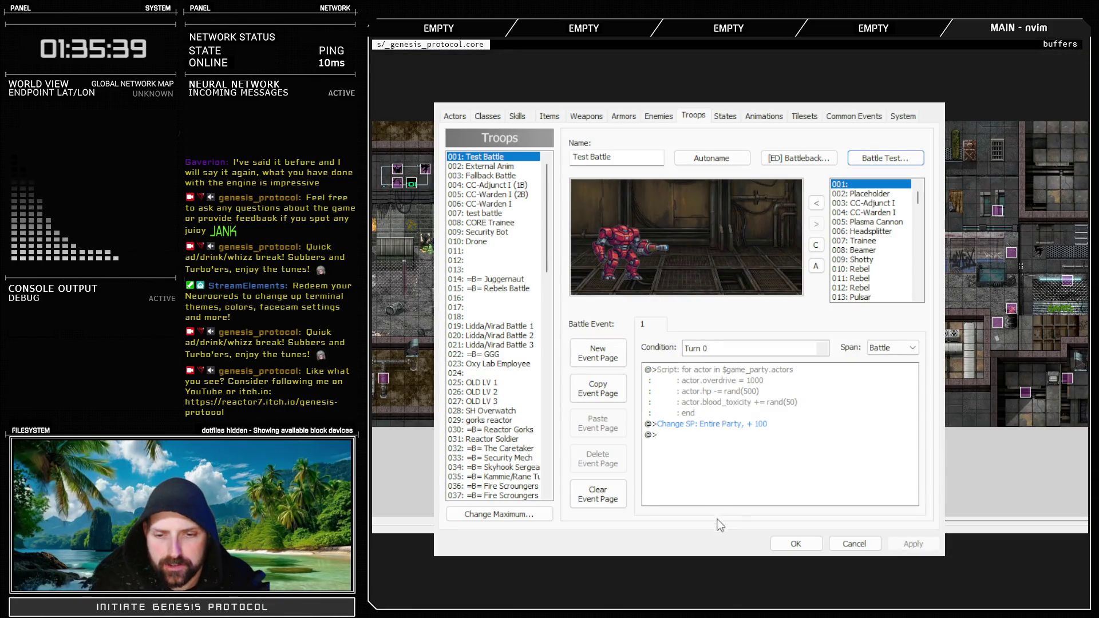
Close the Database with OK and open the Script Editor with F11
click(777, 544)
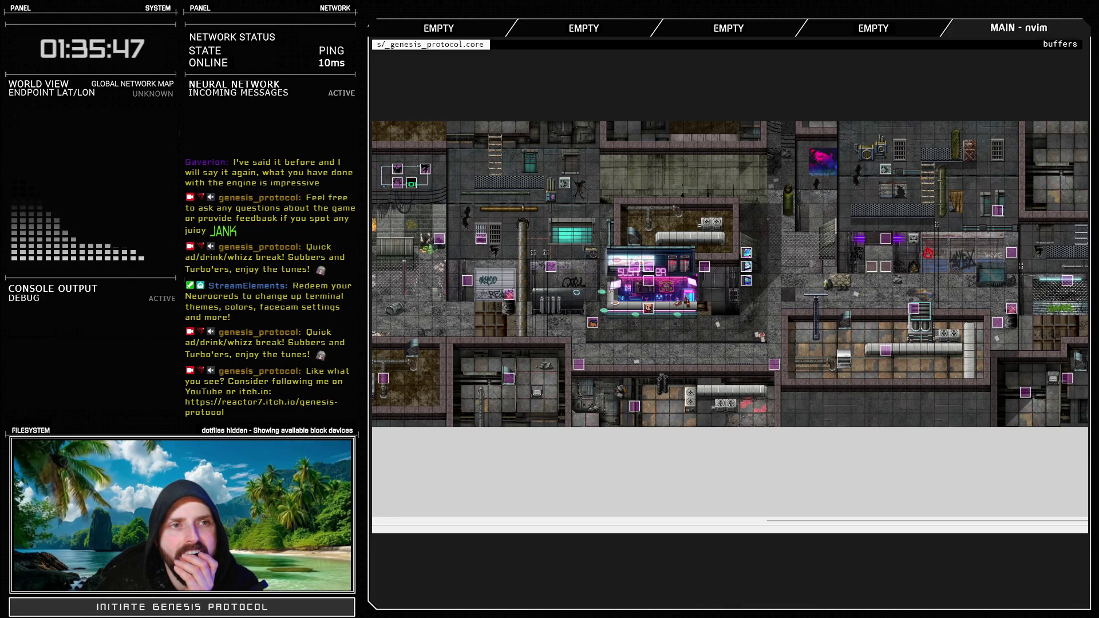
key(F11)
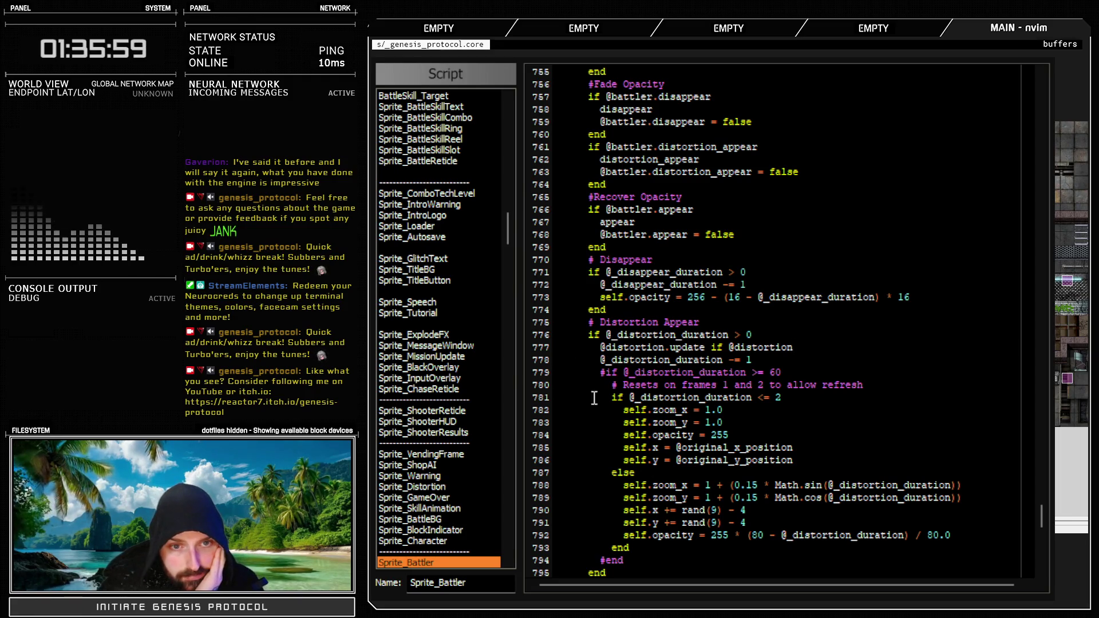
Open the Skills Controller script and add a blank line after Leadshredder's description
drag(509, 229, 514, 135)
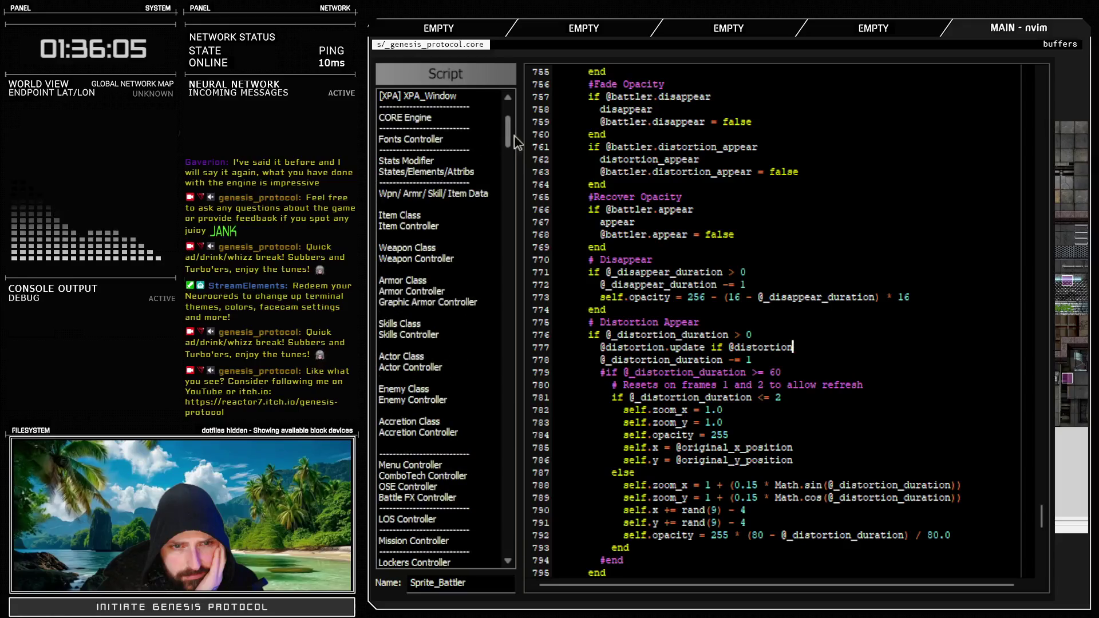
click(435, 335)
scroll(695, 448, down, 16)
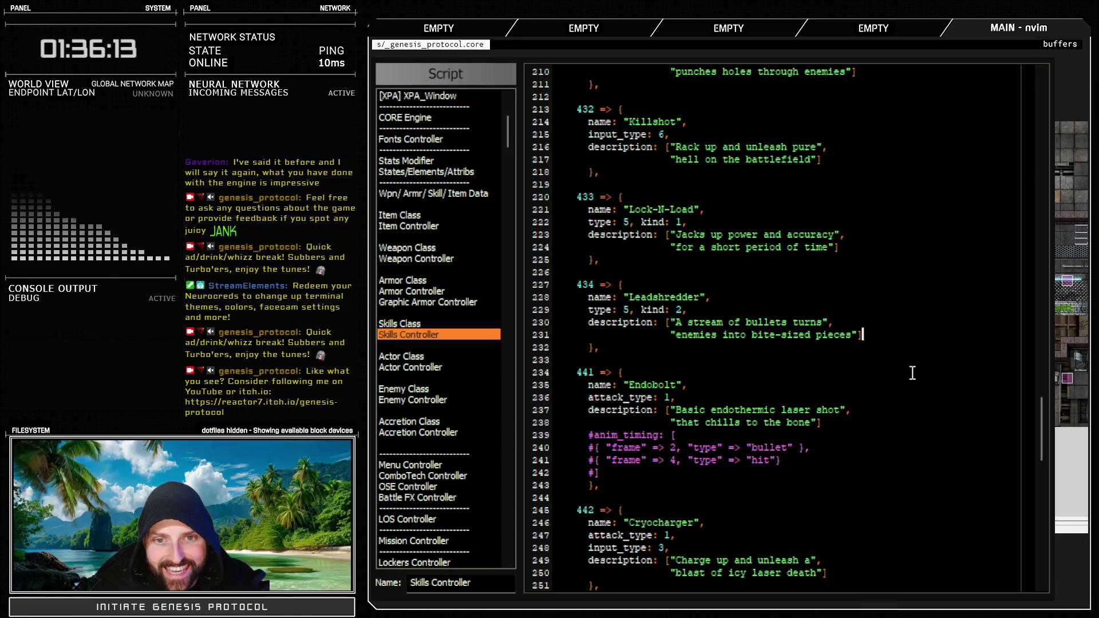
text(,)
key(Return)
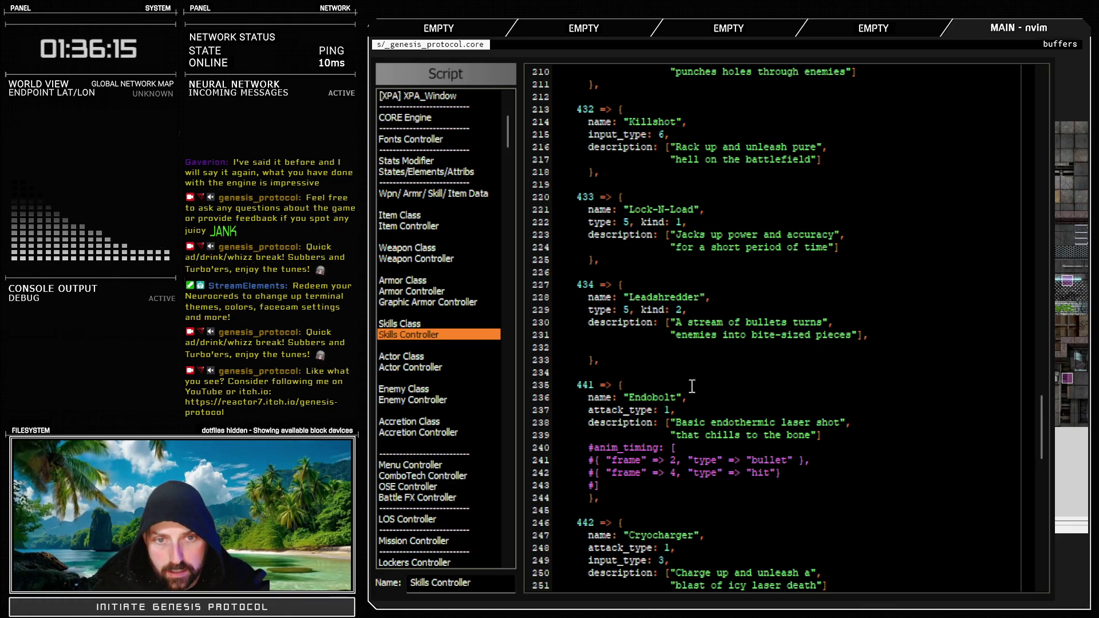
Copy Glitch Slap's commented anim lines under Leadshredder and close the script editor
scroll(593, 452, up, 8)
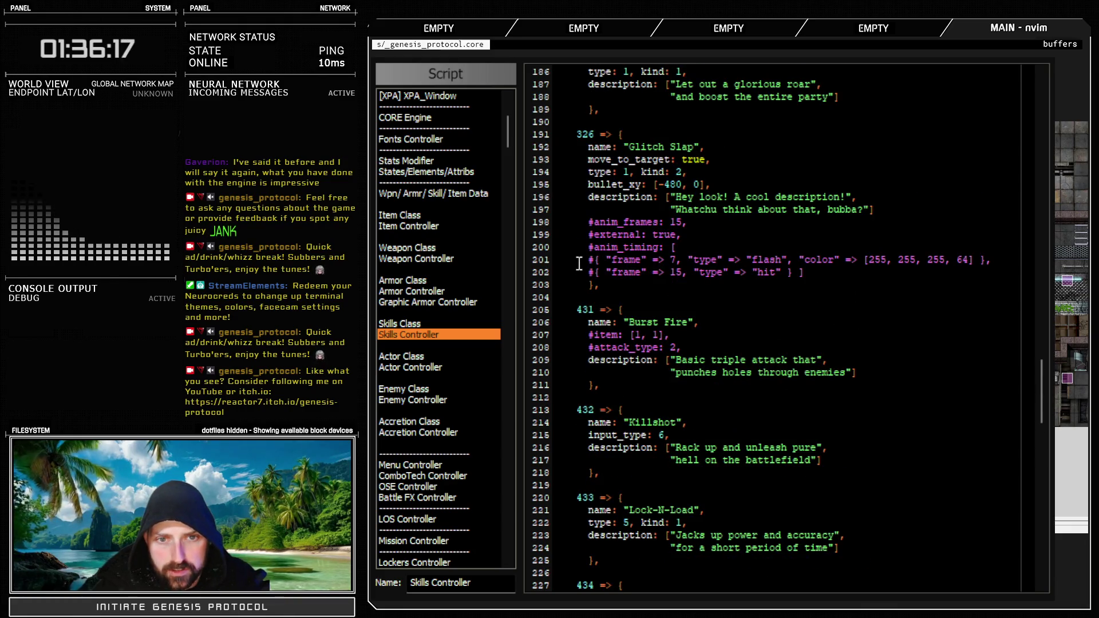
drag(541, 225, 545, 275)
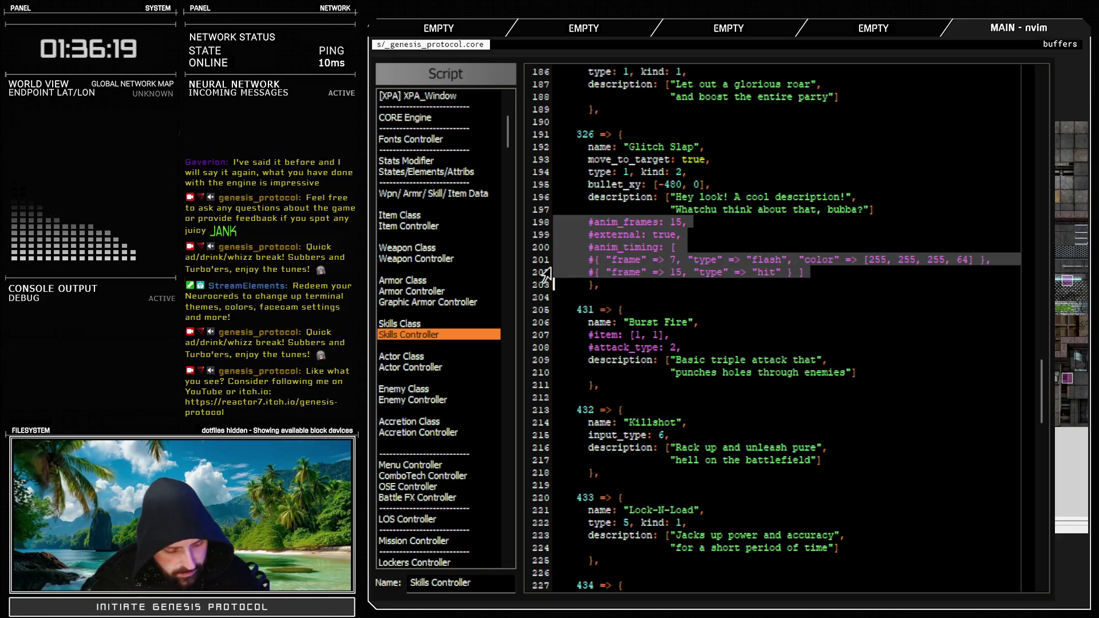
scroll(721, 355, down, 6)
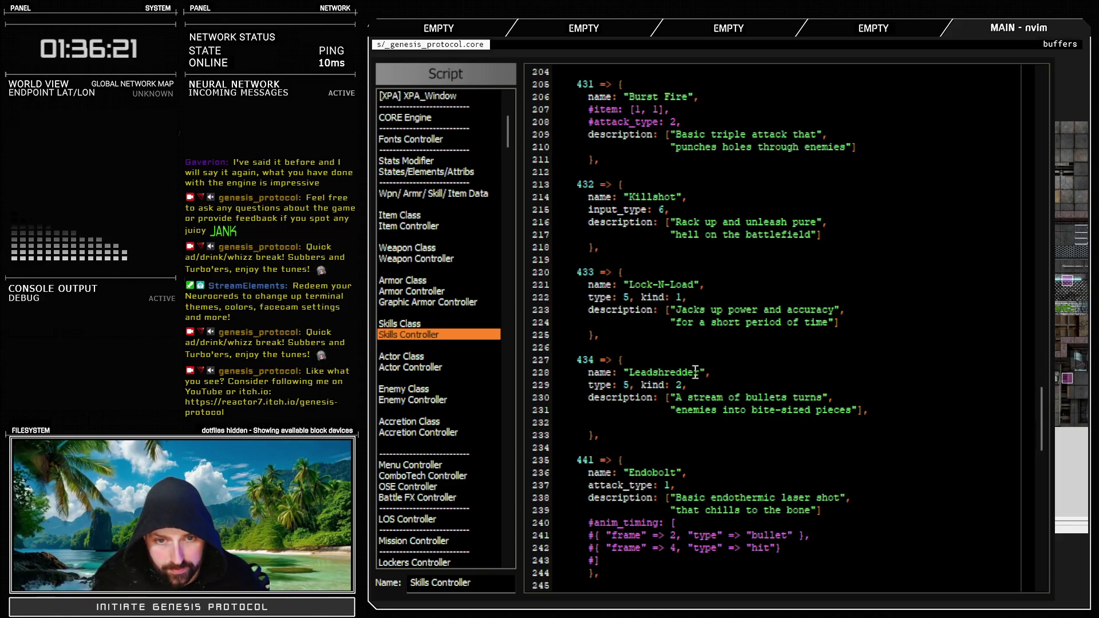
click(540, 422)
key(p)
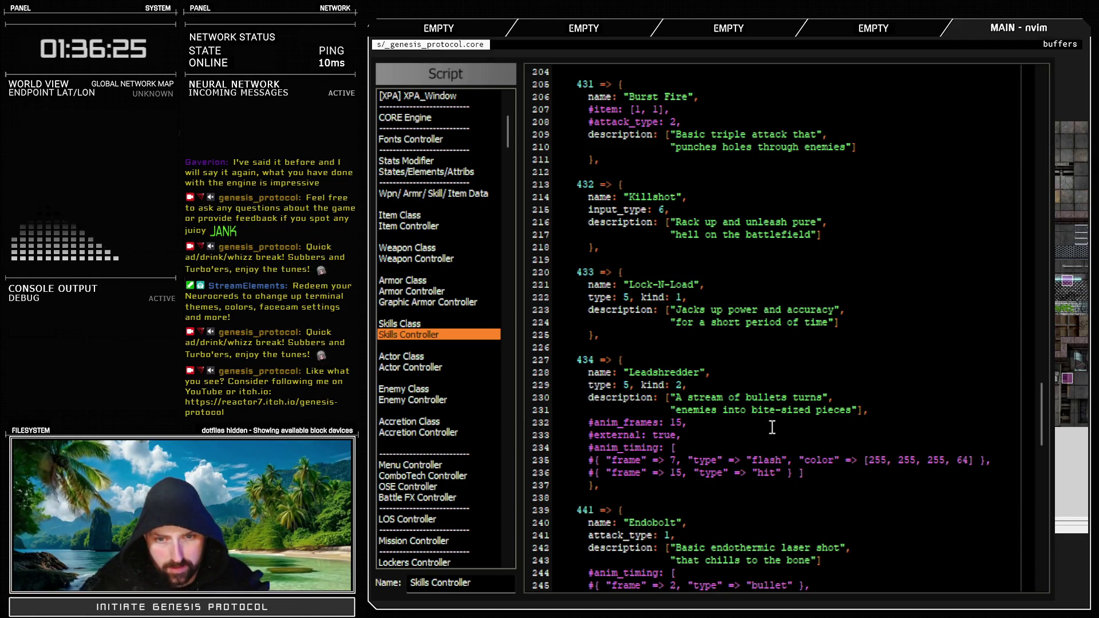
click(596, 422)
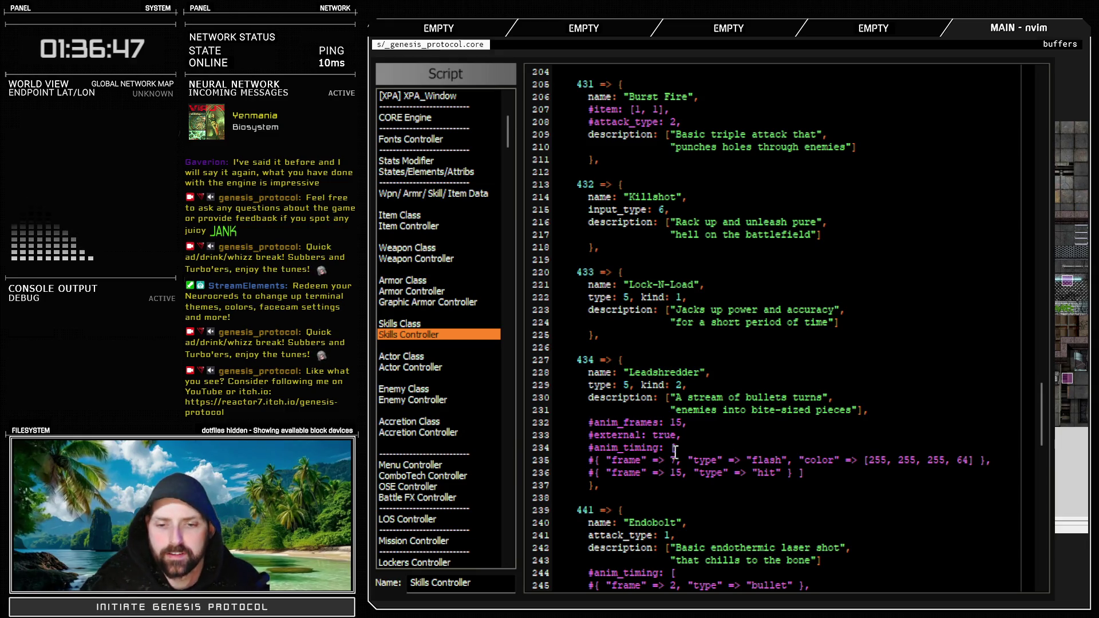
key(Escape)
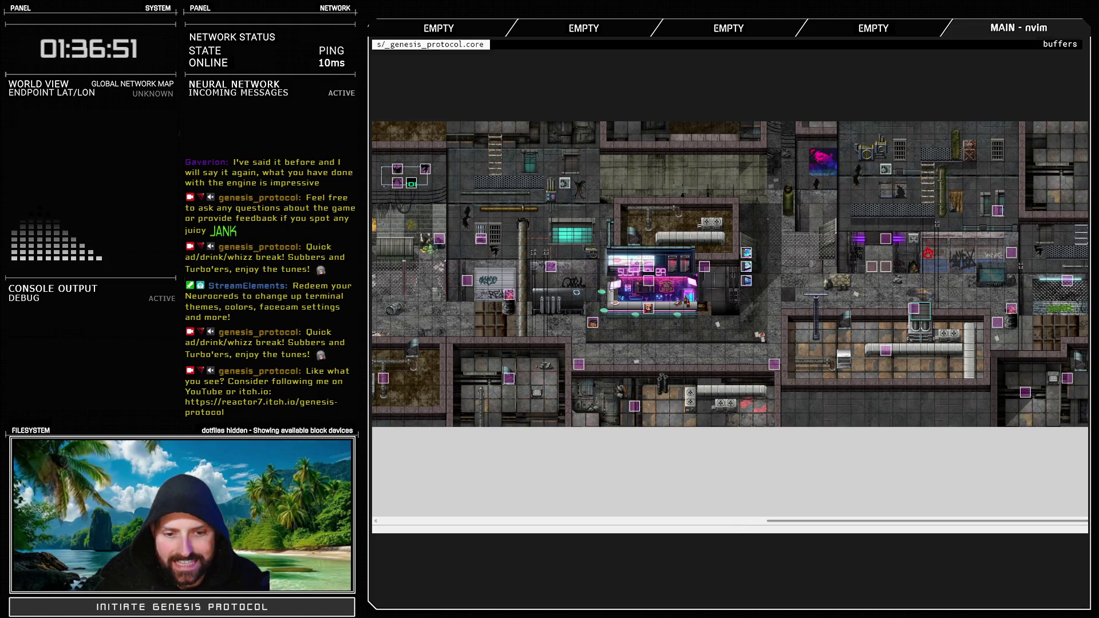
In Photoshop, close the dad519 gif, Energy_Field_Blue_16.gif and 101.png, then open attack.png
key(alt+Tab)
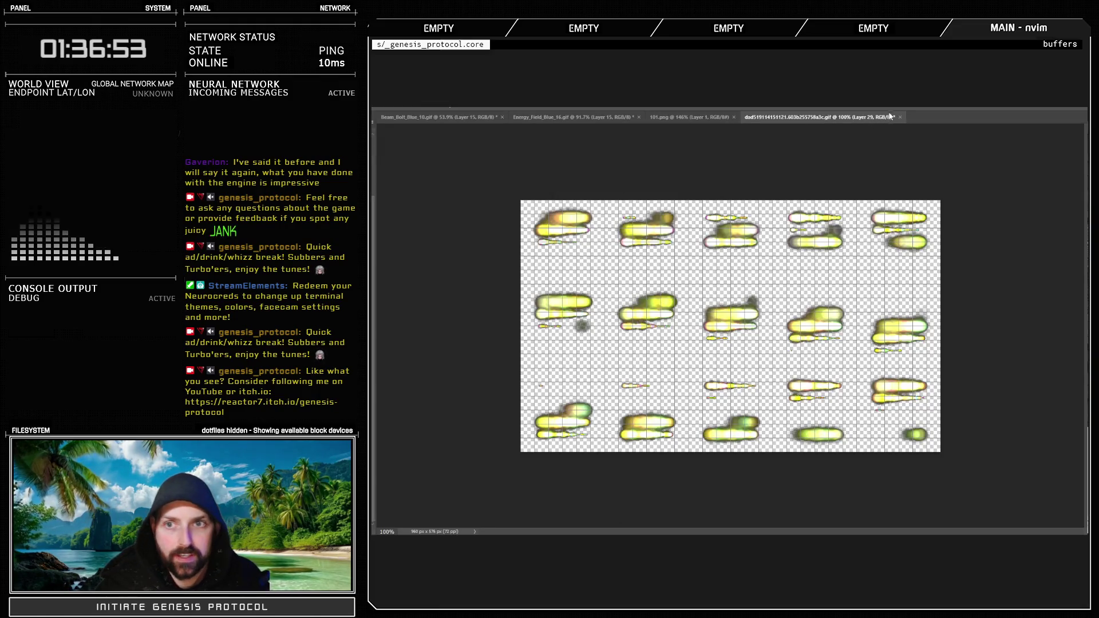
key(ctrl+w)
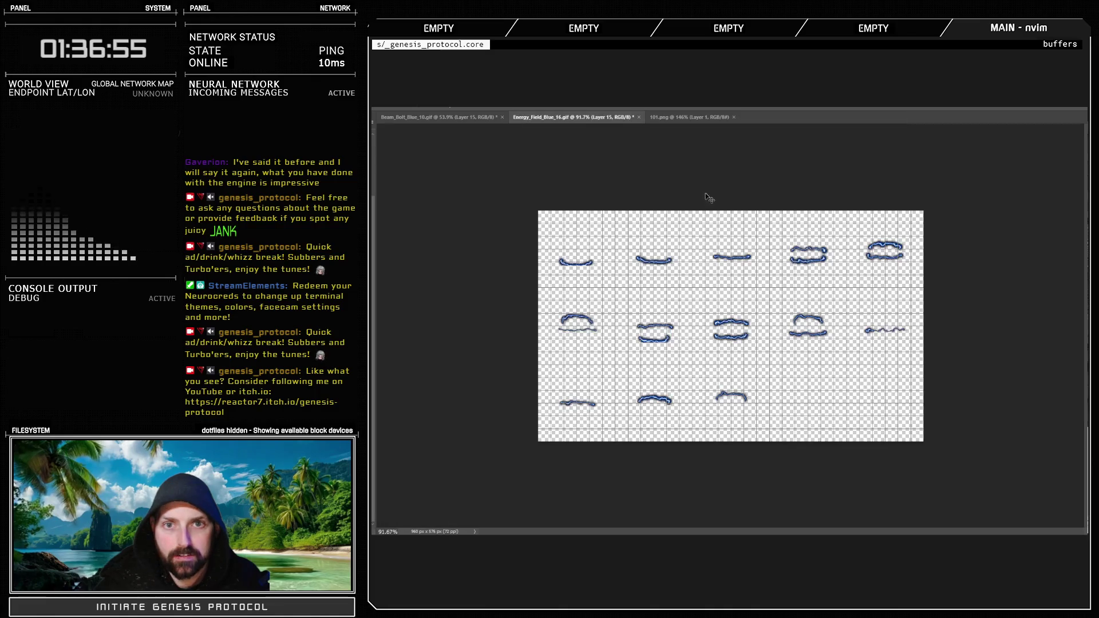
click(638, 117)
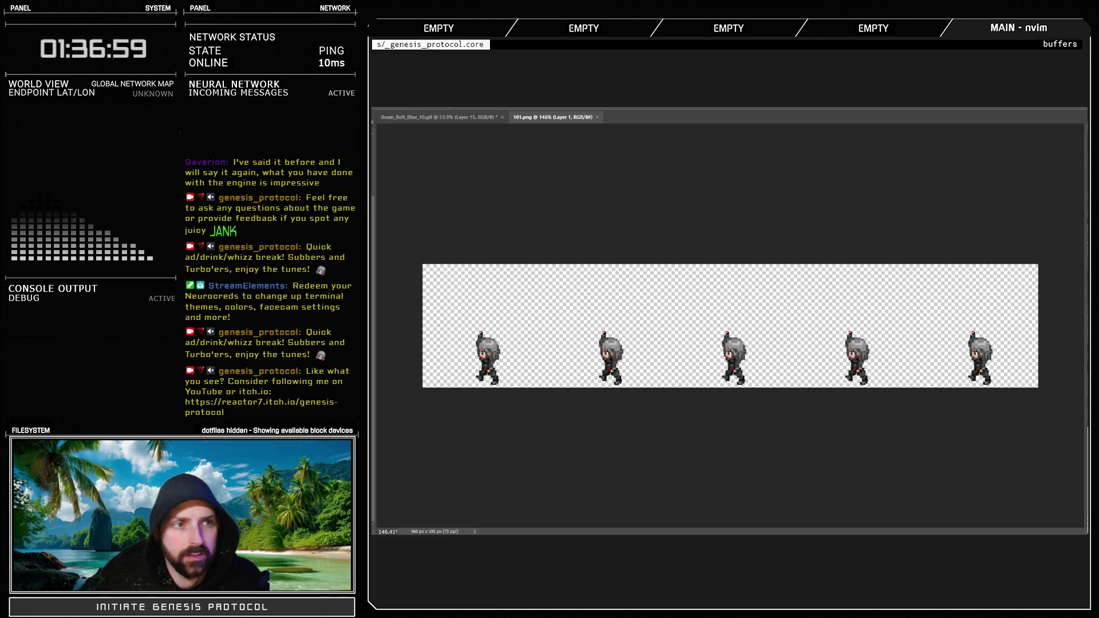
click(597, 117)
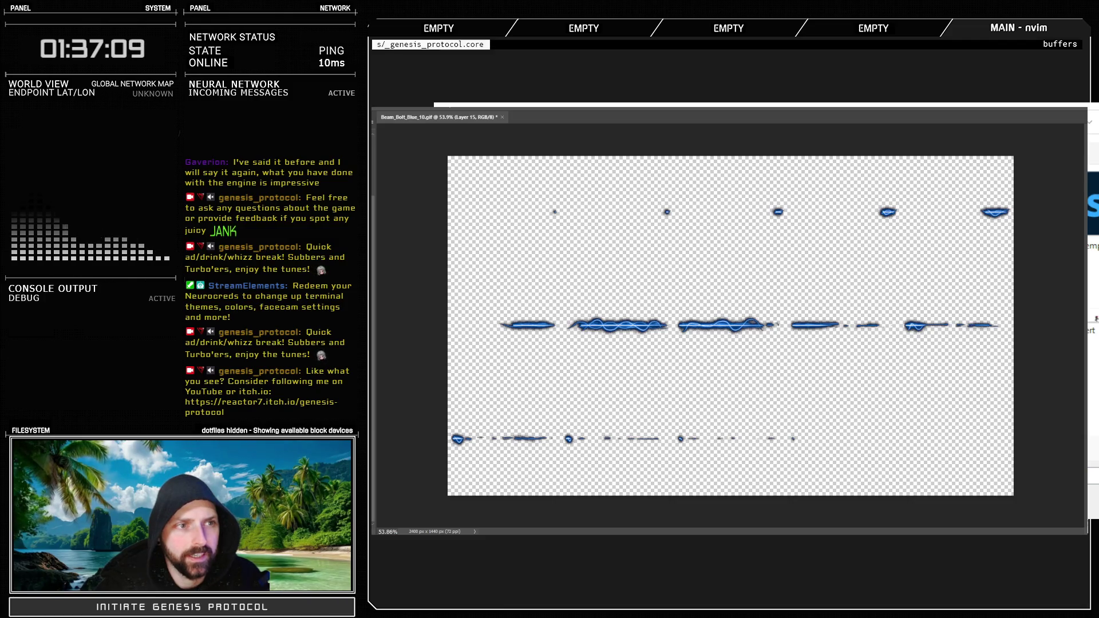
drag(1094, 320, 928, 407)
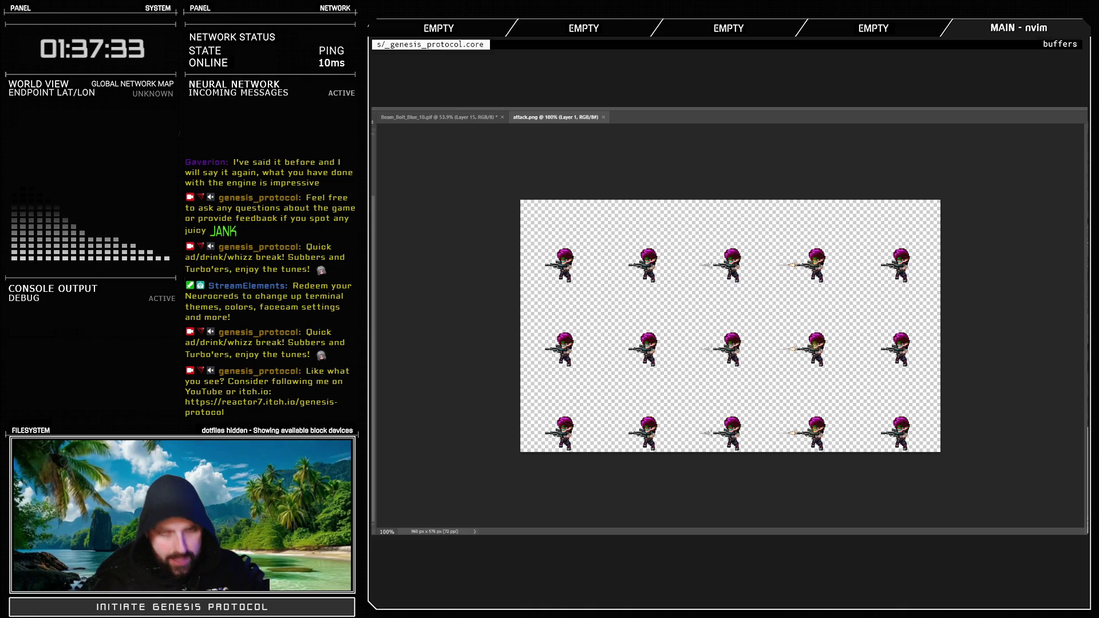
Show the grid on attack.png, trial-crop to the top sprite row, then undo back to three rows
key(ctrl+apostrophe)
mouse_move(520, 200)
mouse_down()
mouse_move(939, 320)
mouse_move(947, 285)
mouse_up()
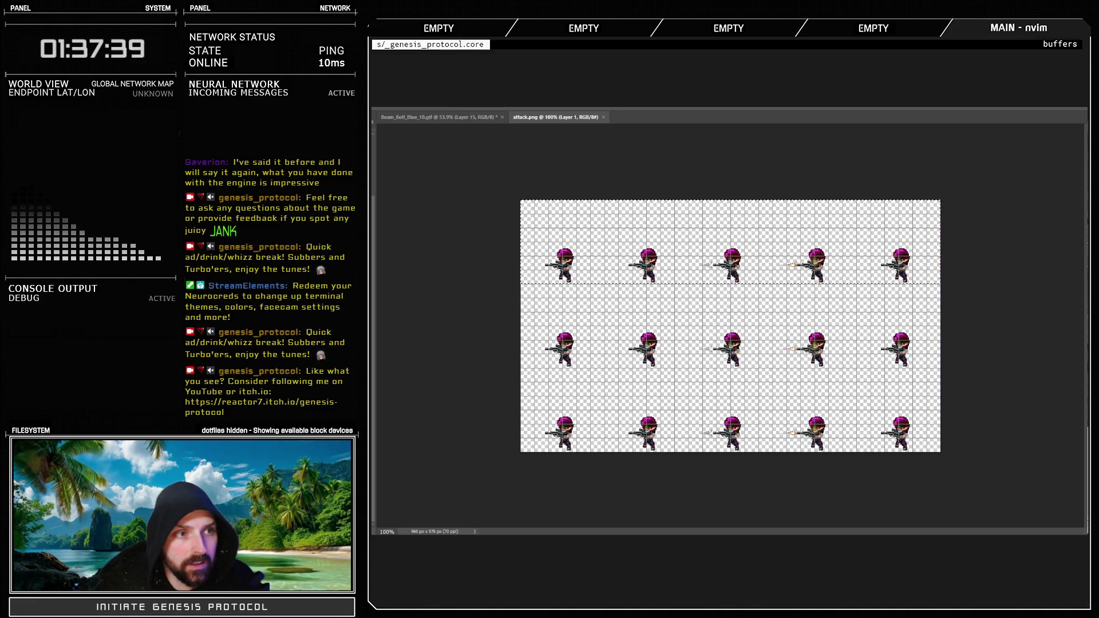
key(alt+i)
key(p)
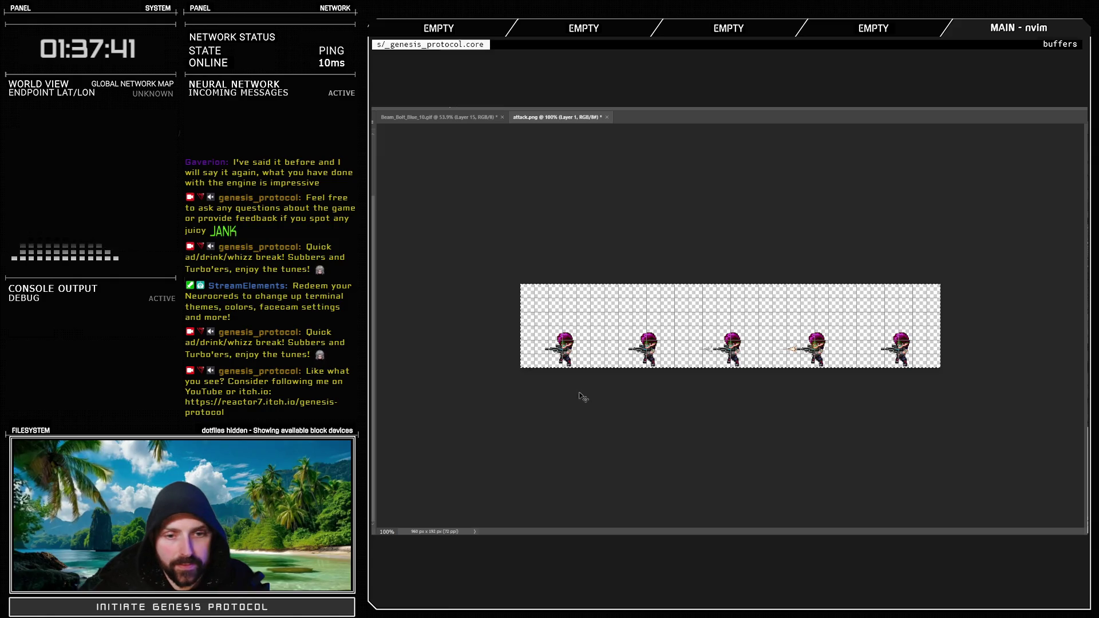
click(595, 405)
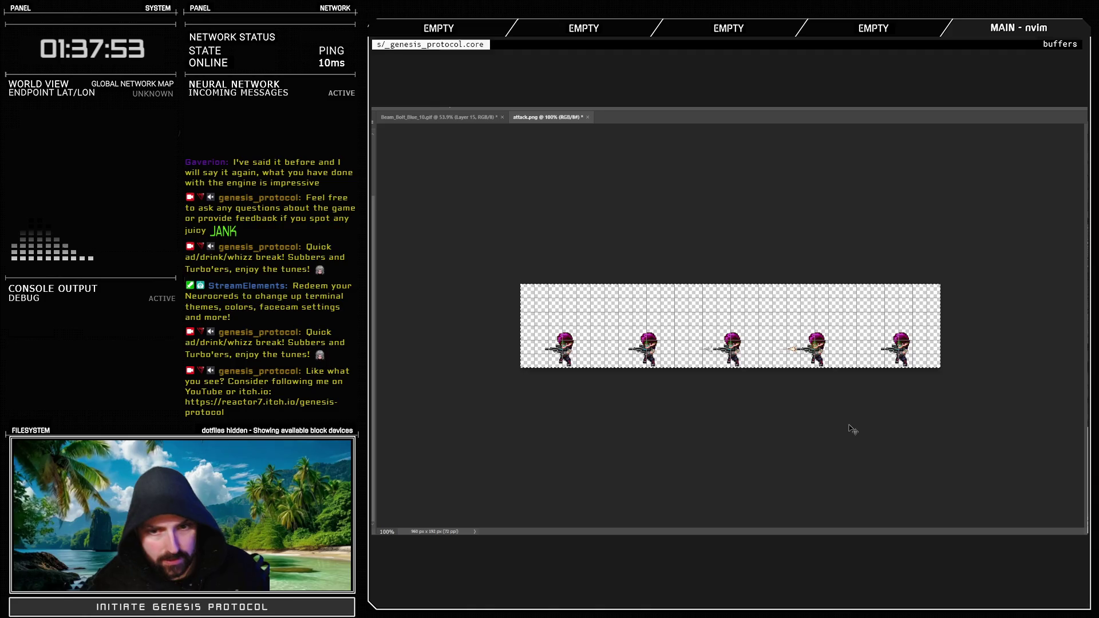
key(ctrl+z)
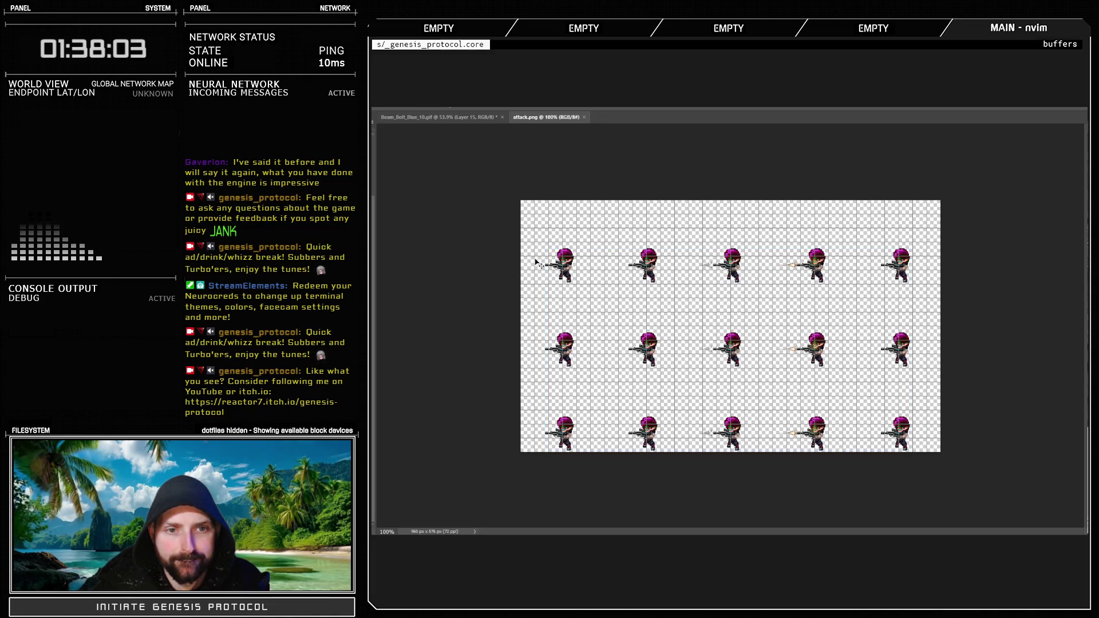
Clear the two top-left sprites and slide the remaining top-row sprites one cell left
scroll(658, 247, up, 5)
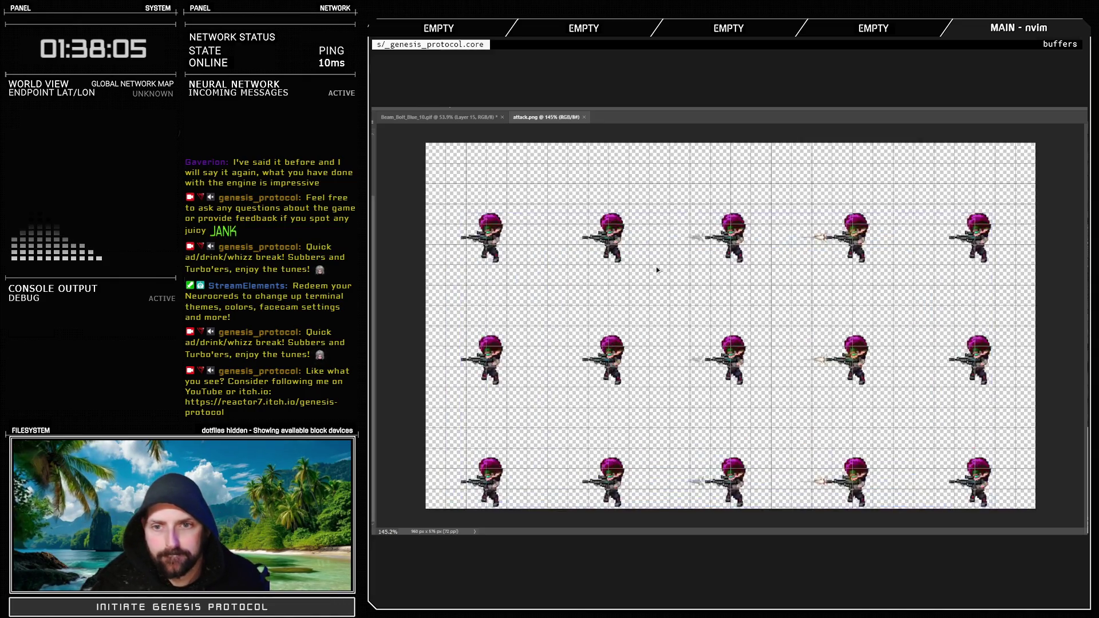
drag(840, 531, 851, 533)
scroll(788, 331, down, 3)
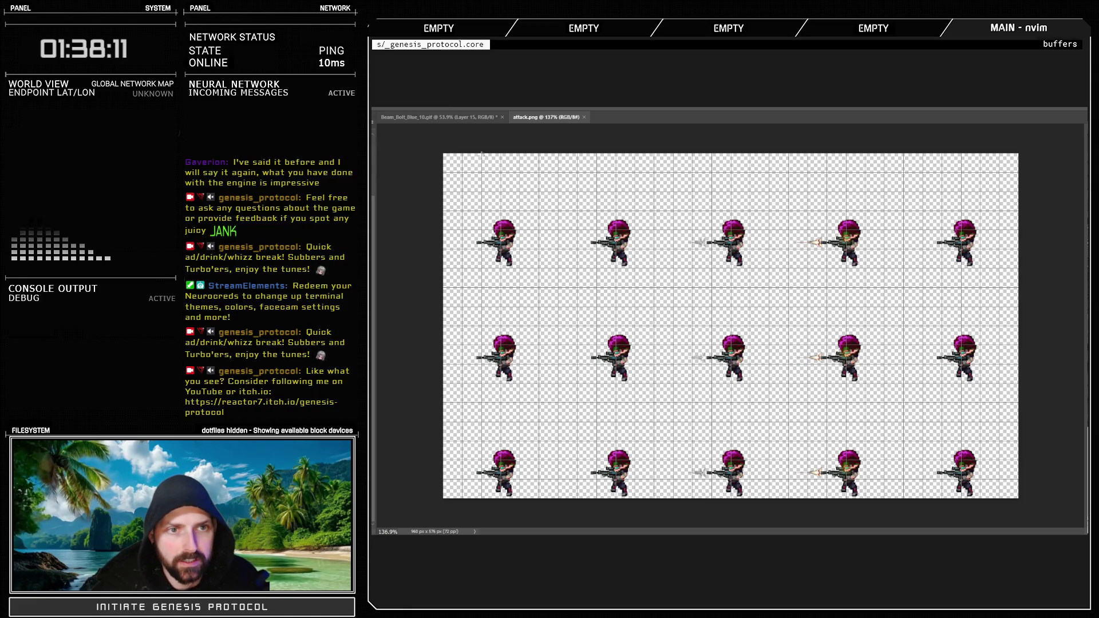
key(ctrl+a)
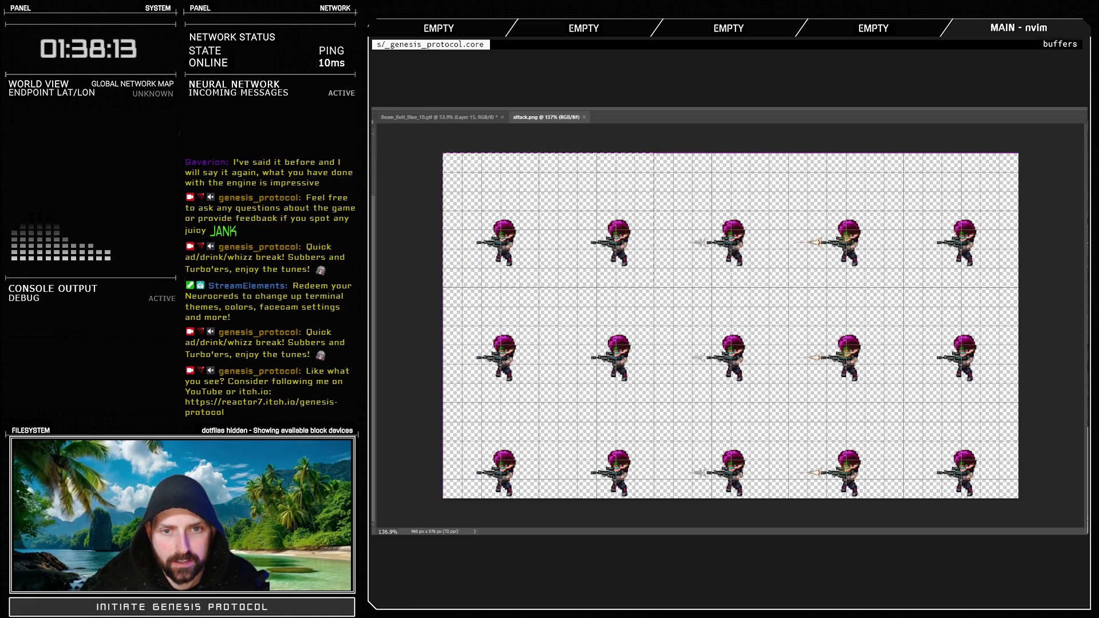
key(ctrl+j)
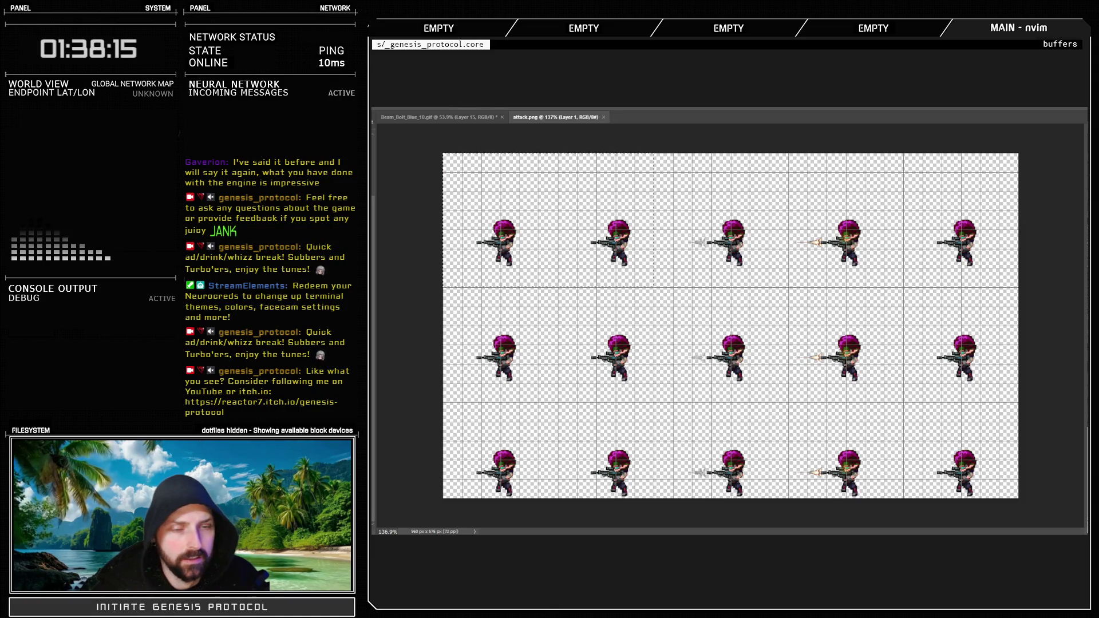
key(Delete)
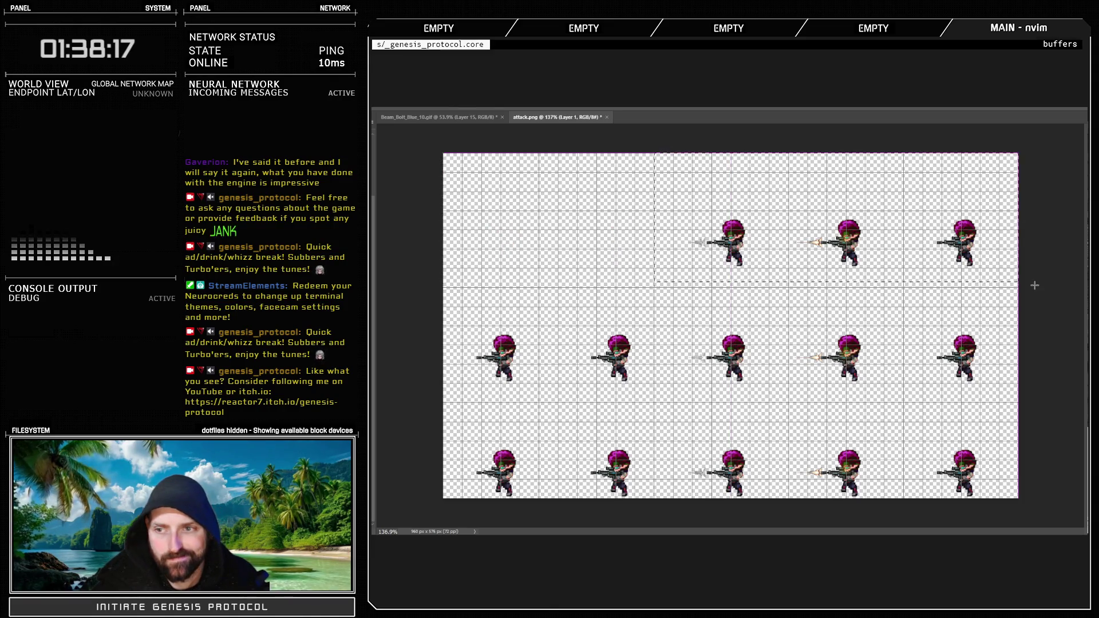
key(v)
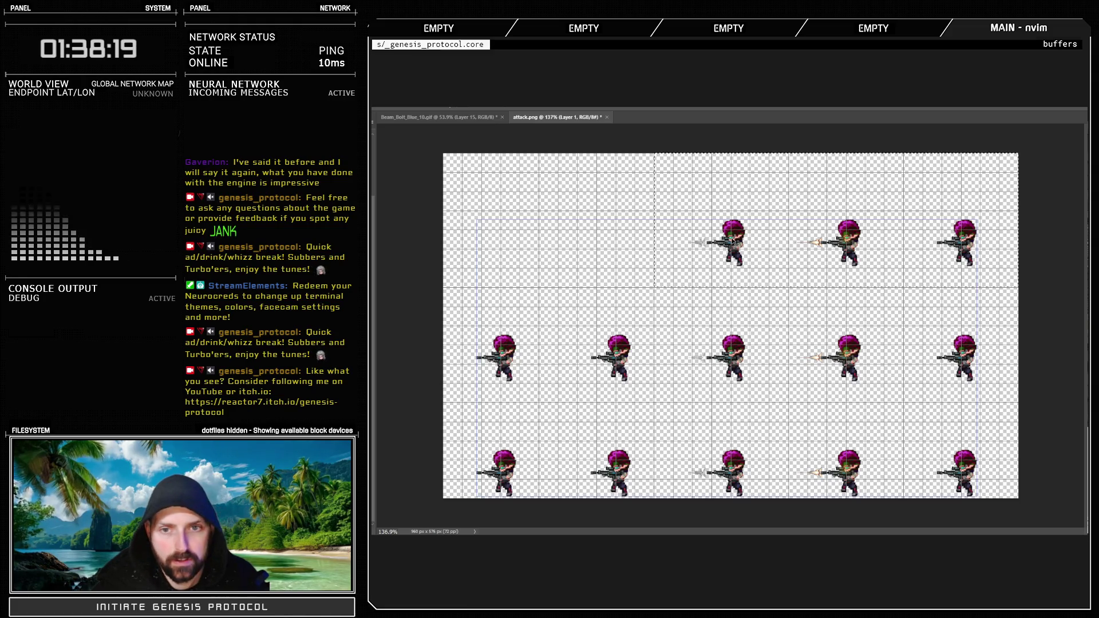
drag(735, 244, 503, 244)
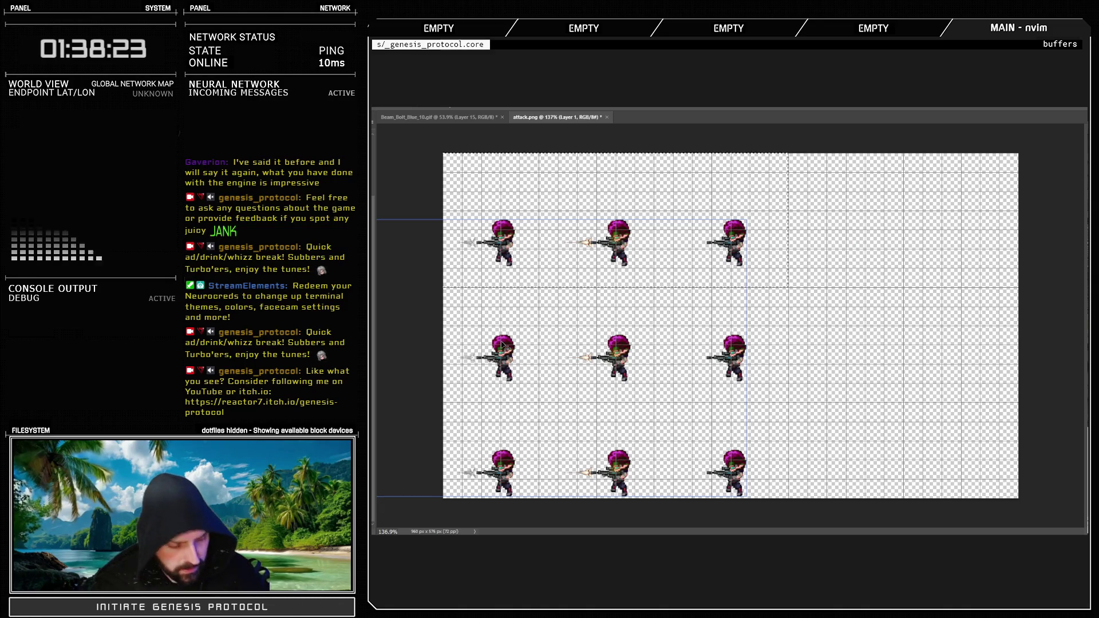
key(ctrl+z)
key(ctrl+z)
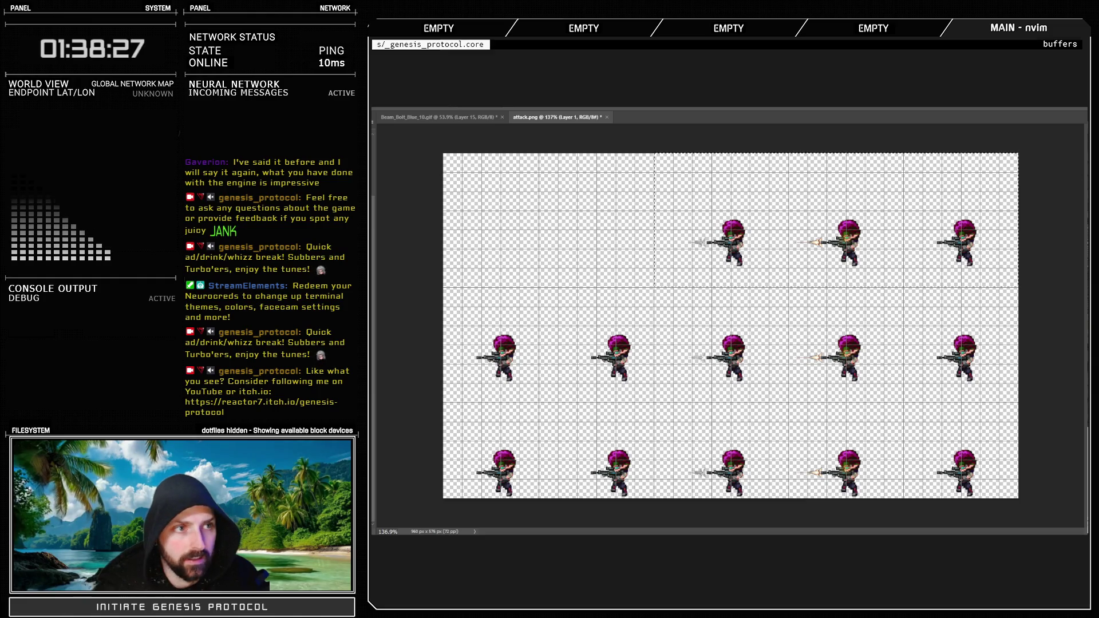
drag(732, 243, 505, 246)
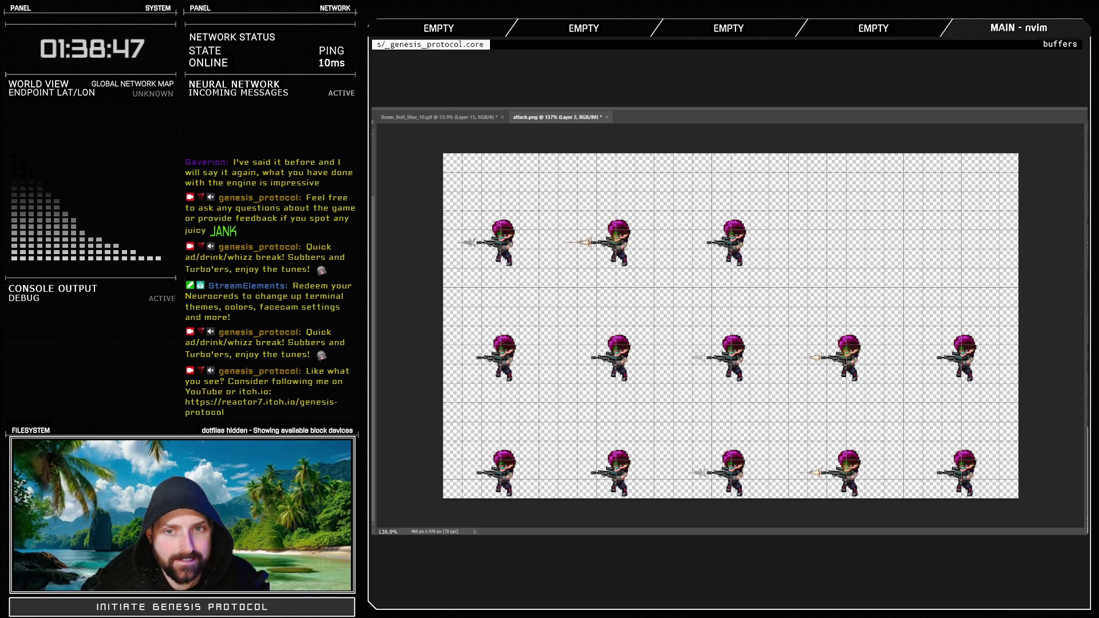
Alt-copy the two top-left sprites into the last top-row cells, then select Layer 1's lower rows
drag(432, 156, 653, 293)
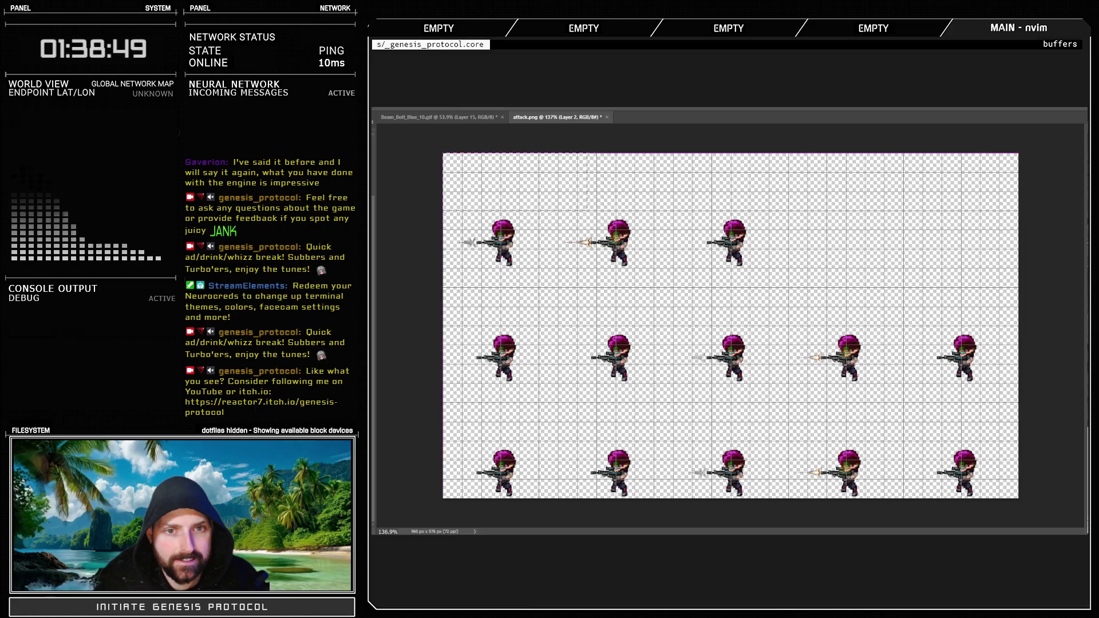
drag(572, 240, 869, 240)
drag(800, 240, 848, 239)
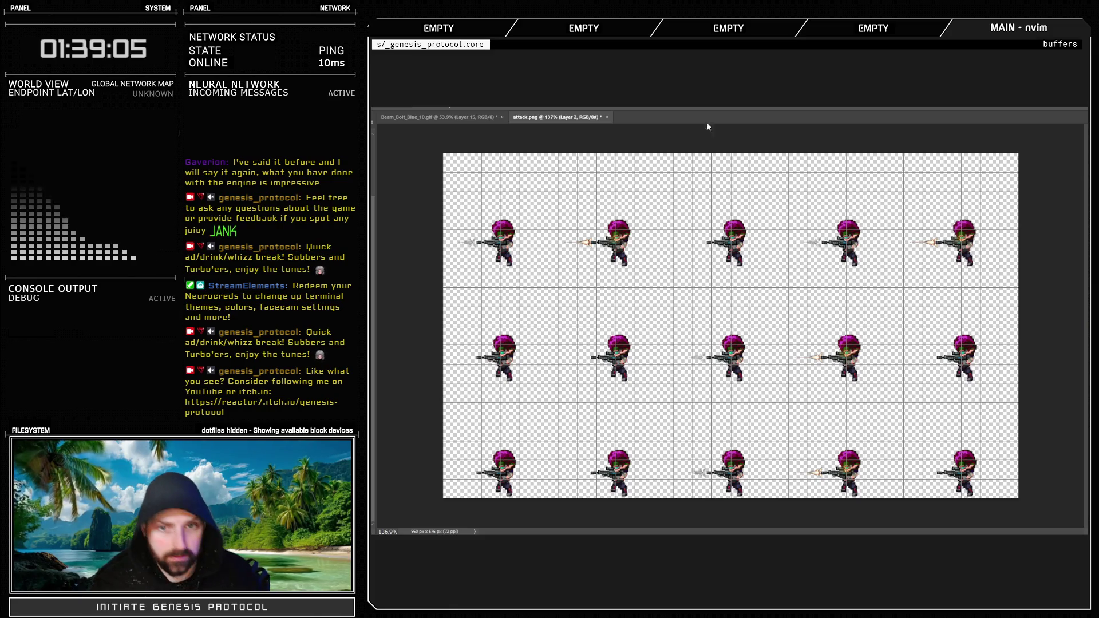
click(525, 354)
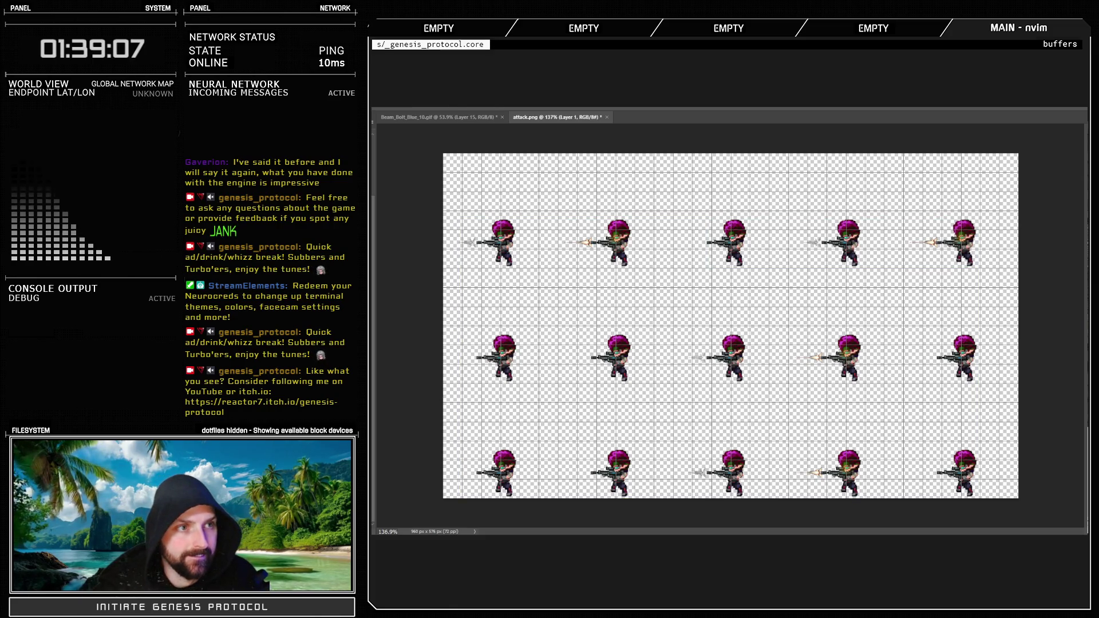
drag(428, 309, 1021, 501)
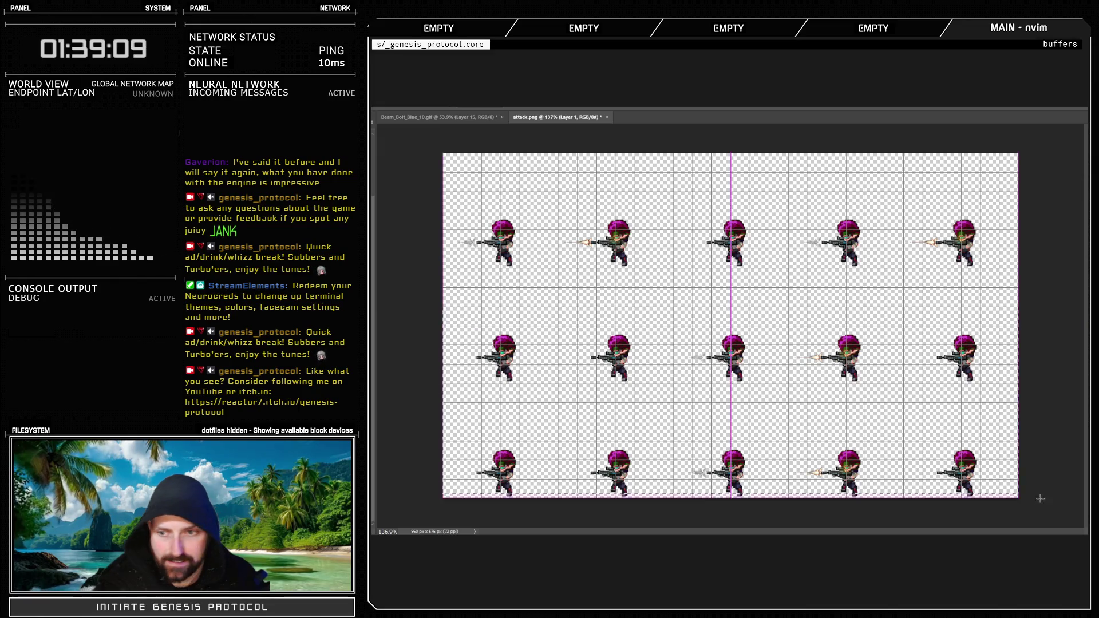
Erase the lower two rows and try copying the third top-row sprite down, then undo it
key(Delete)
key(alt+bracketright)
mouse_move(724, 202)
mouse_down()
mouse_move(732, 220)
mouse_move(768, 221)
mouse_move(769, 280)
mouse_up()
mouse_move(727, 243)
mouse_down()
mouse_move(587, 337)
mouse_move(484, 354)
mouse_move(497, 327)
mouse_move(502, 357)
mouse_up()
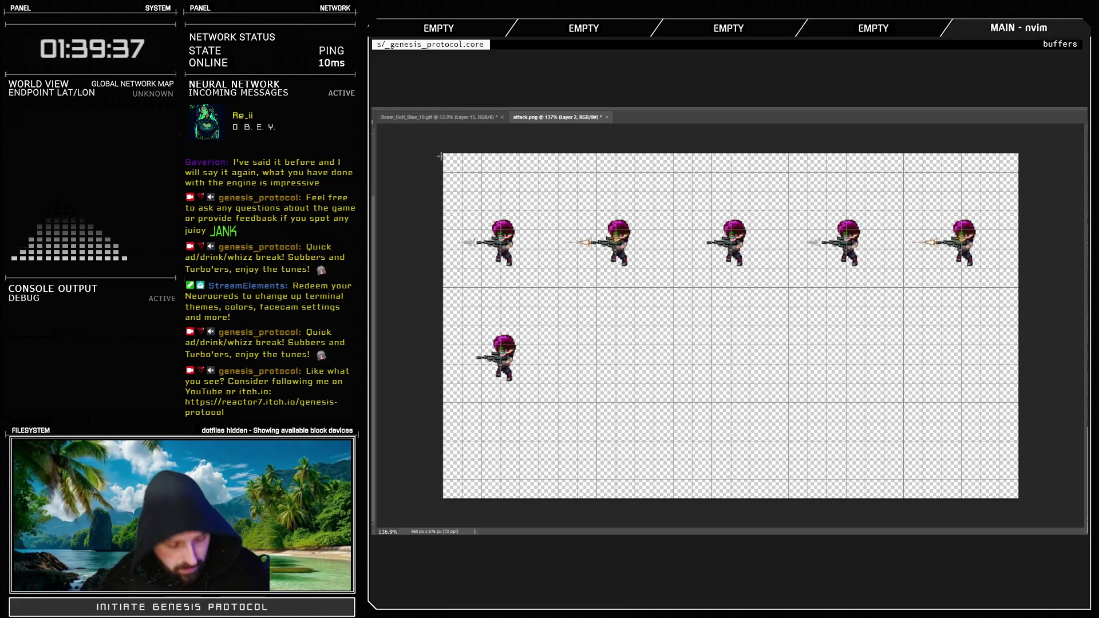
key(ctrl+z)
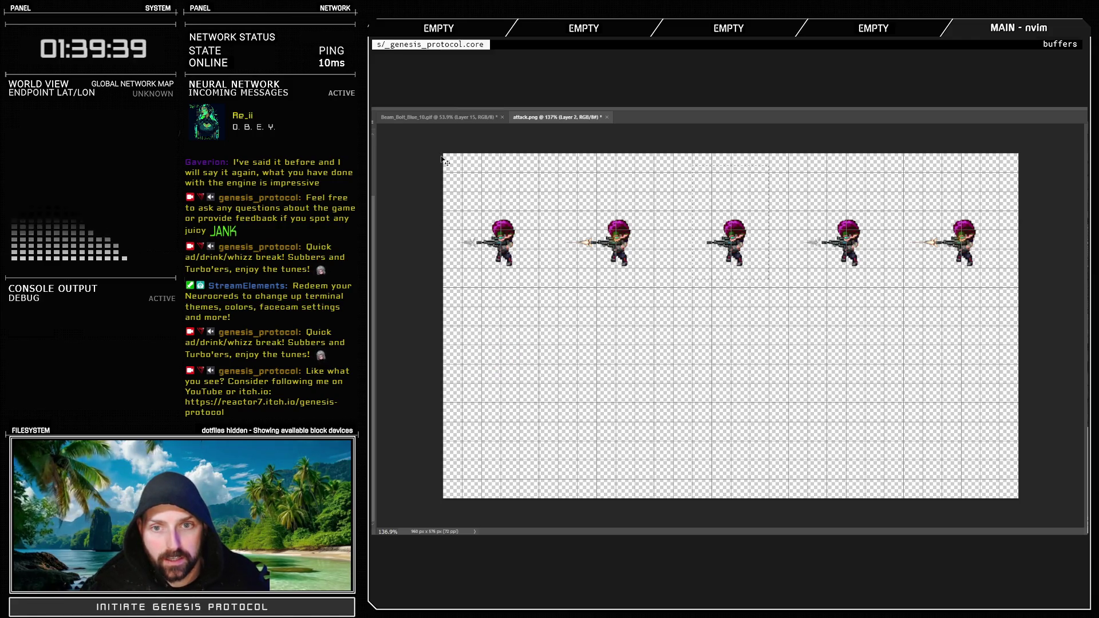
Restore the rows from history and widen the canvas by one 192 px sprite column
key(ctrl+a)
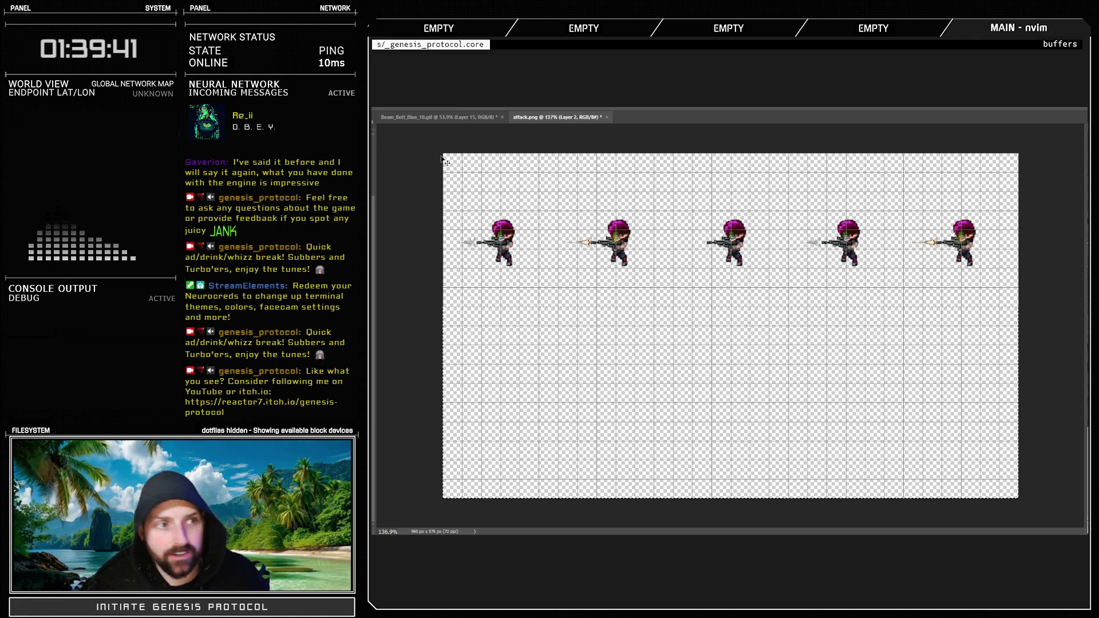
key(ctrl+z)
key(ctrl+z)
key(ctrl+d)
key(alt+bracketleft)
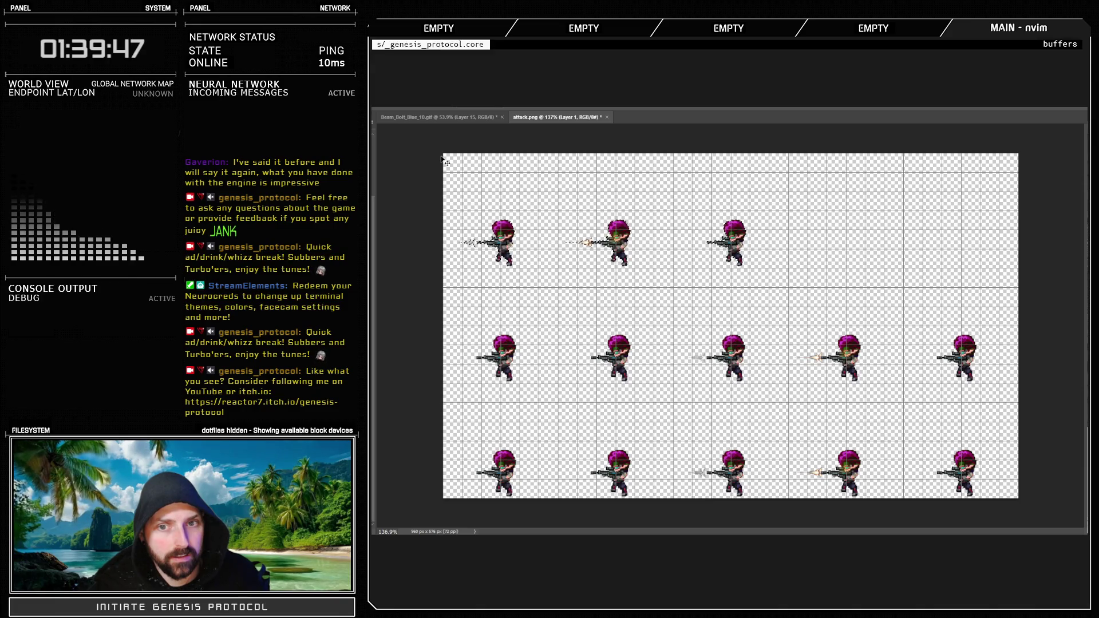
key(m)
key(alt+bracketright)
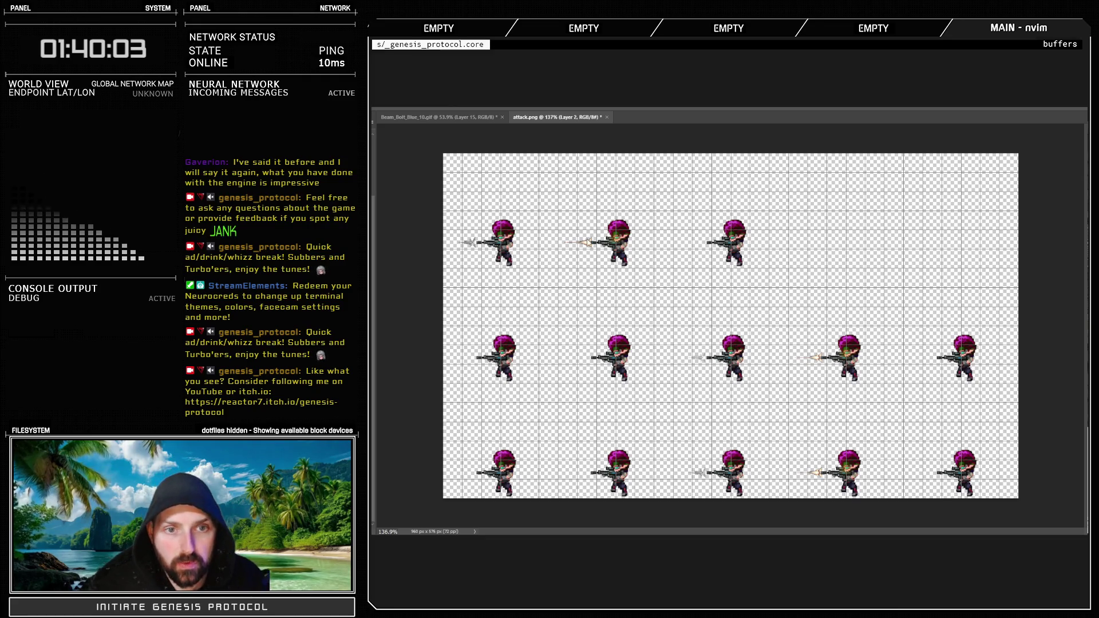
key(ctrl+z)
key(ctrl+z)
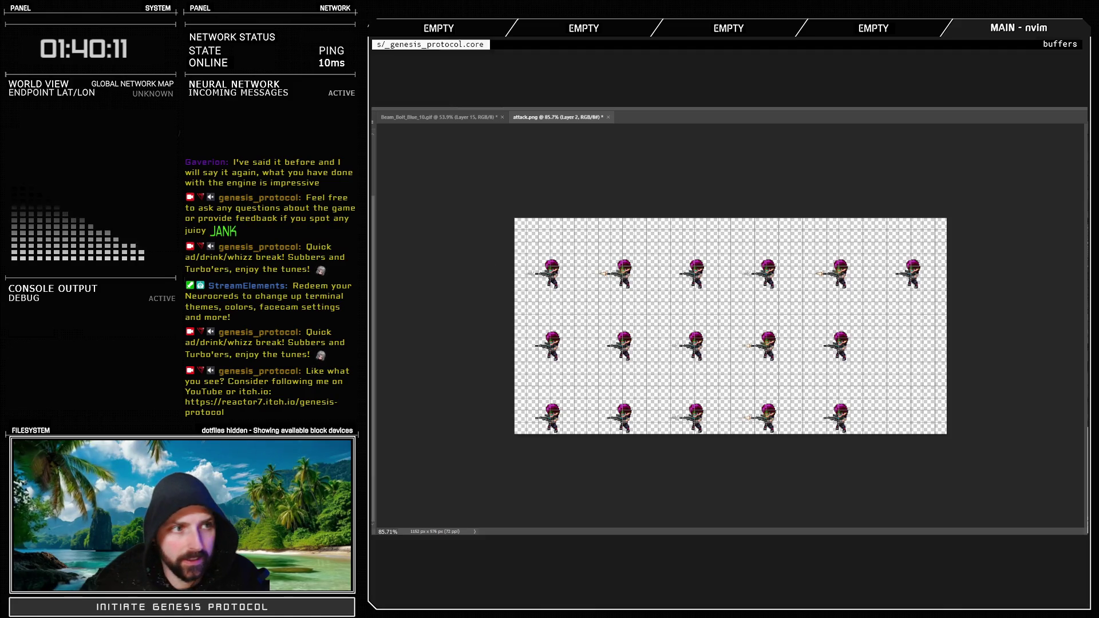
Delete the lower two sprite rows on Layer 1
click(628, 347)
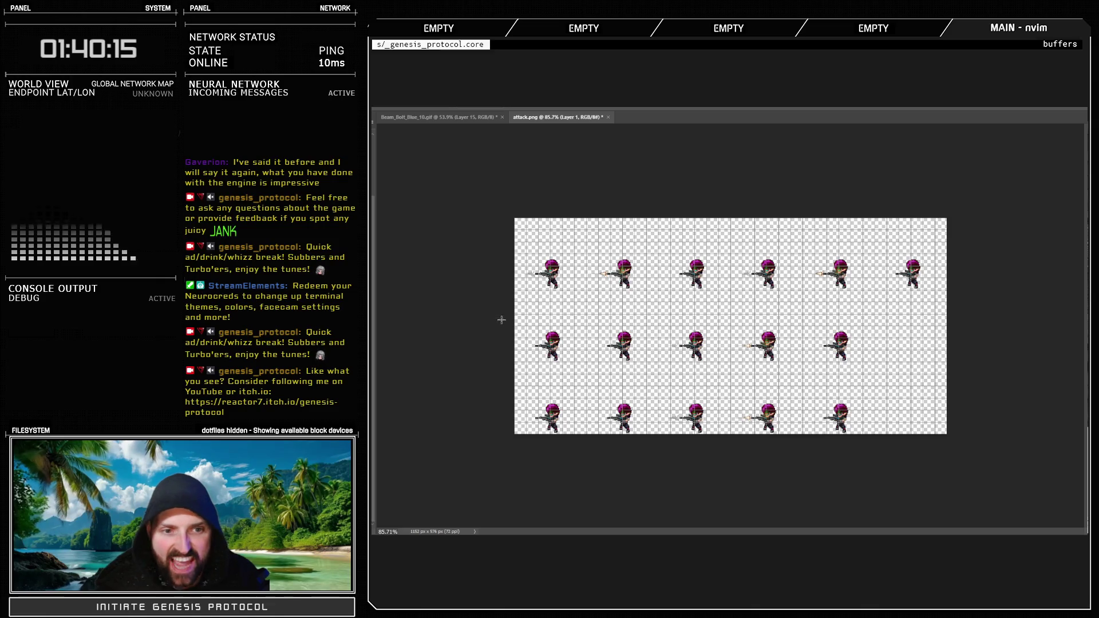
drag(501, 320, 895, 449)
key(Delete)
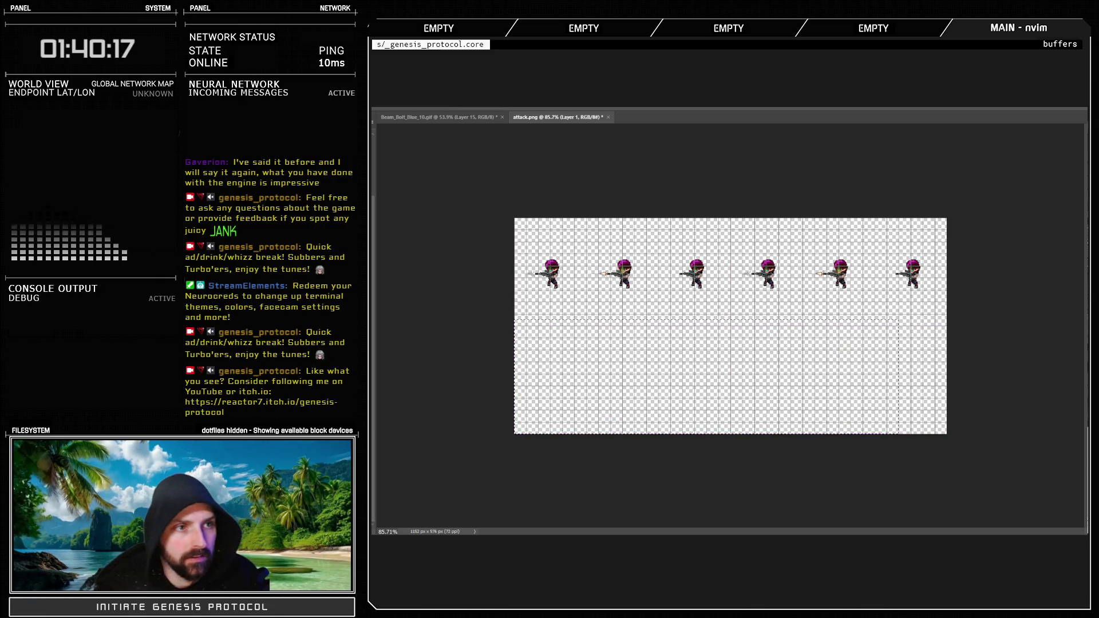
Duplicate the firing-row layer twice so copies can fill the two lower rows
key(alt+bracketright)
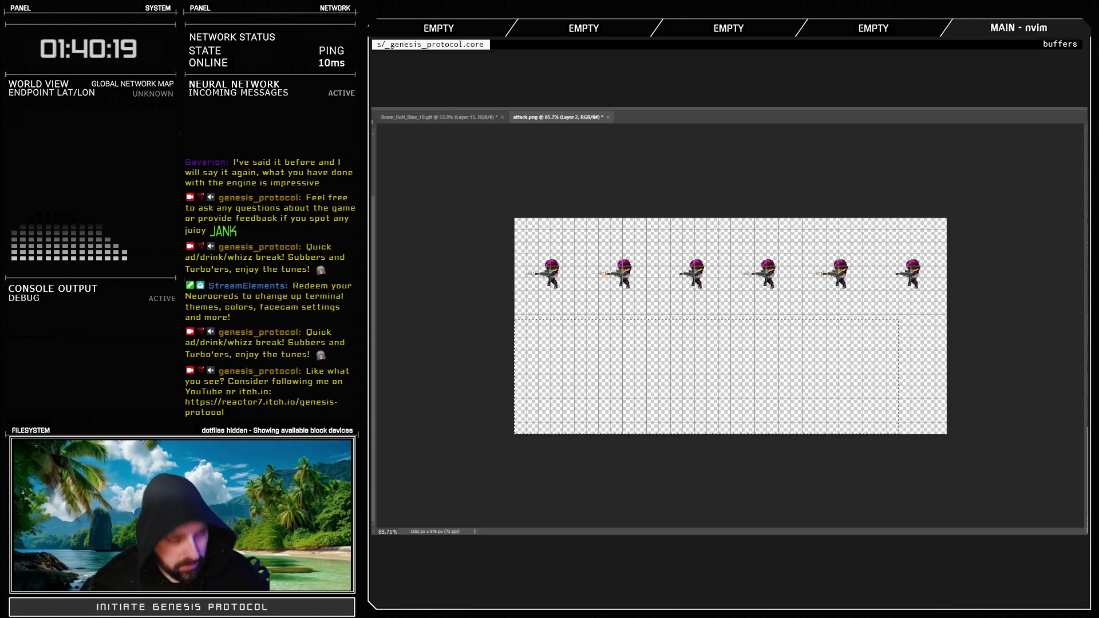
key(ctrl+d)
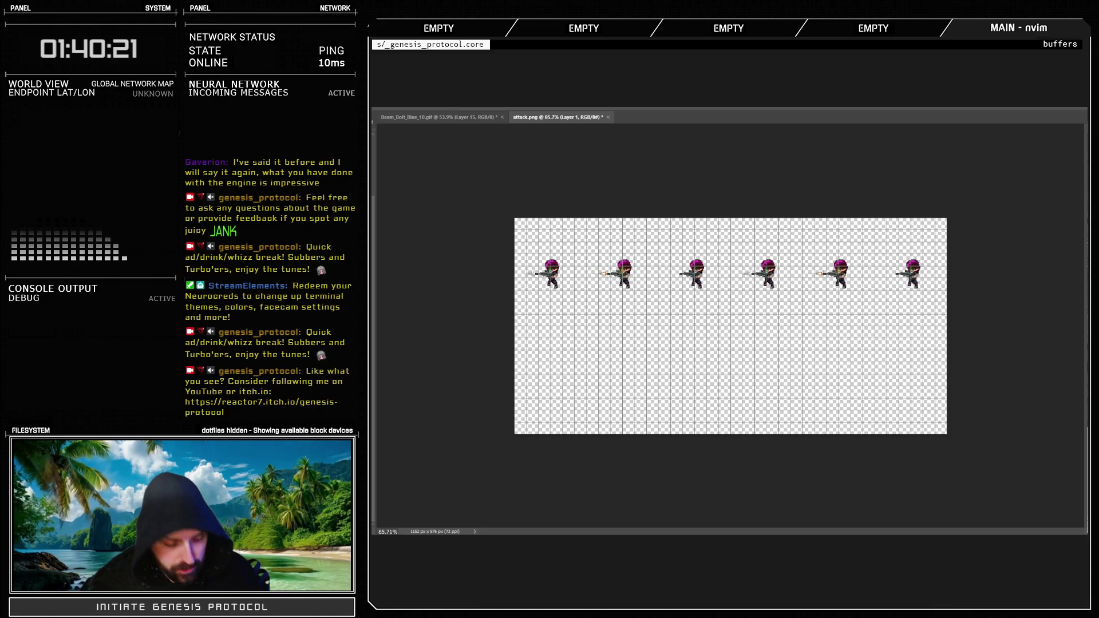
key(ctrl+j)
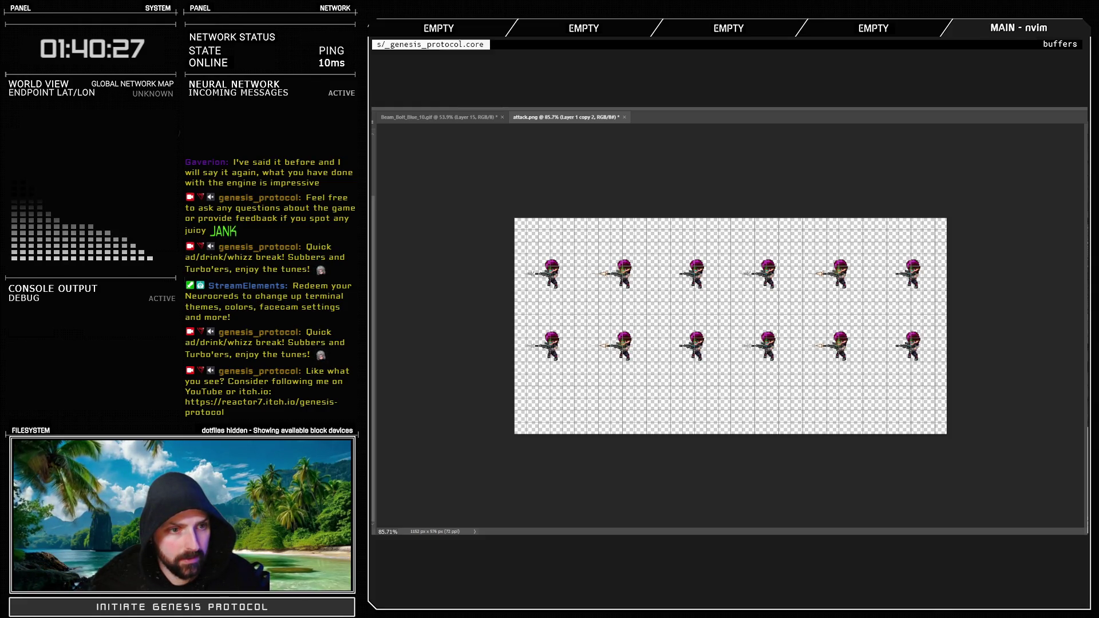
key(ctrl+j)
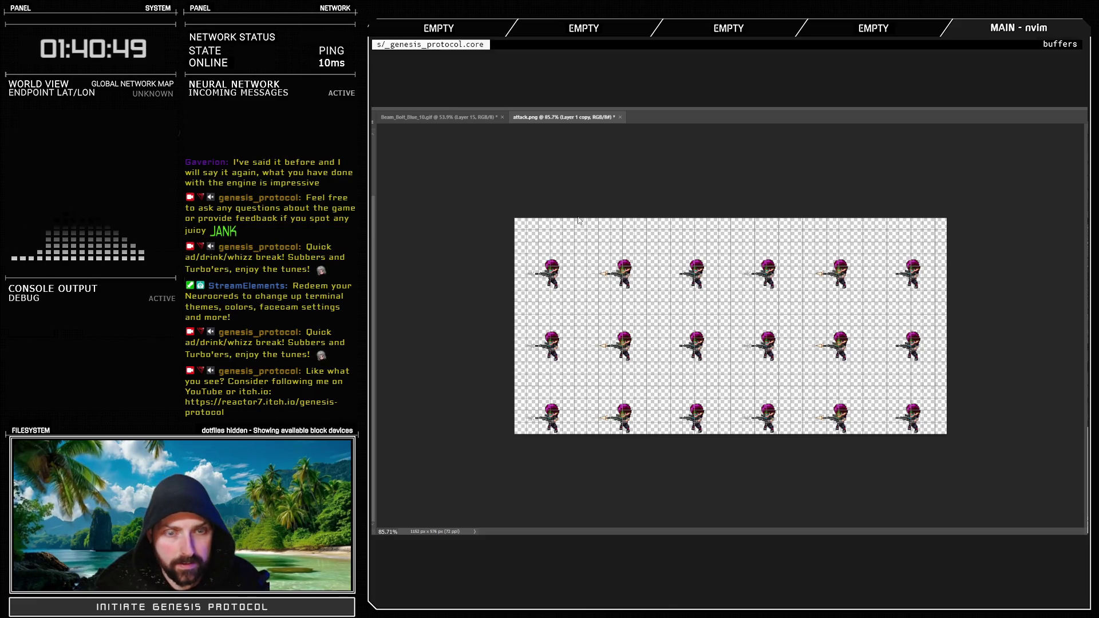
Extend the canvas to 1152×1152 anchored top and fill rows four to six with firing frames
key(ctrl+z)
key(ctrl+0)
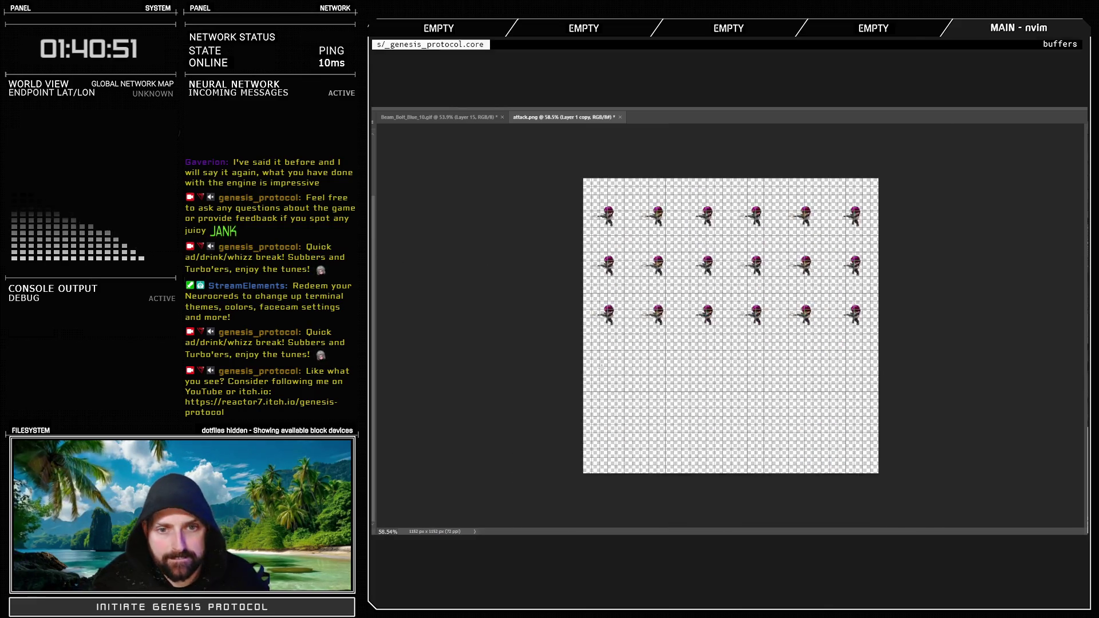
key(ctrl+z)
key(ctrl+z)
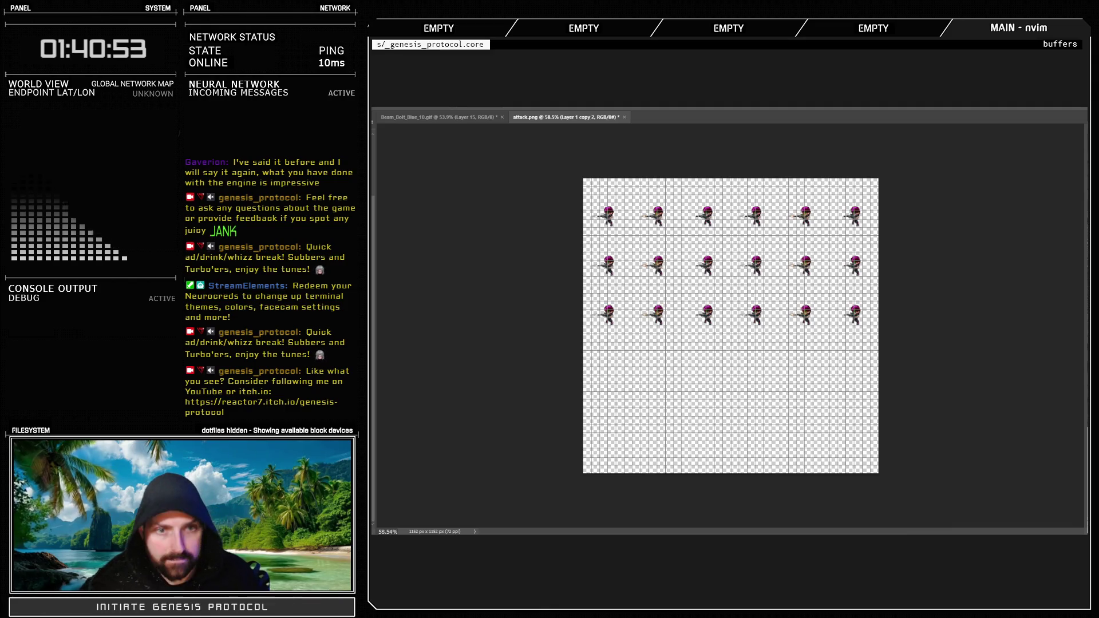
key(ctrl+shift+z)
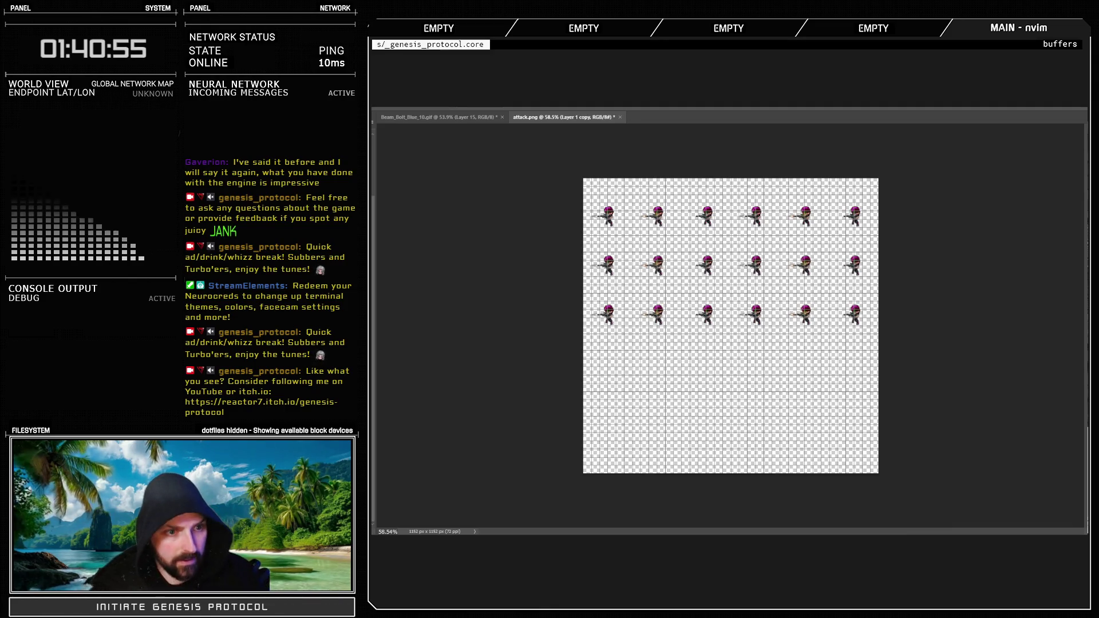
key(ctrl+shift+z)
key(ctrl+shift+z)
key(ctrl+shift+z)
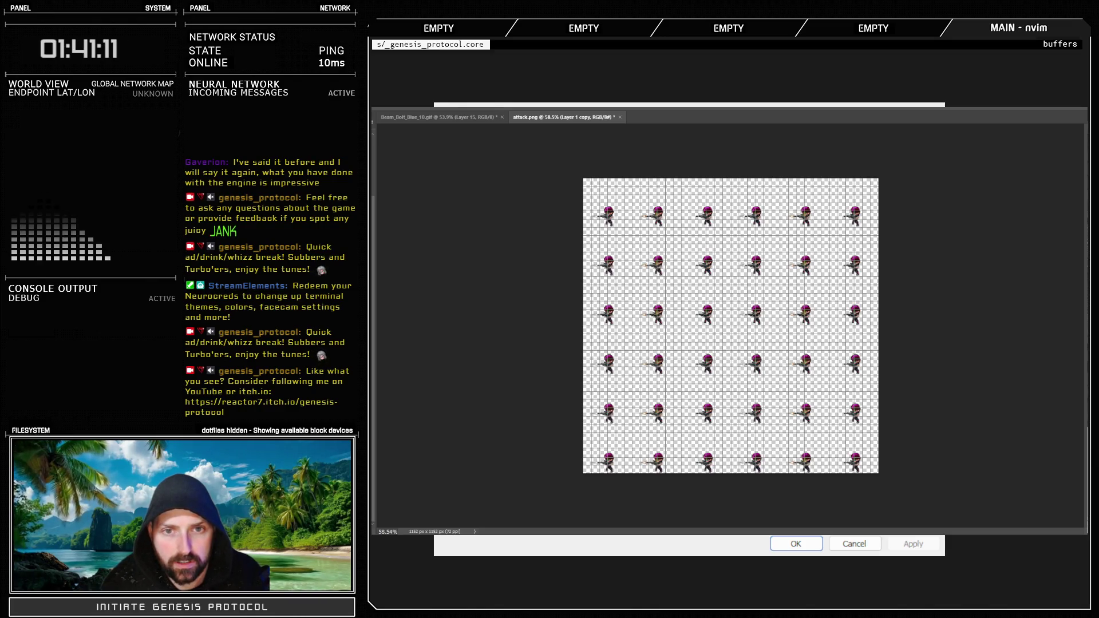
click(810, 544)
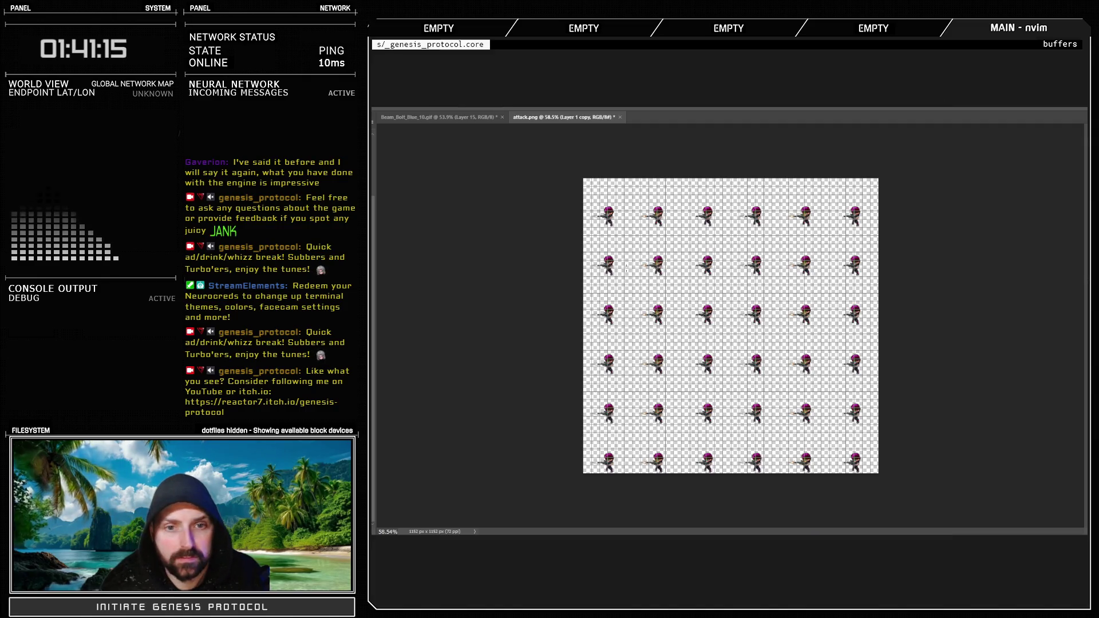
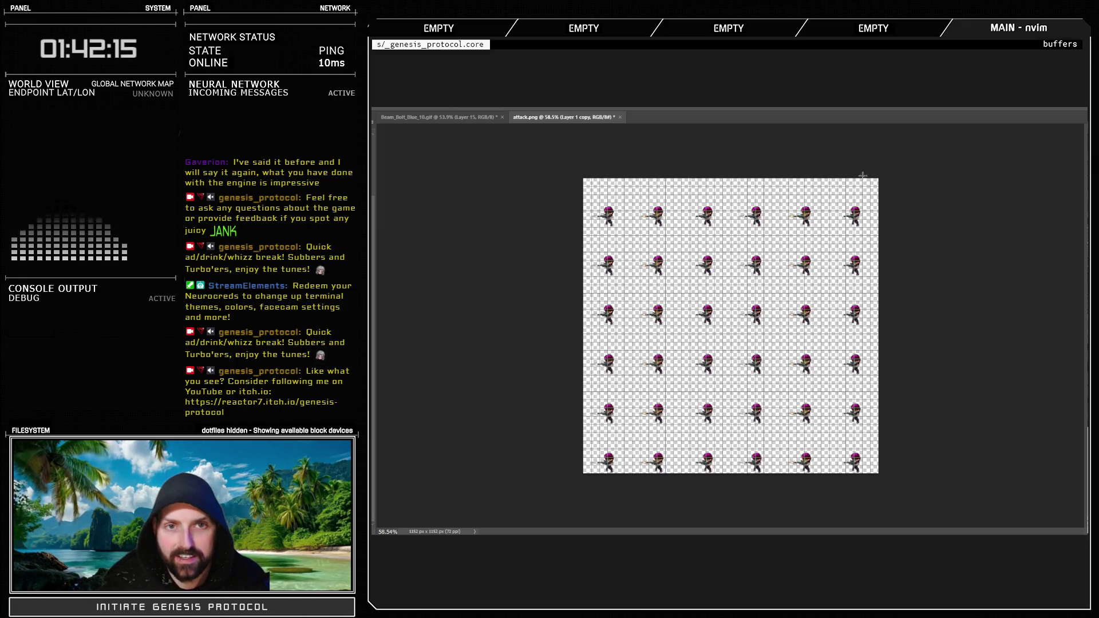
Switch from Photoshop's attack.png sprite sheet back to the RPG Maker XP map editor
key(alt+Tab)
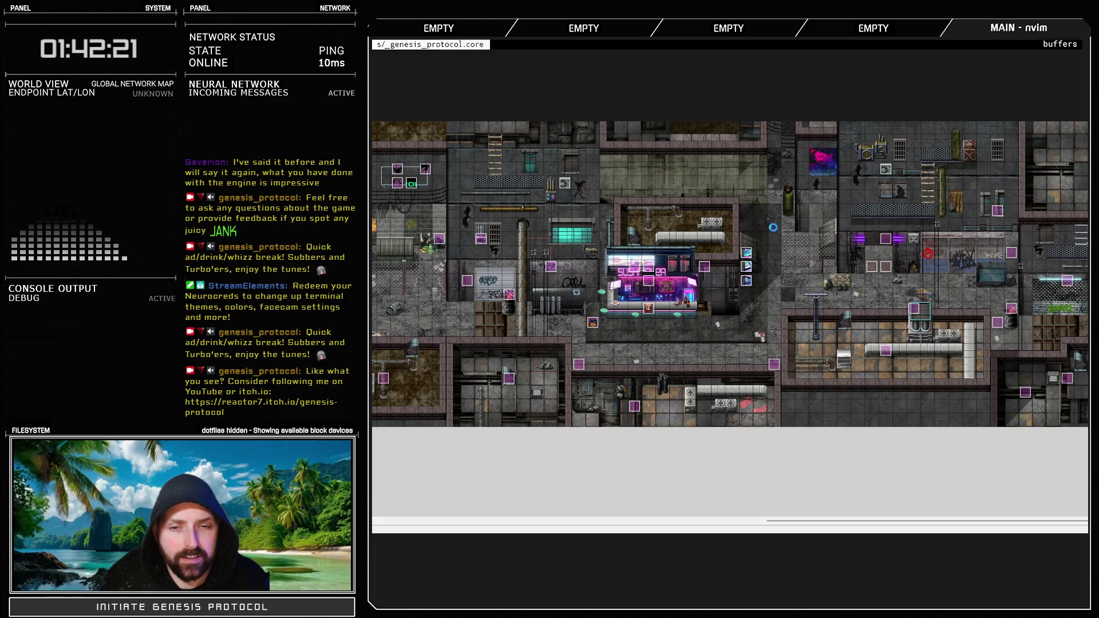
Open the Database's Animations list and select empty slot 491, just after Lidda Burst Fire
key(F9)
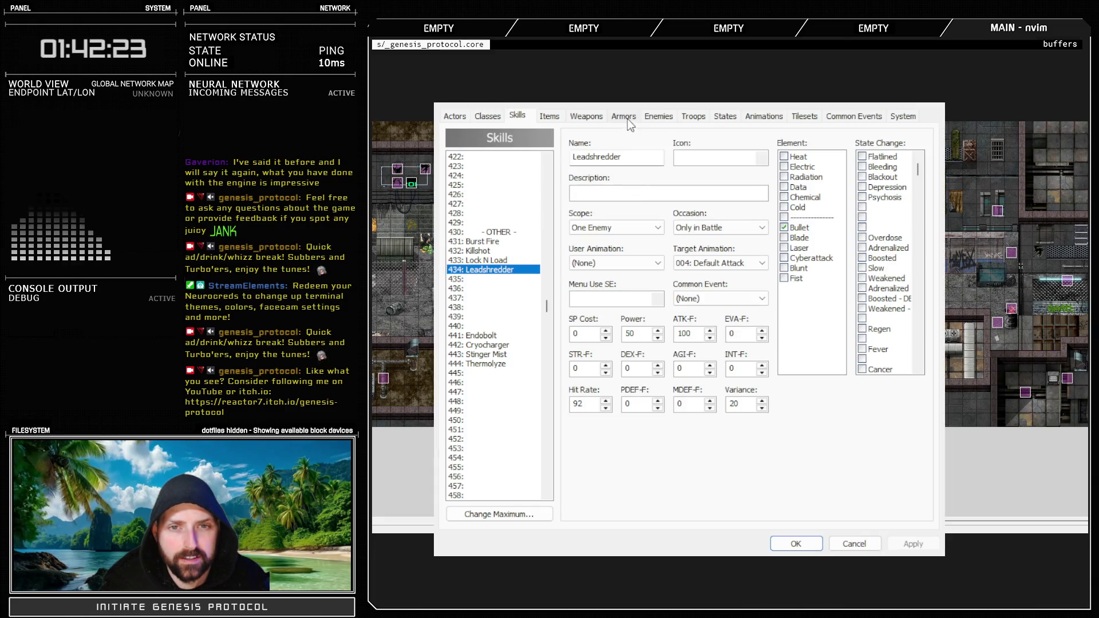
click(764, 116)
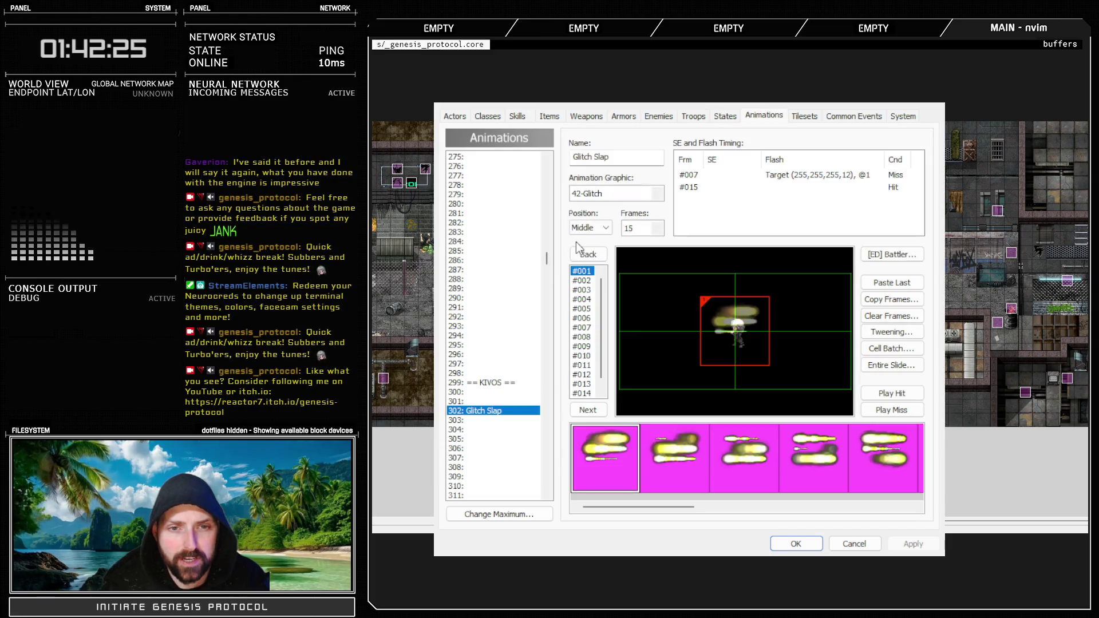
mouse_move(545, 265)
mouse_down()
mouse_move(554, 328)
mouse_move(539, 417)
mouse_move(545, 481)
mouse_move(549, 471)
mouse_up()
mouse_move(548, 466)
mouse_down()
mouse_move(552, 321)
mouse_move(575, 223)
mouse_move(566, 327)
mouse_up()
click(491, 363)
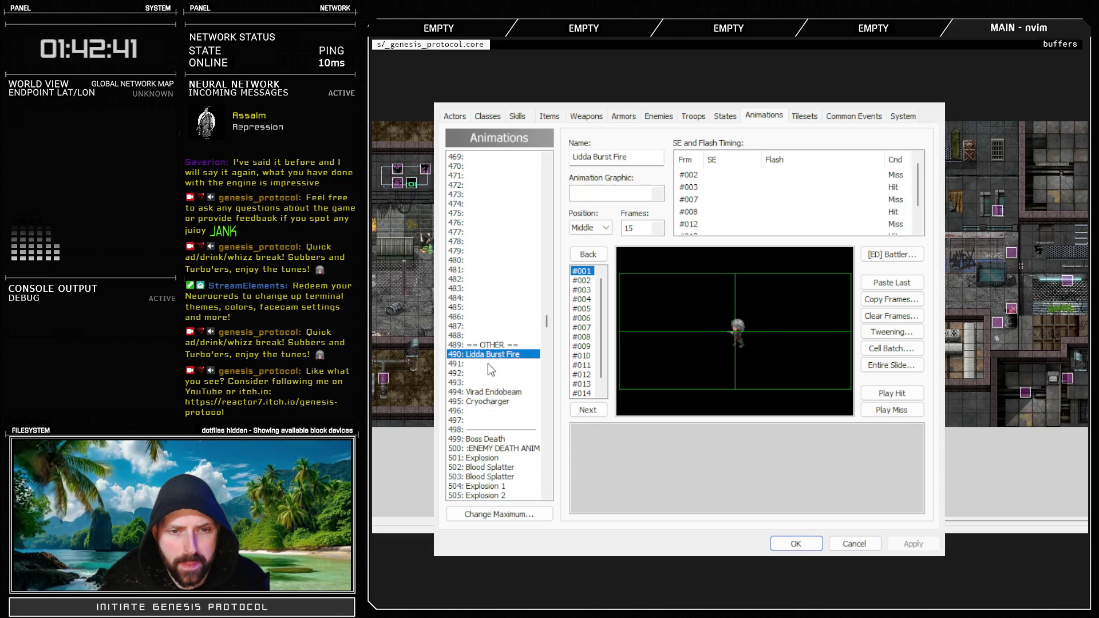
Name animation 491 'Leadshredder' with 36 frames at Top position, then apply and close
click(592, 158)
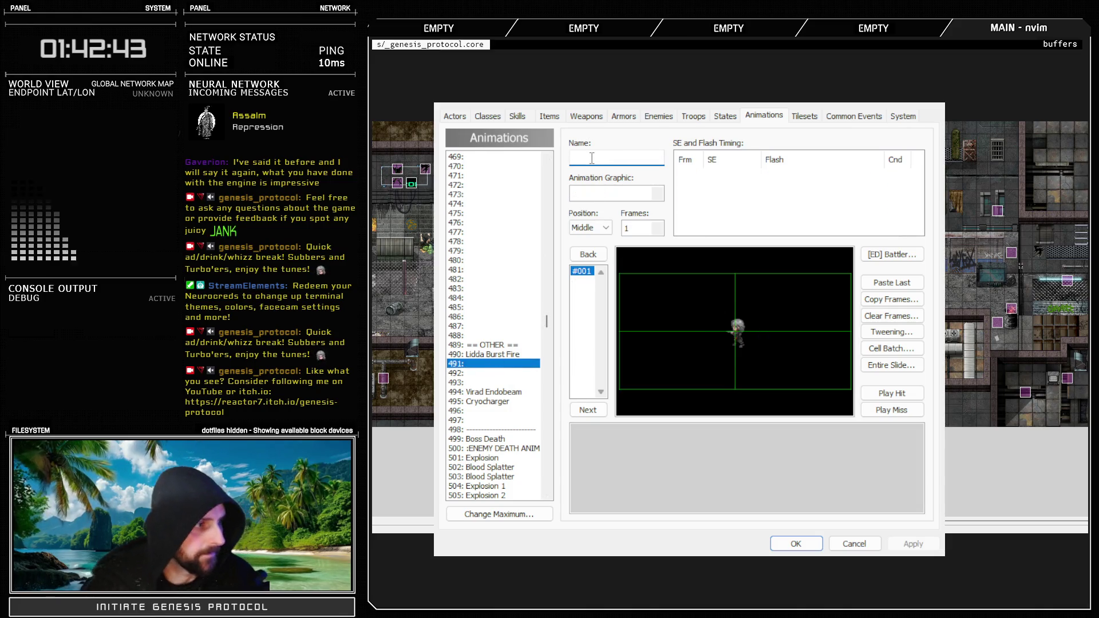
text(Leadshred)
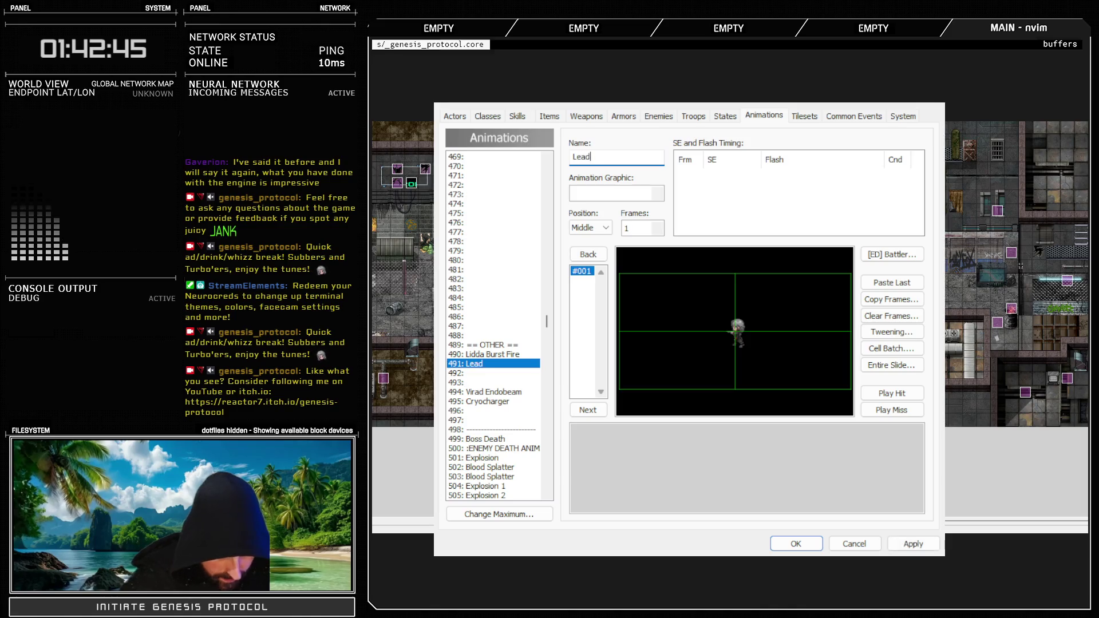
text(der)
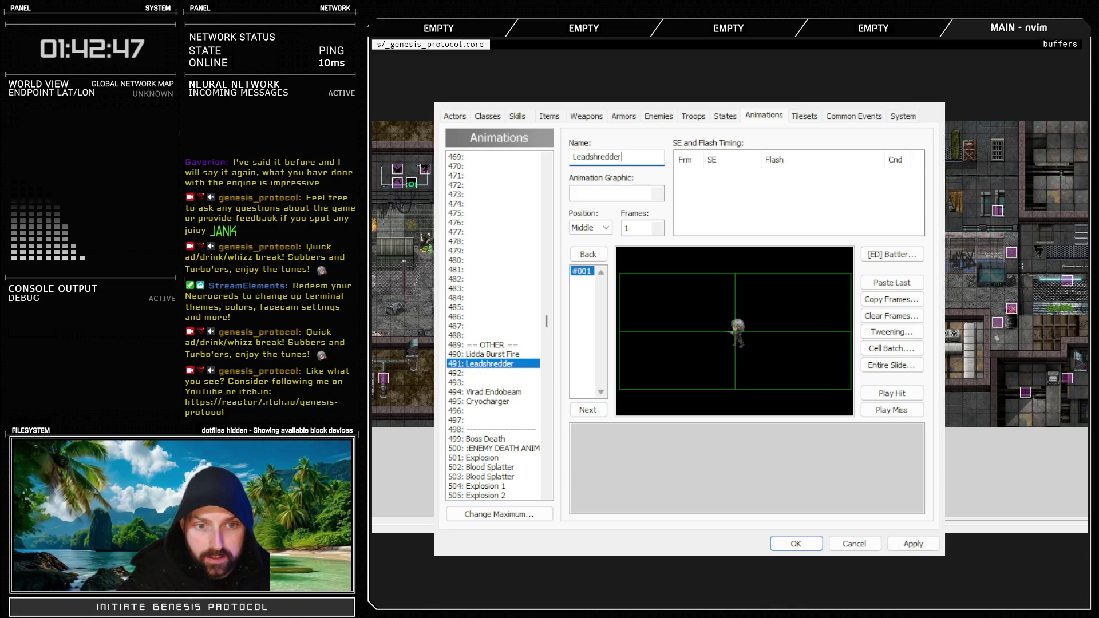
click(660, 230)
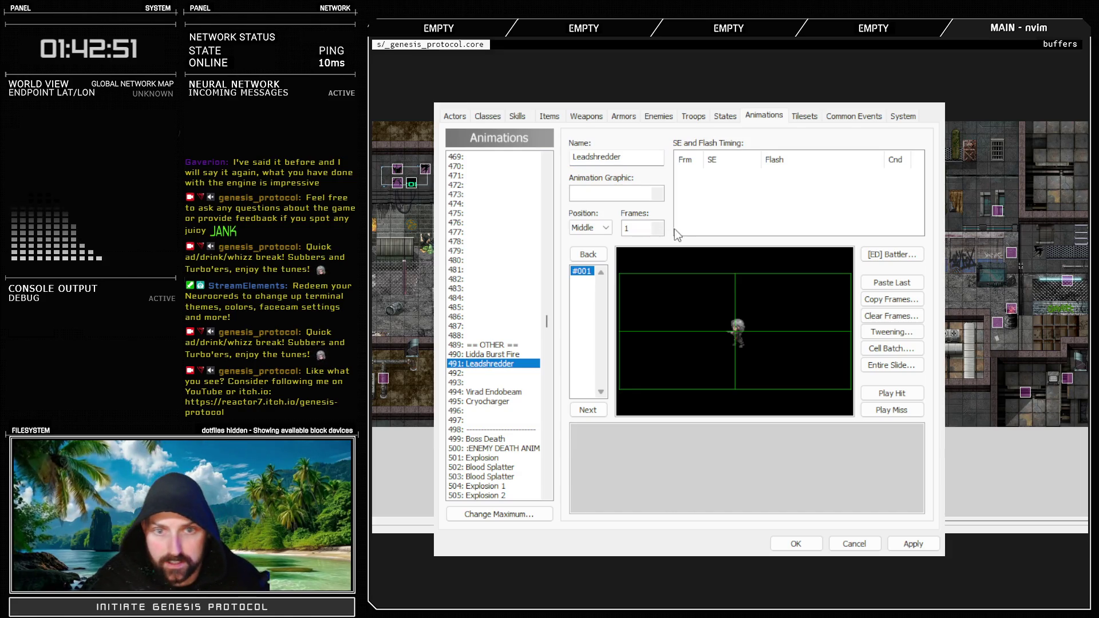
double_click(629, 228)
text(36)
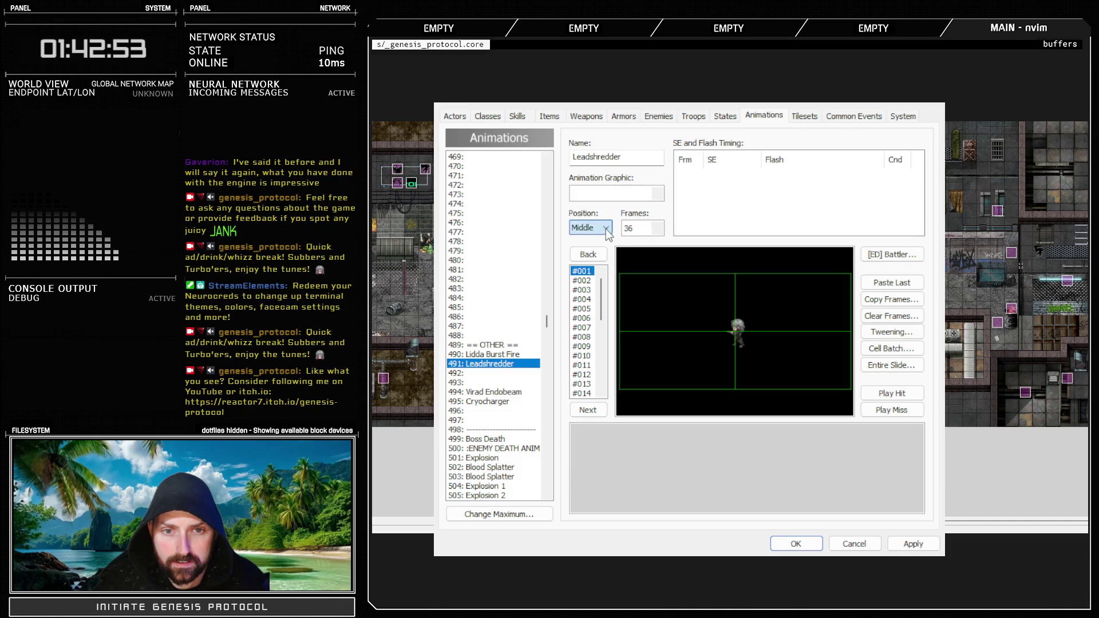
click(606, 228)
click(596, 240)
click(911, 543)
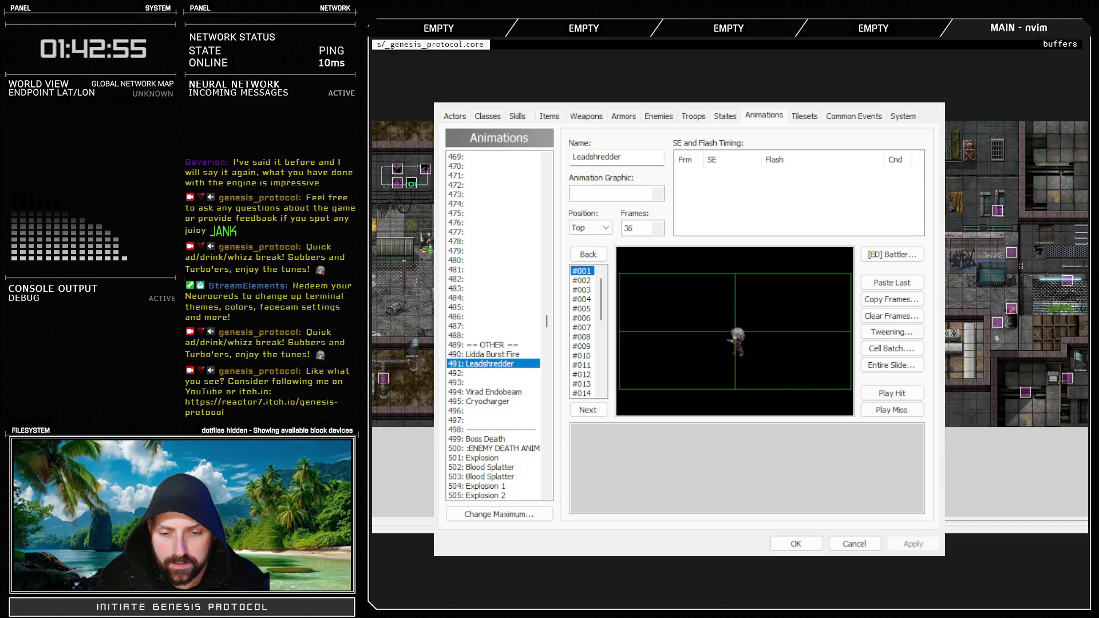
click(797, 544)
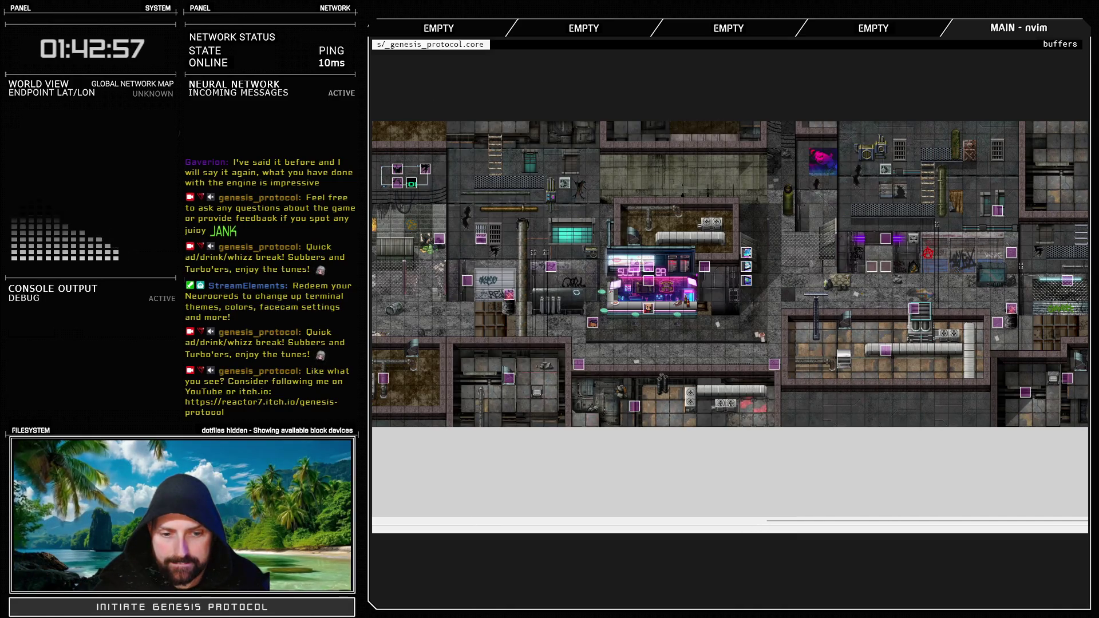
Check attack.png in Photoshop, then return to RPG Maker and reopen the Database
key(alt+Tab)
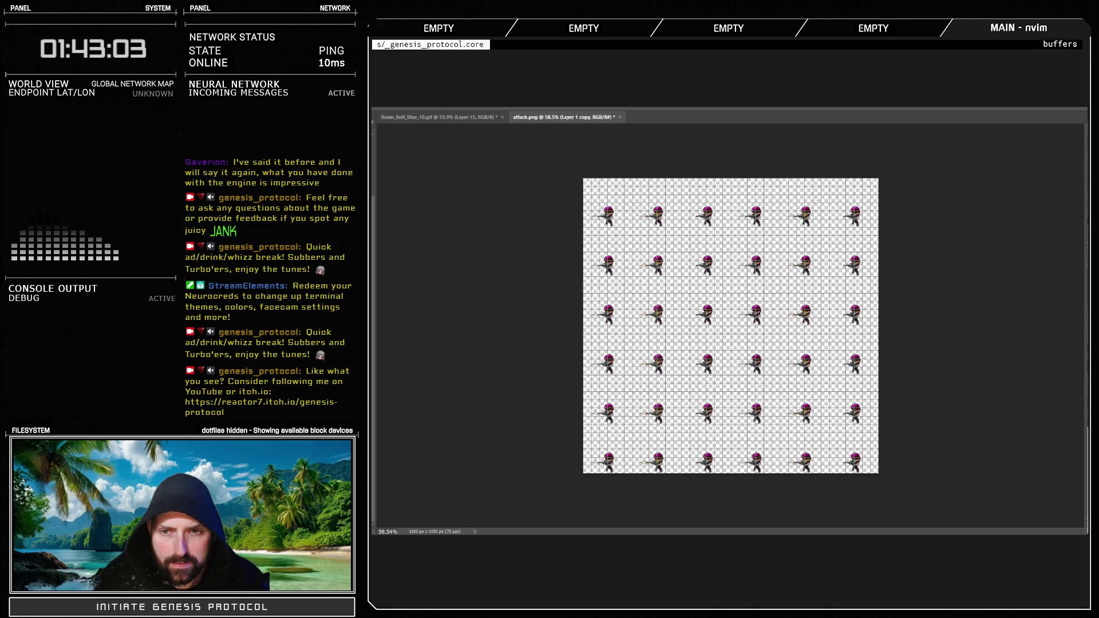
key(alt+Tab)
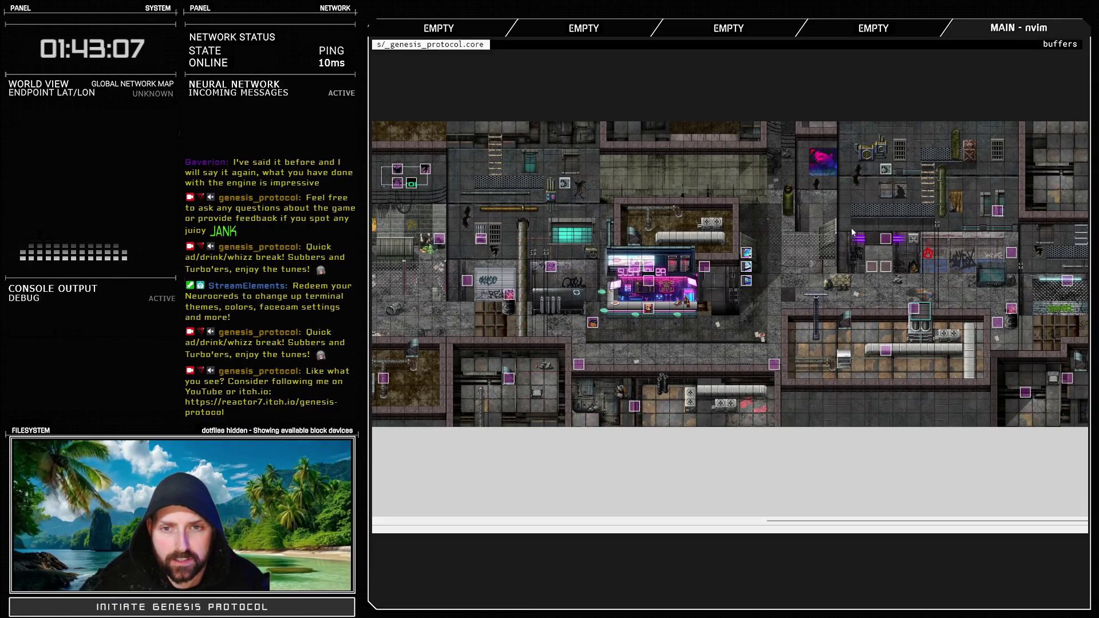
key(F9)
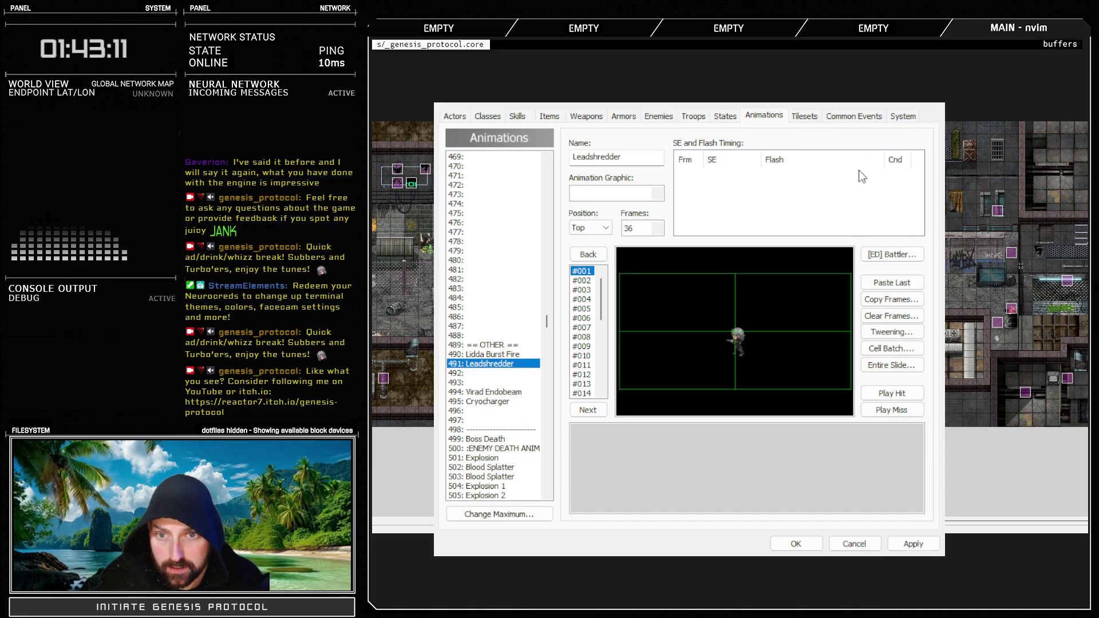
Add Leadshredder timings: #002 Miss, #003 Hit, #005 Miss, #006 Hit, plus two pasted #005 copies
click(789, 185)
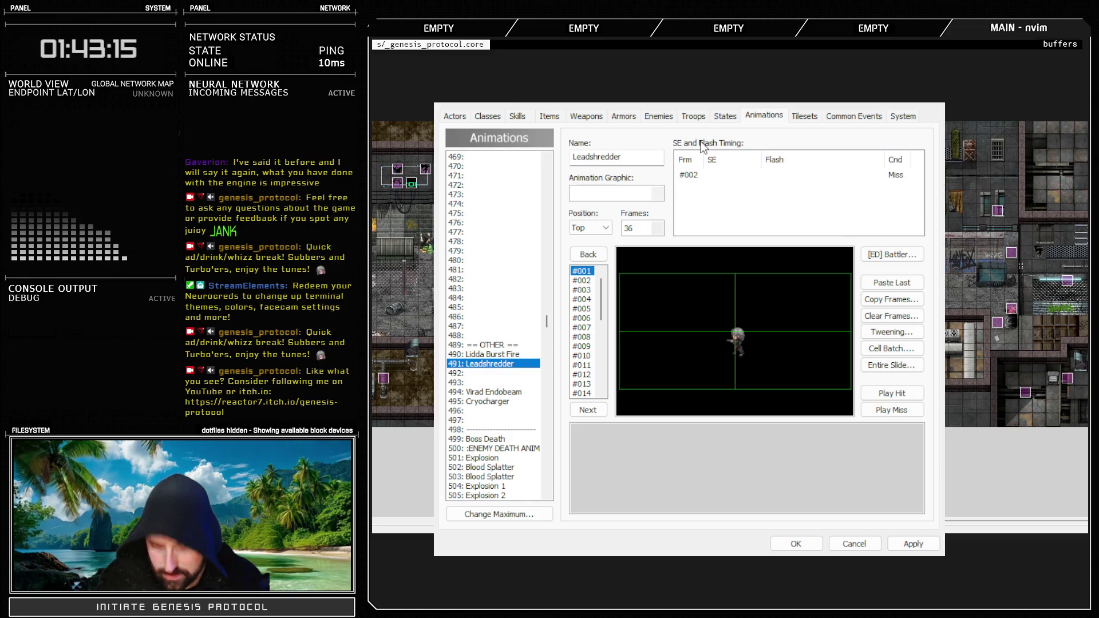
click(835, 352)
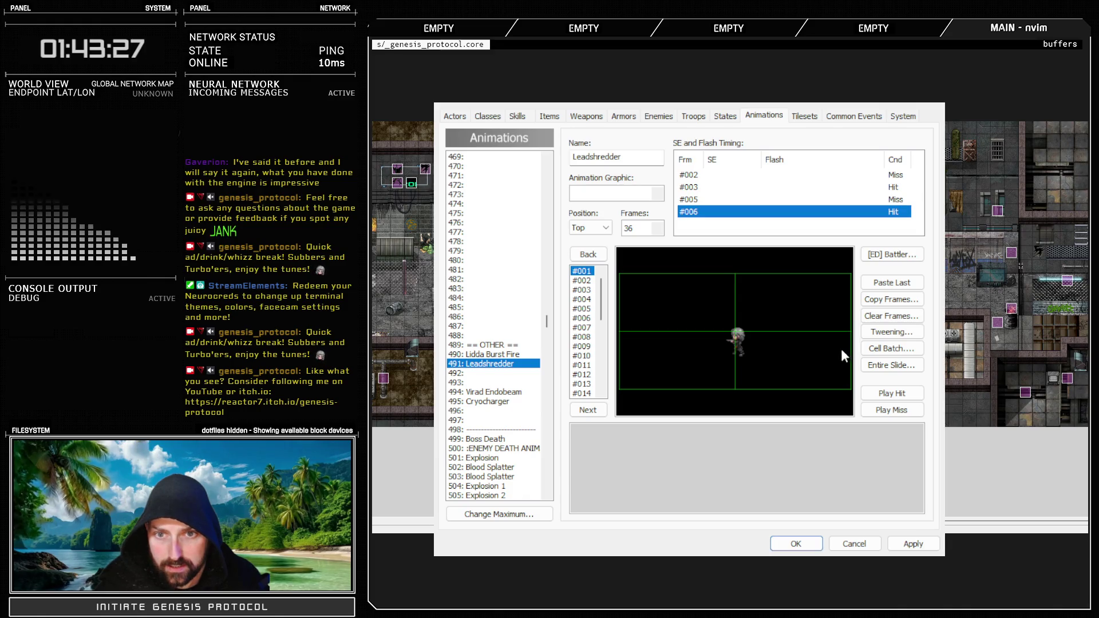
click(908, 541)
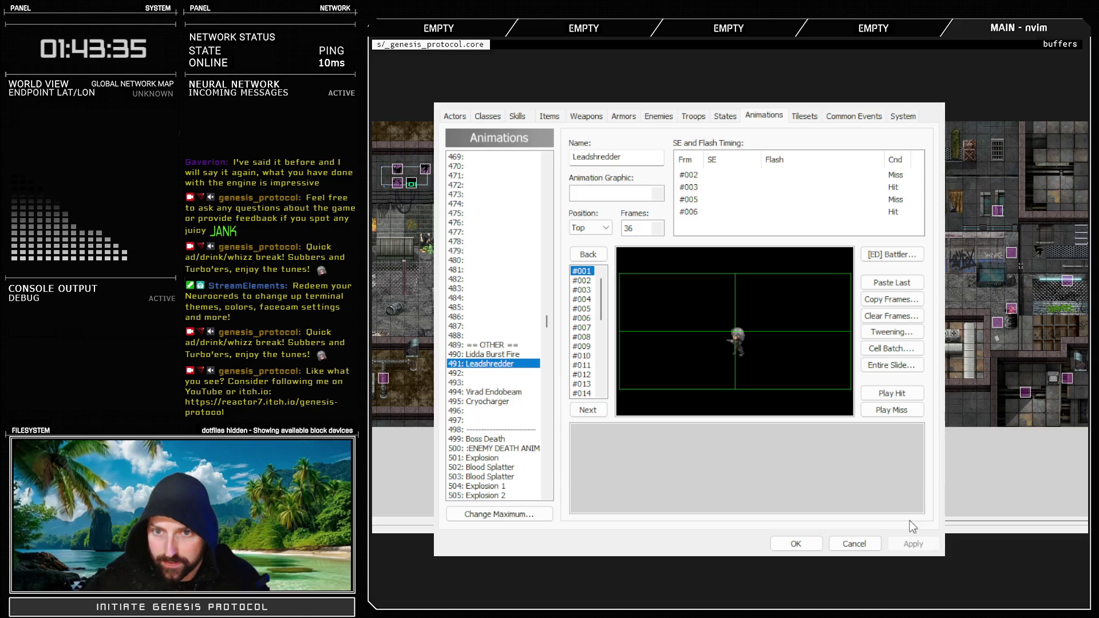
click(700, 198)
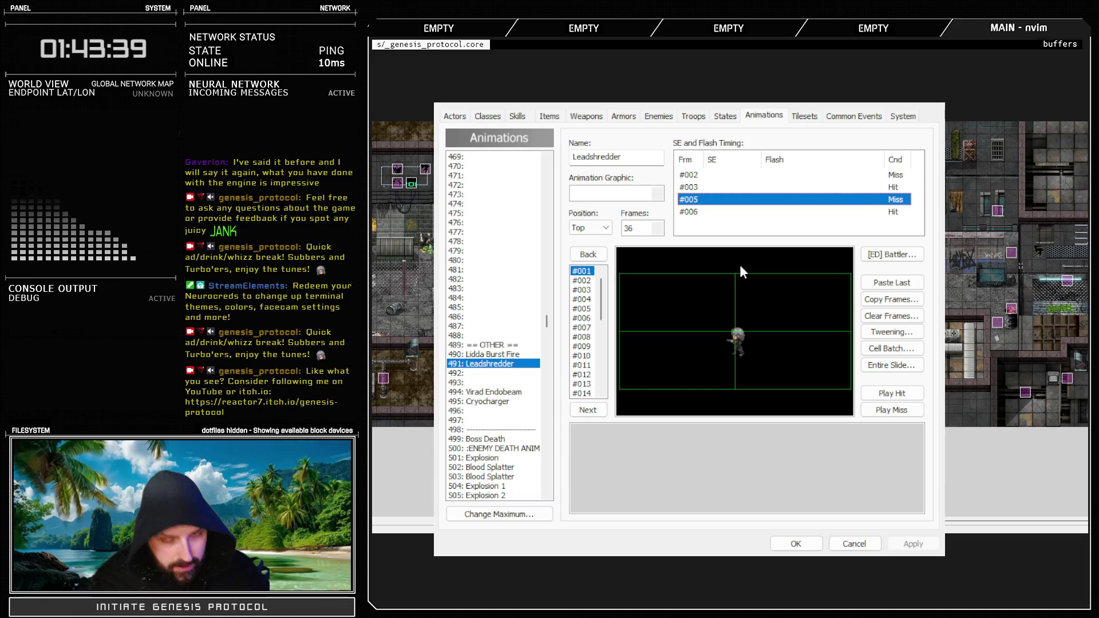
key(ctrl+v)
key(ctrl+v)
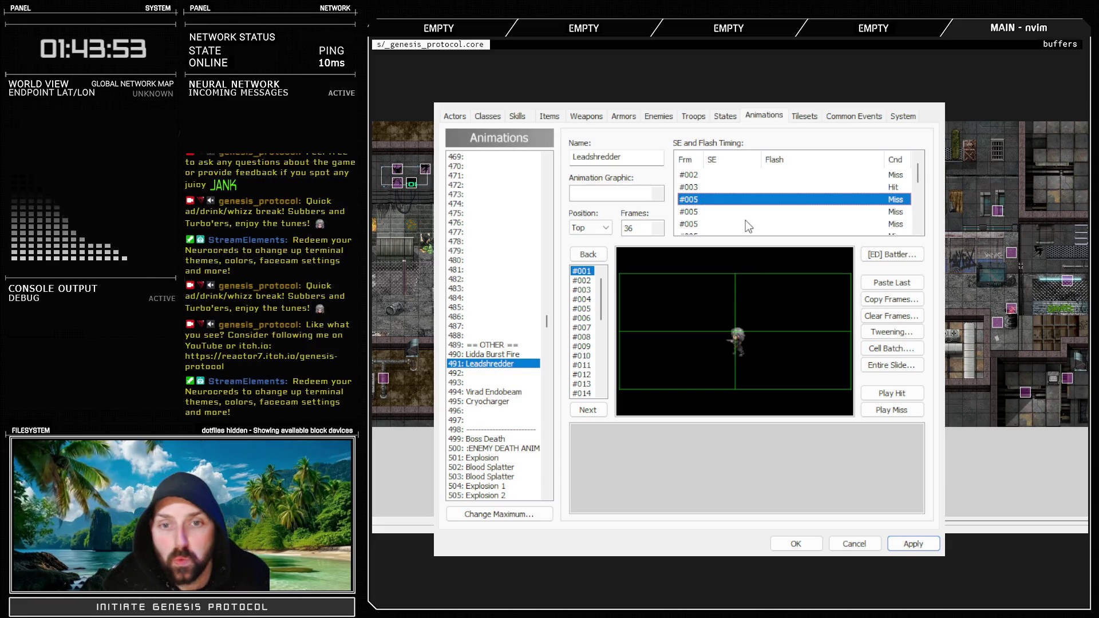
double_click(715, 211)
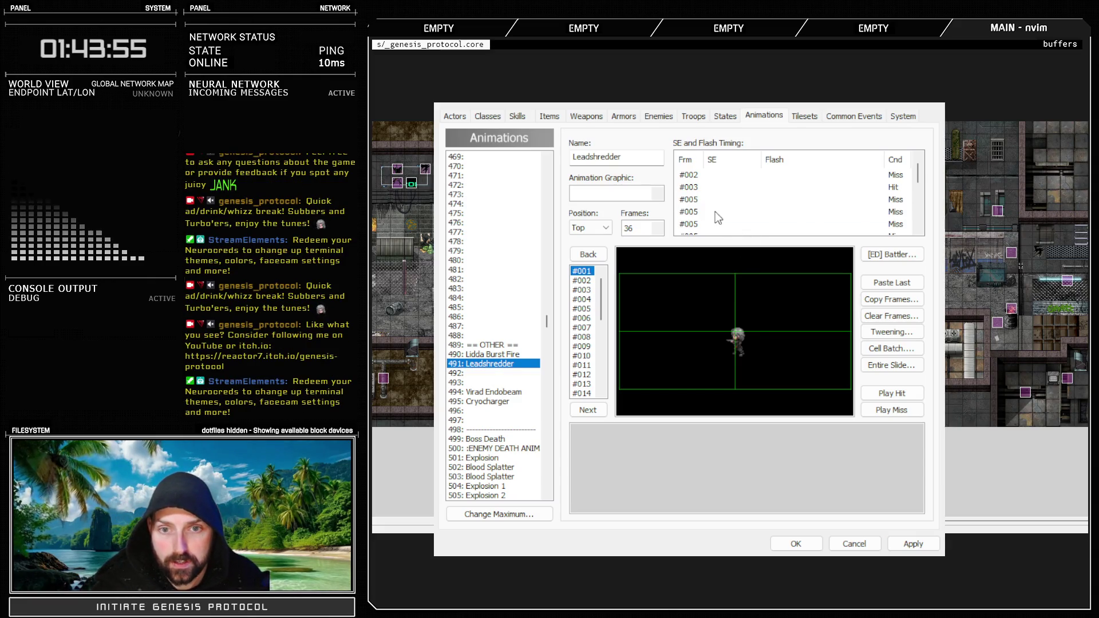
Review the duplicated #005 timing entries and apply the timing changes
key(Escape)
double_click(707, 211)
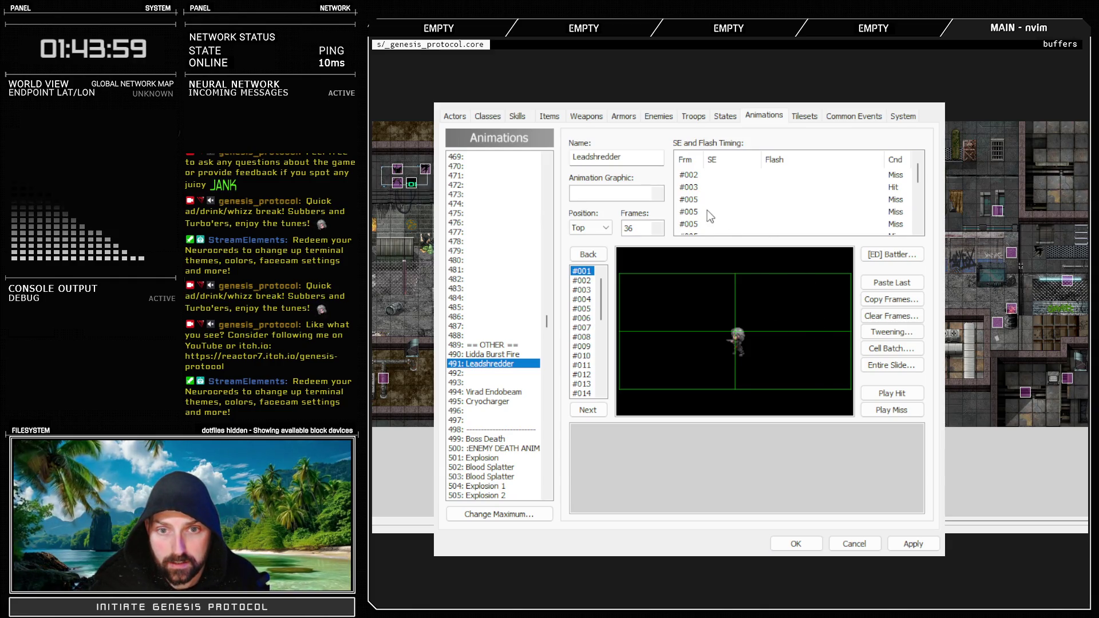
key(Escape)
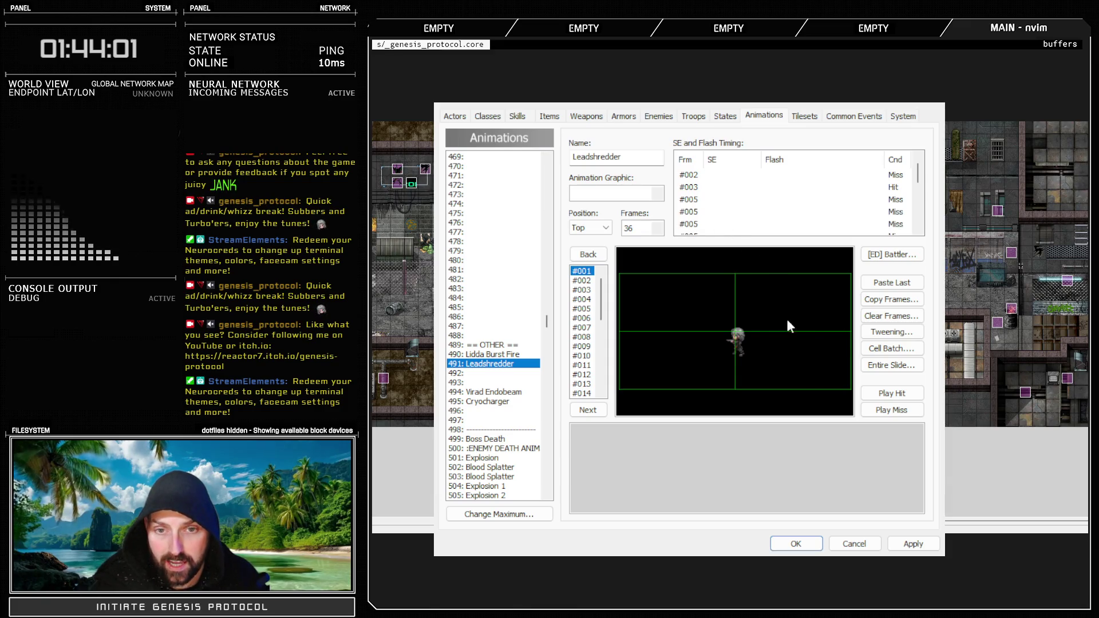
double_click(708, 219)
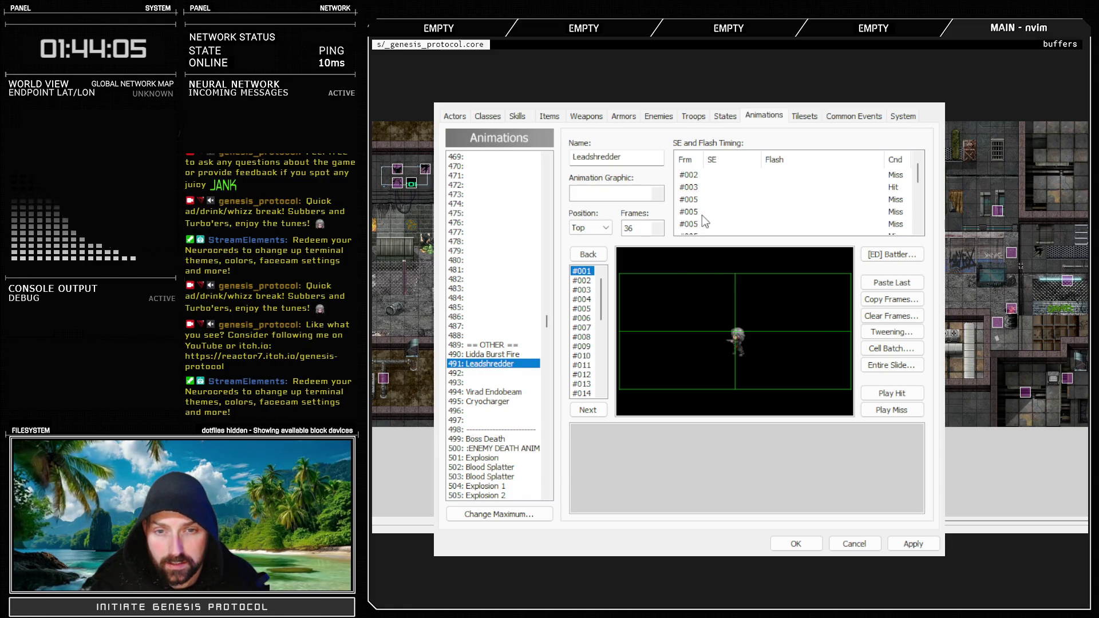
double_click(709, 213)
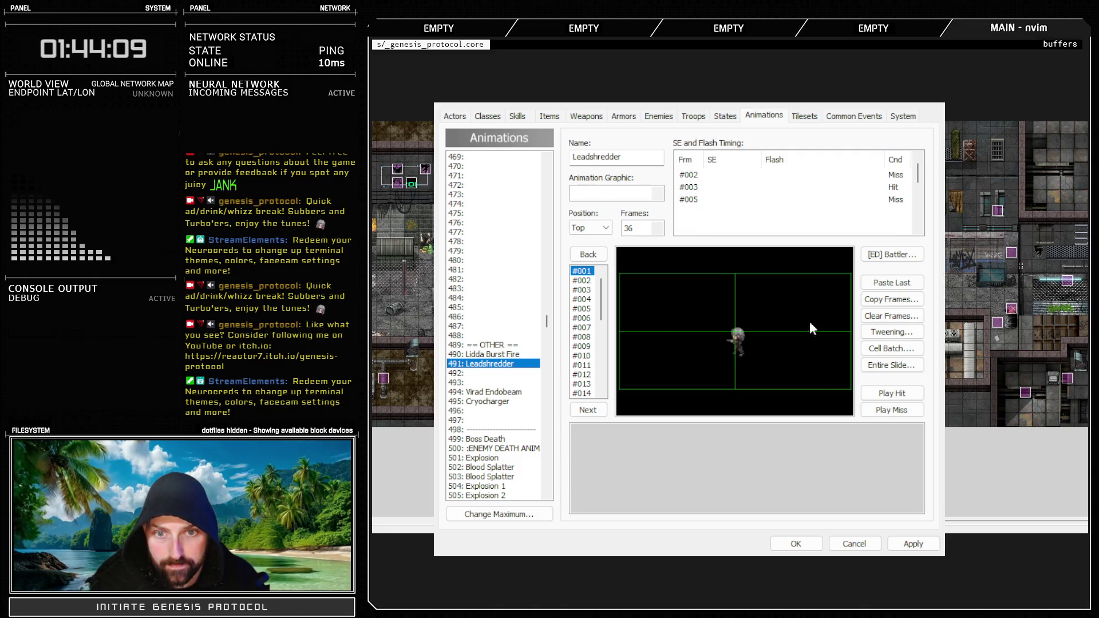
double_click(706, 212)
double_click(710, 223)
double_click(709, 213)
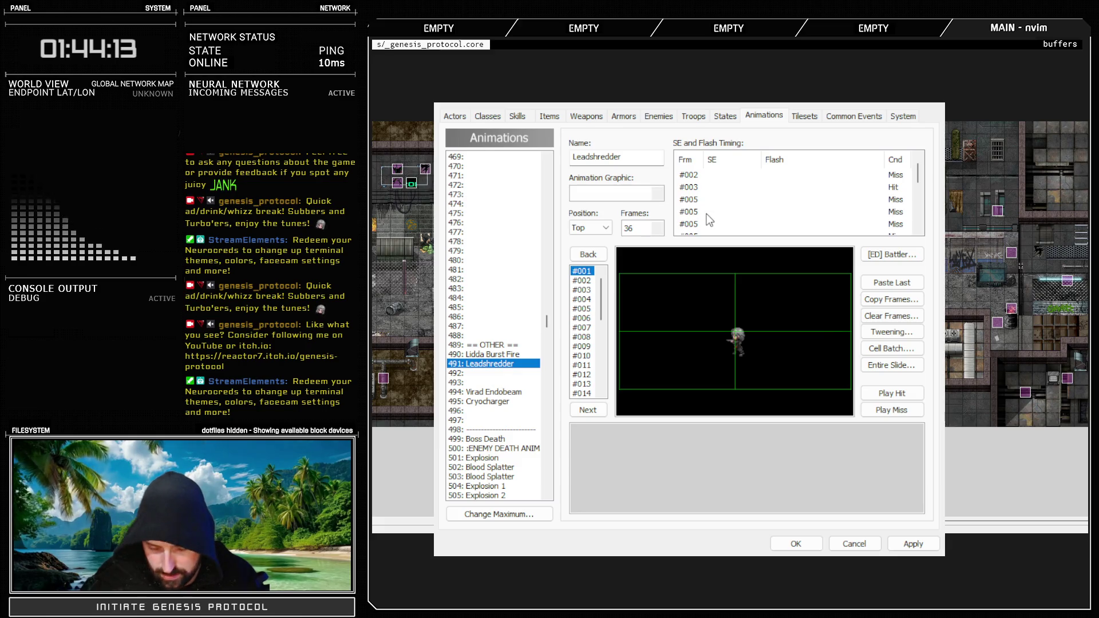
double_click(707, 213)
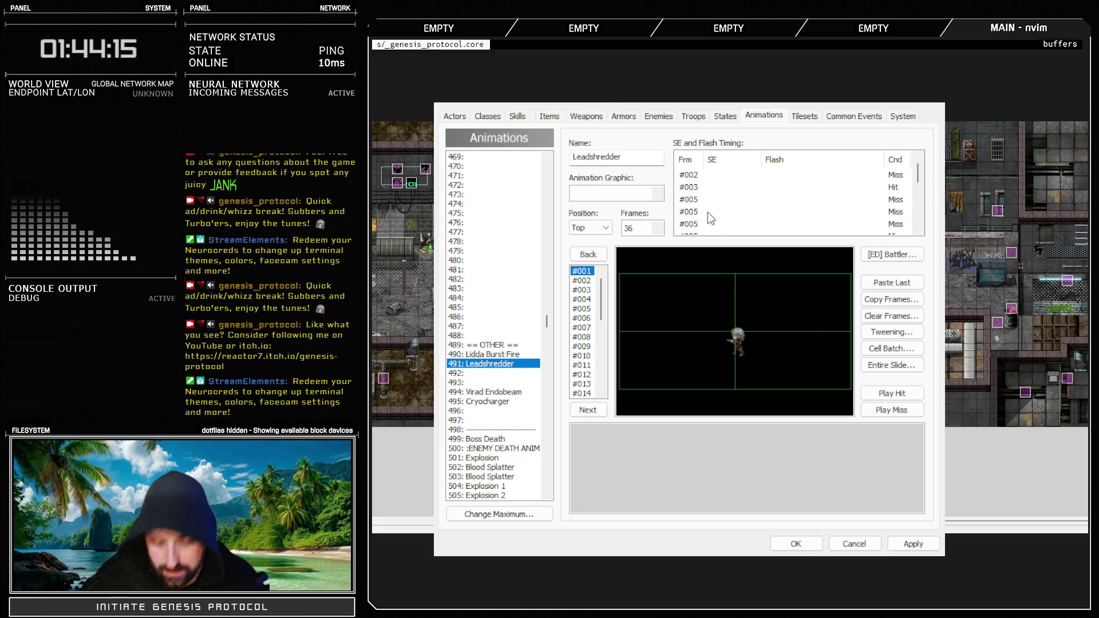
double_click(704, 213)
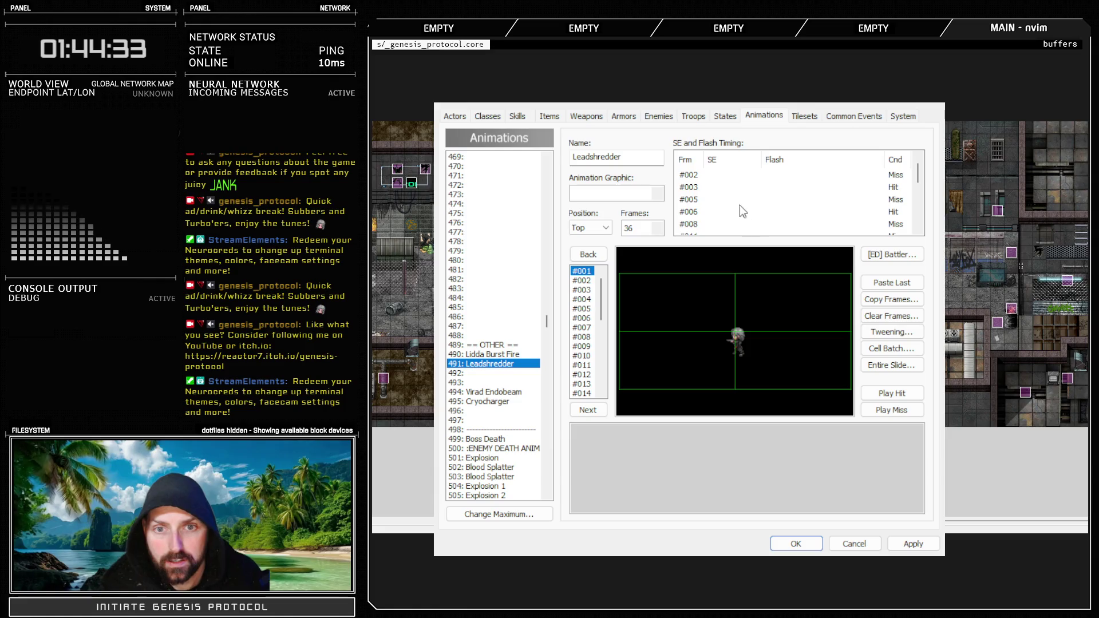
click(713, 189)
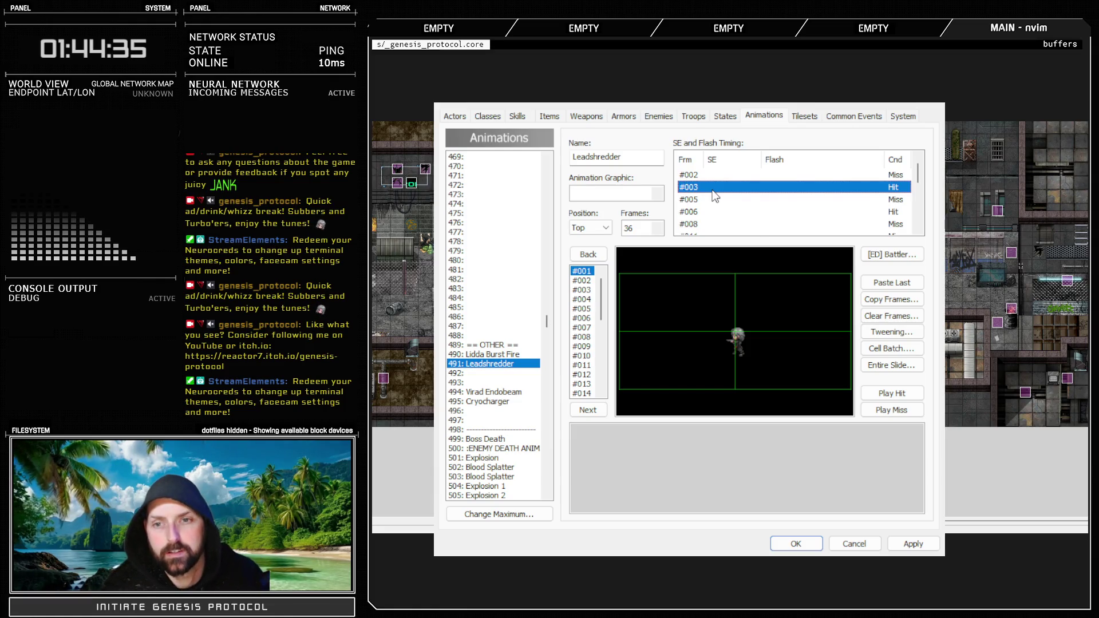
click(903, 541)
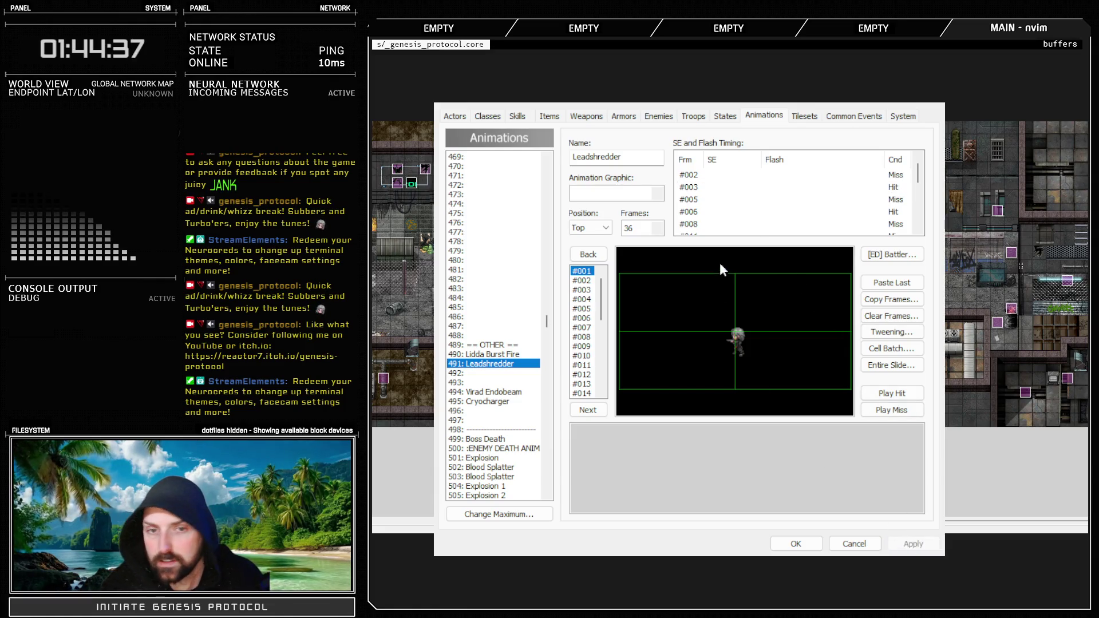
Duplicate the #006 Hit timing entry and edit the copy
click(731, 212)
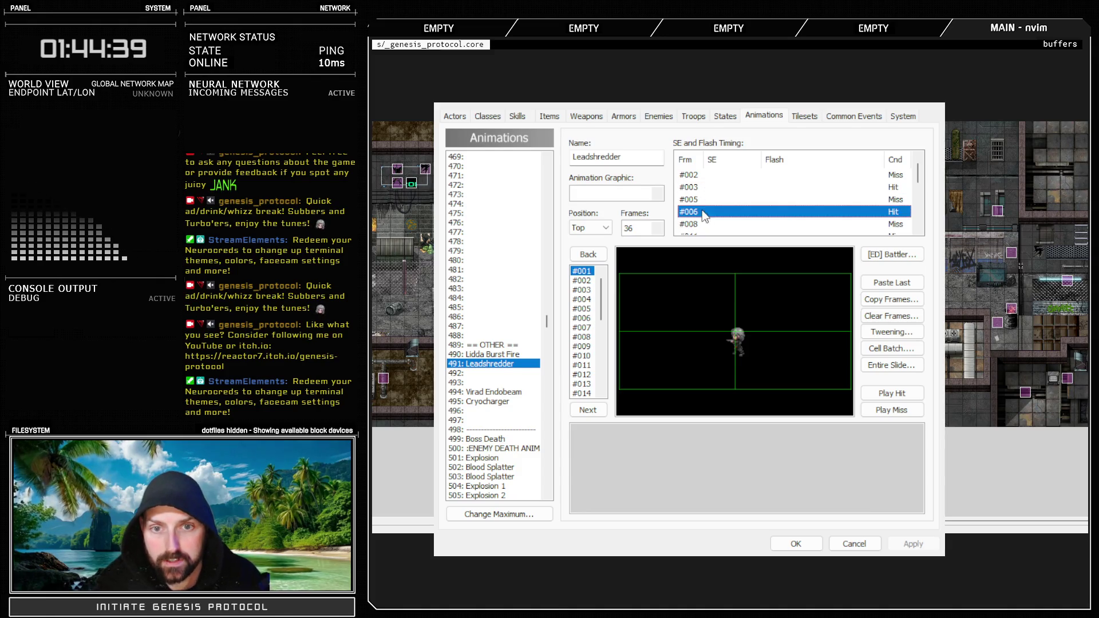
key(ctrl+c)
key(ctrl+v)
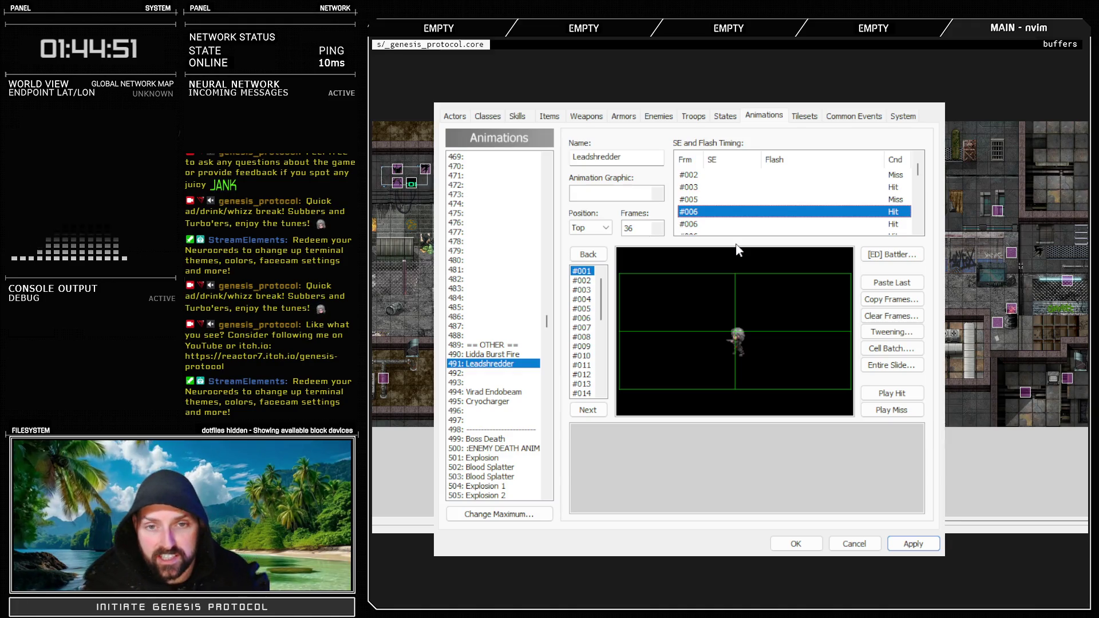
double_click(713, 223)
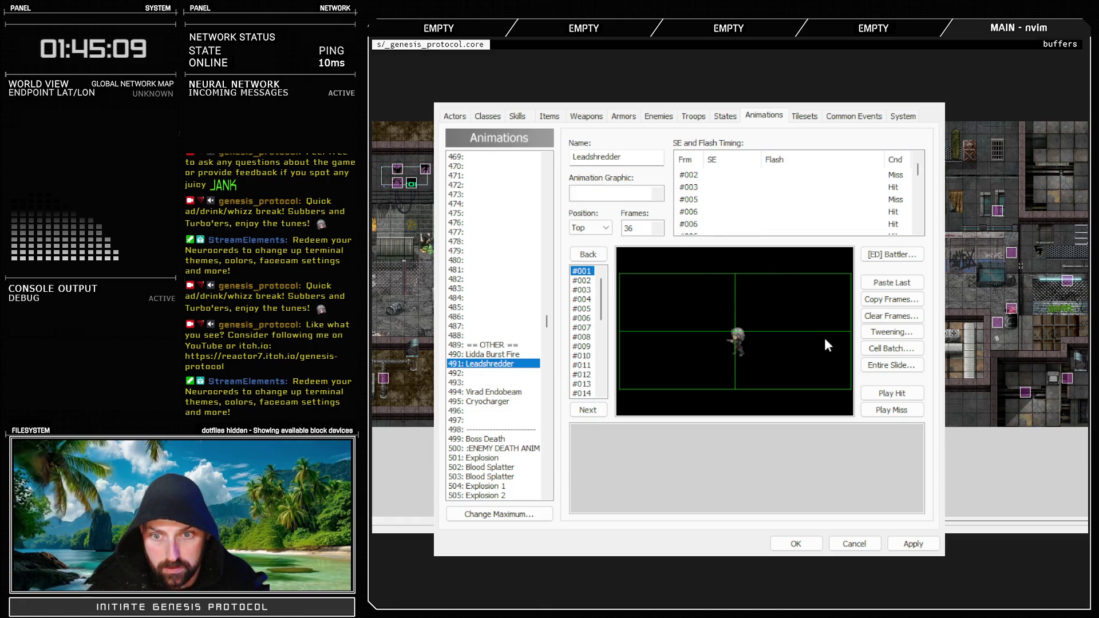
click(708, 224)
double_click(710, 224)
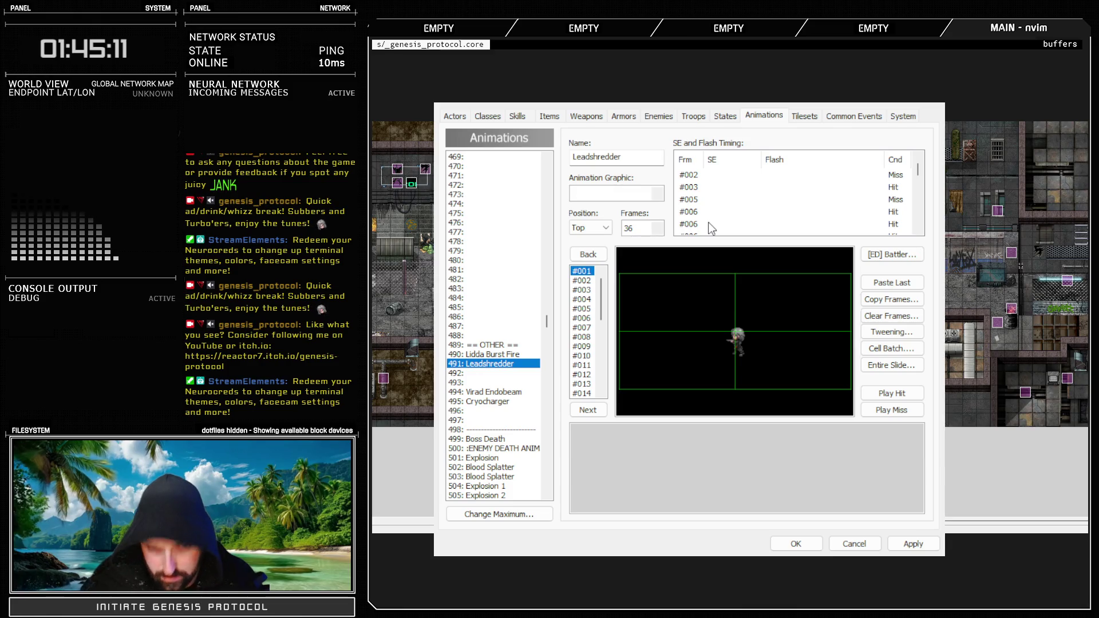
click(830, 336)
Change the copied #006 timing entry to #008 Miss and apply the timings
double_click(704, 224)
click(840, 349)
double_click(696, 225)
click(834, 346)
double_click(696, 224)
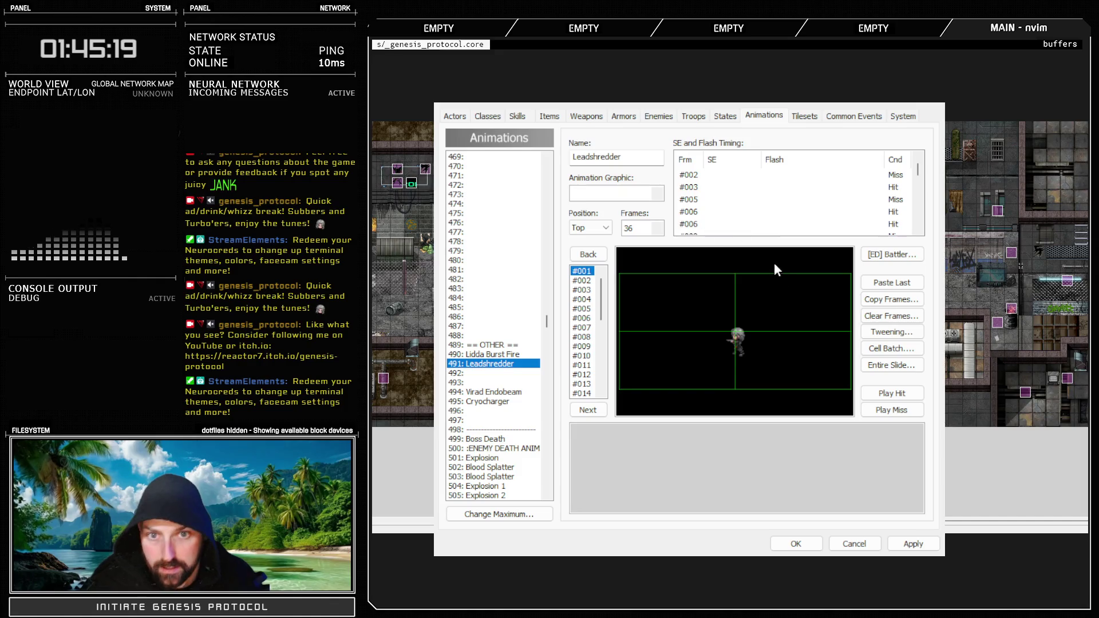
click(834, 343)
click(916, 545)
click(915, 544)
click(517, 115)
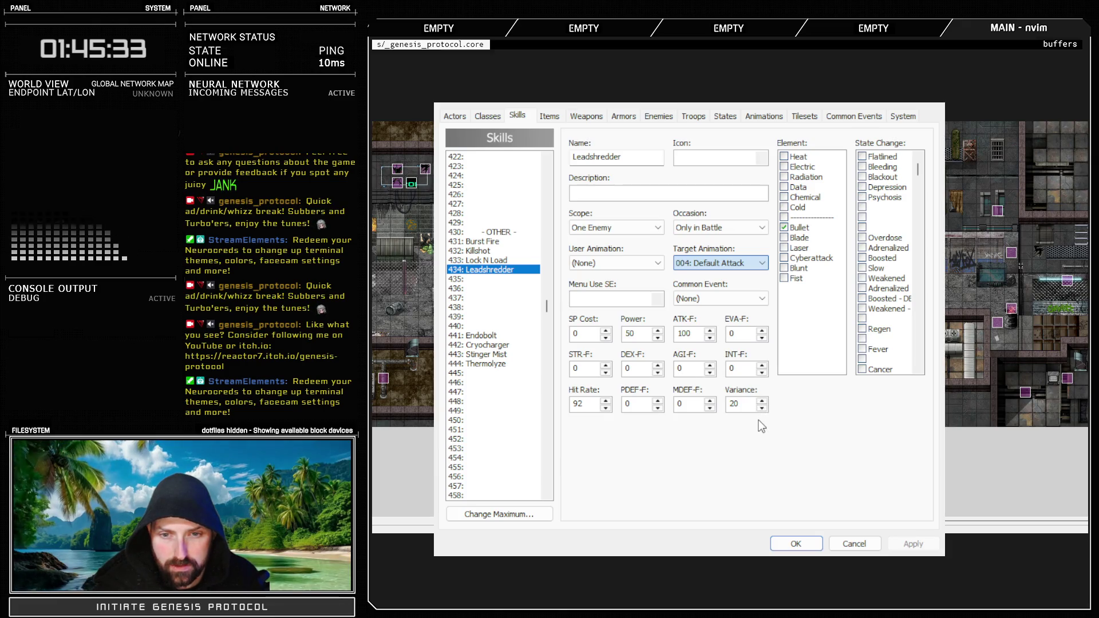
Give skill 434 Leadshredder target animation 491: Leadshredder and Power 20, then apply
text(491)
click(749, 337)
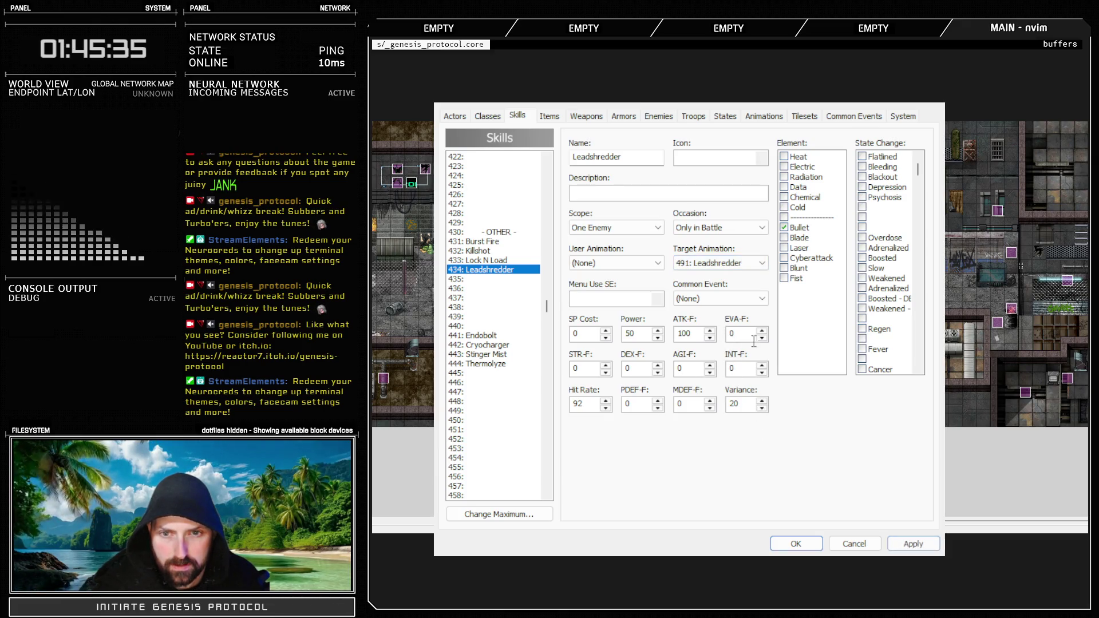
double_click(630, 334)
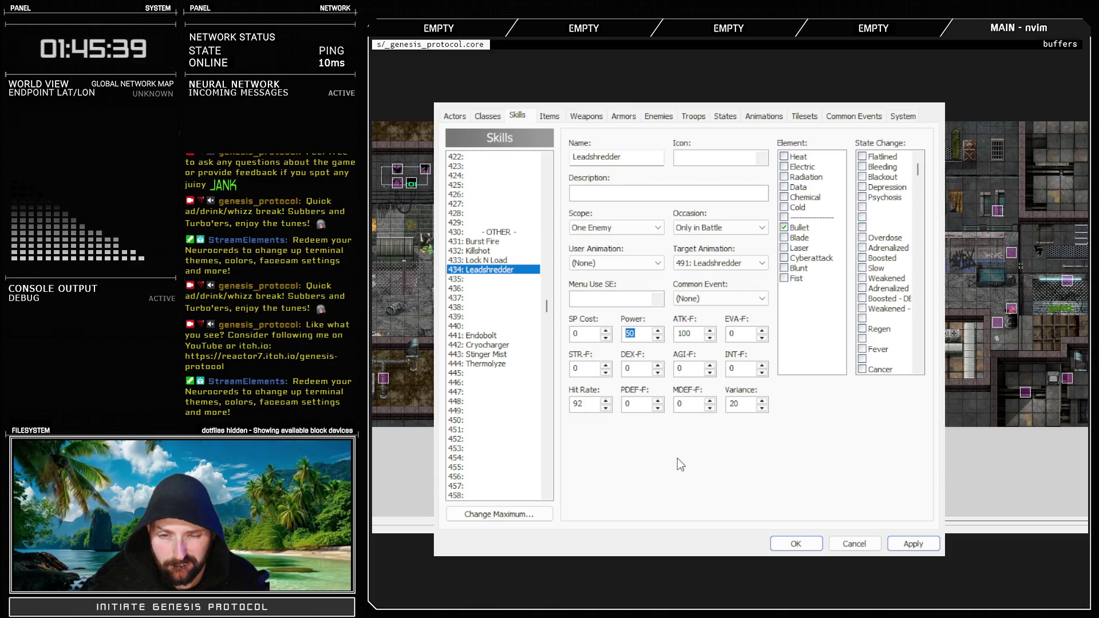
text(20)
click(922, 546)
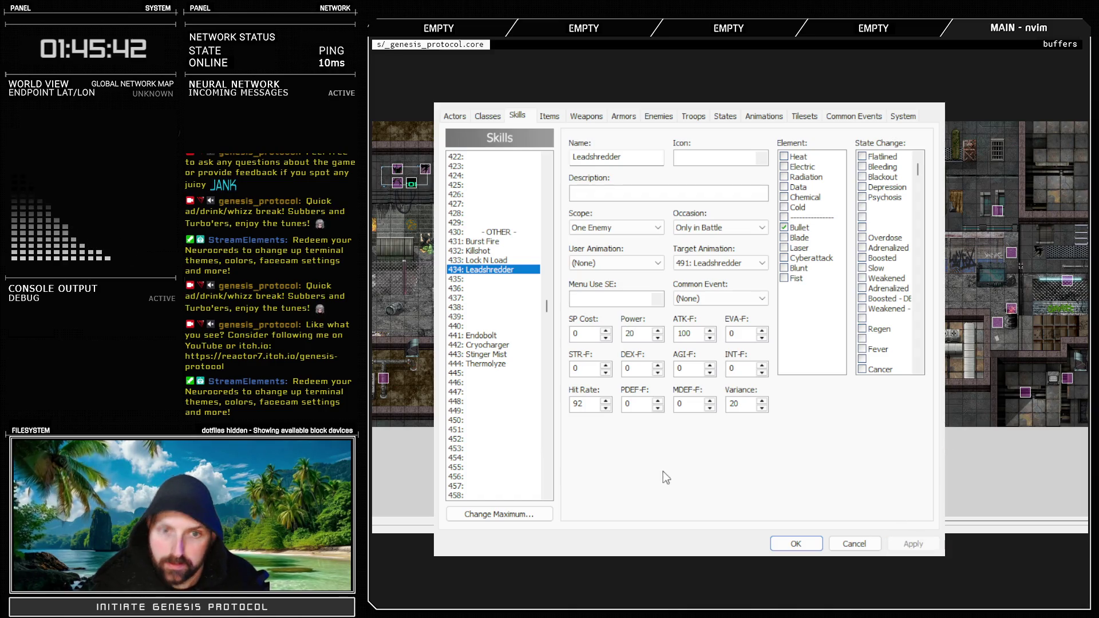
click(497, 246)
click(500, 270)
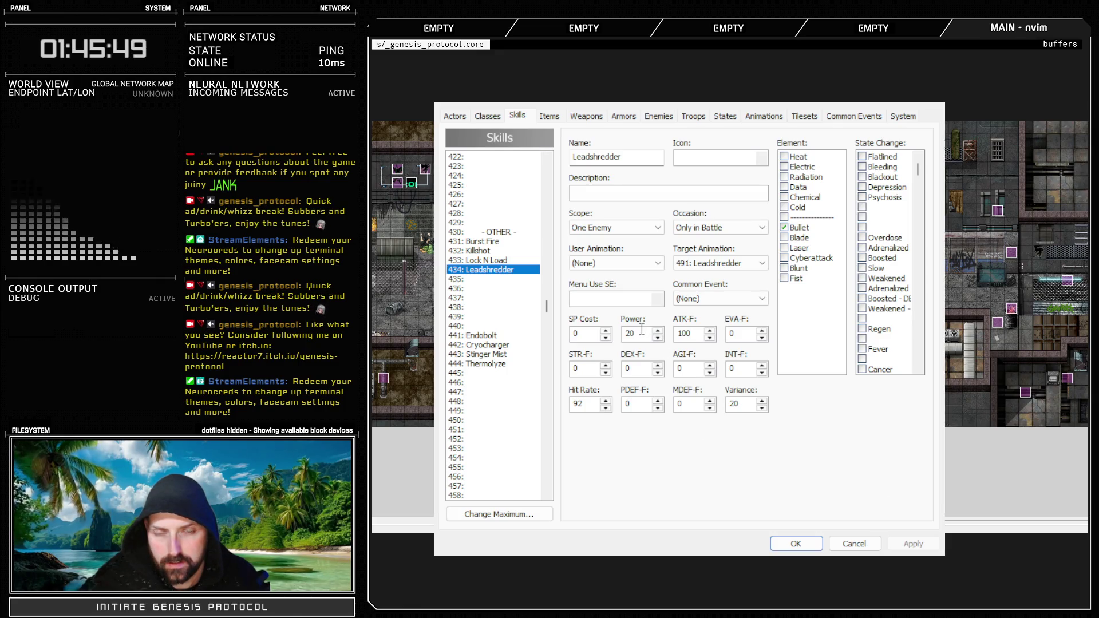
click(694, 117)
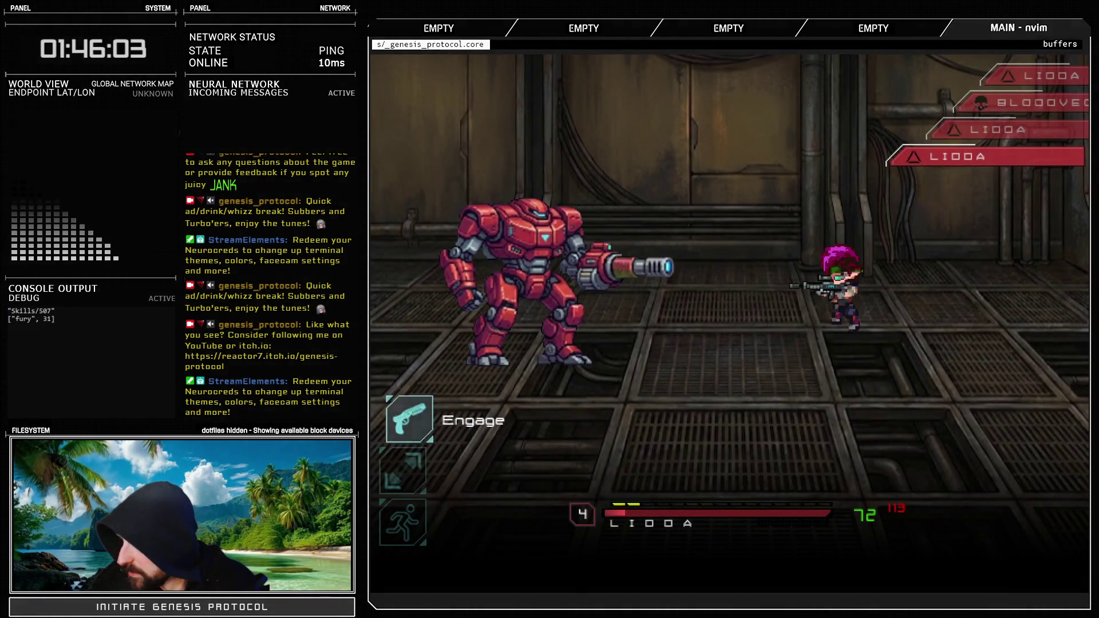
In the test battle, use Leadshredder on the red mech, then run to end it
key(Down)
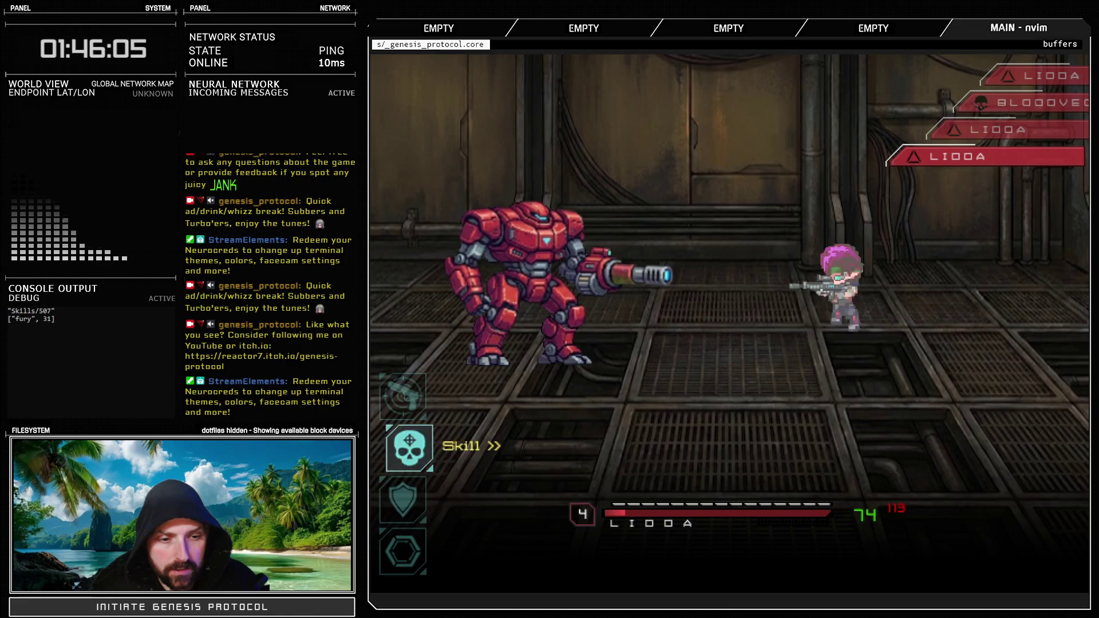
key(Return)
key(Return)
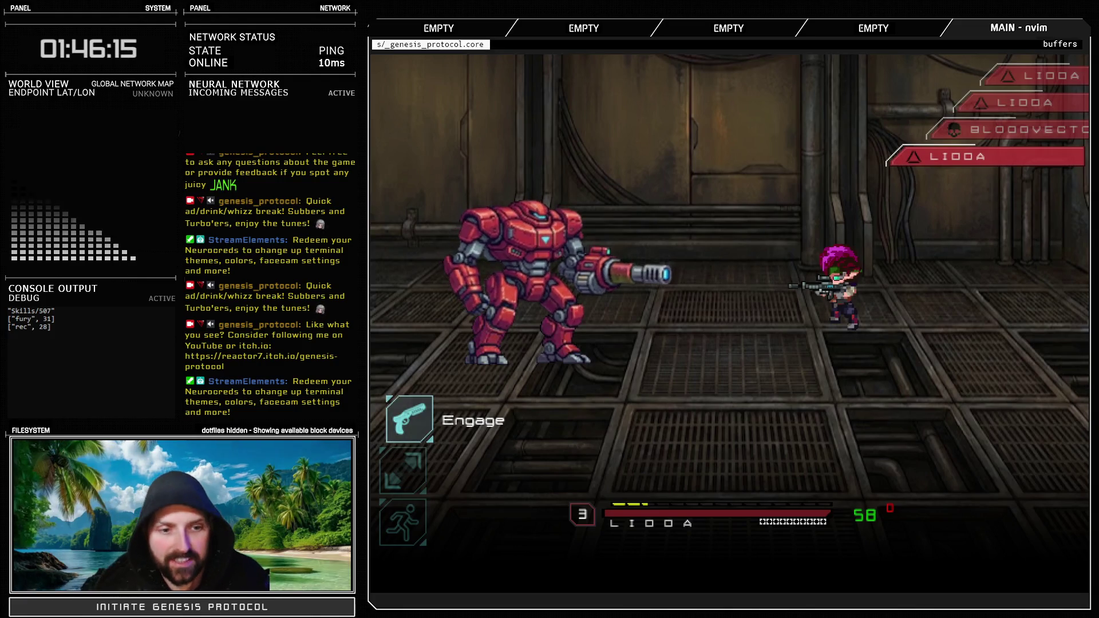
key(Down)
key(Down)
key(Return)
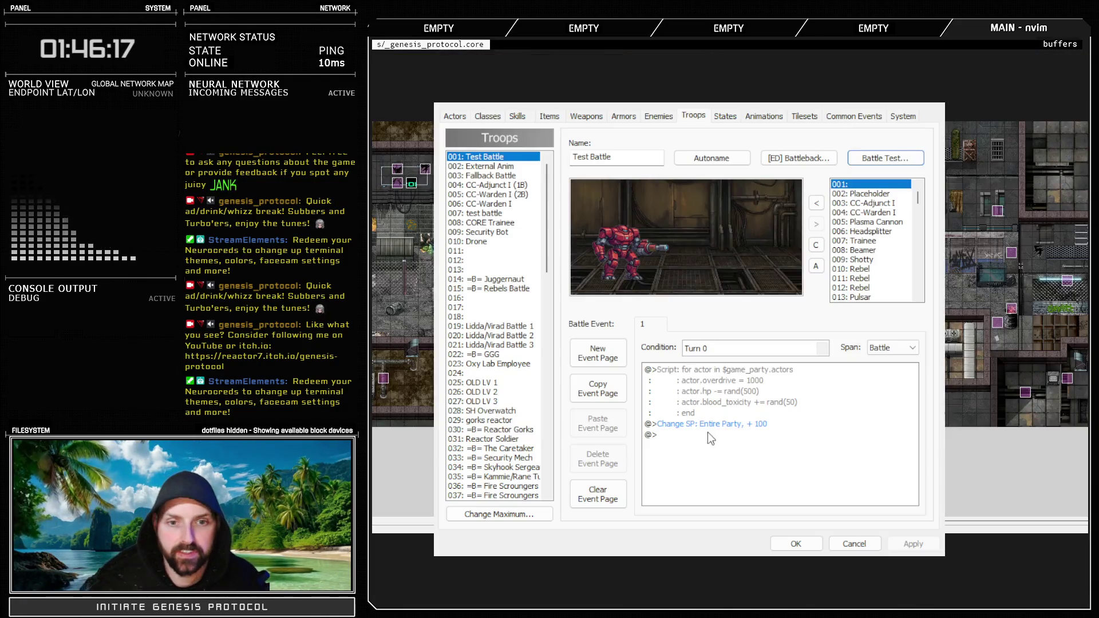
Close the Database and check Glitch Slap's bullet_xy offset line in the Script Editor
click(790, 544)
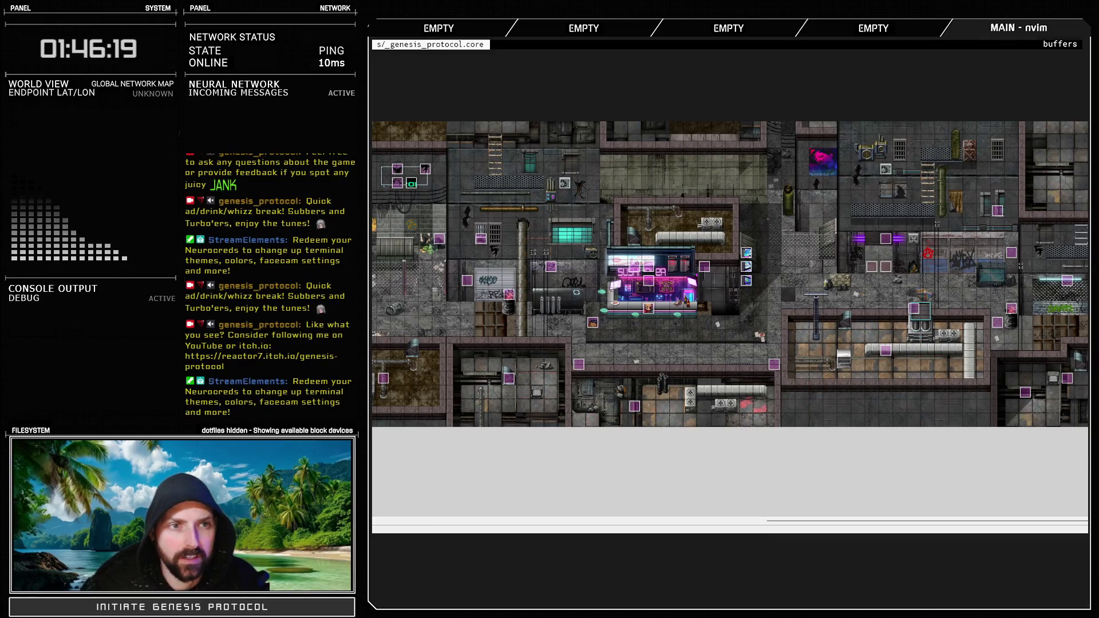
key(F11)
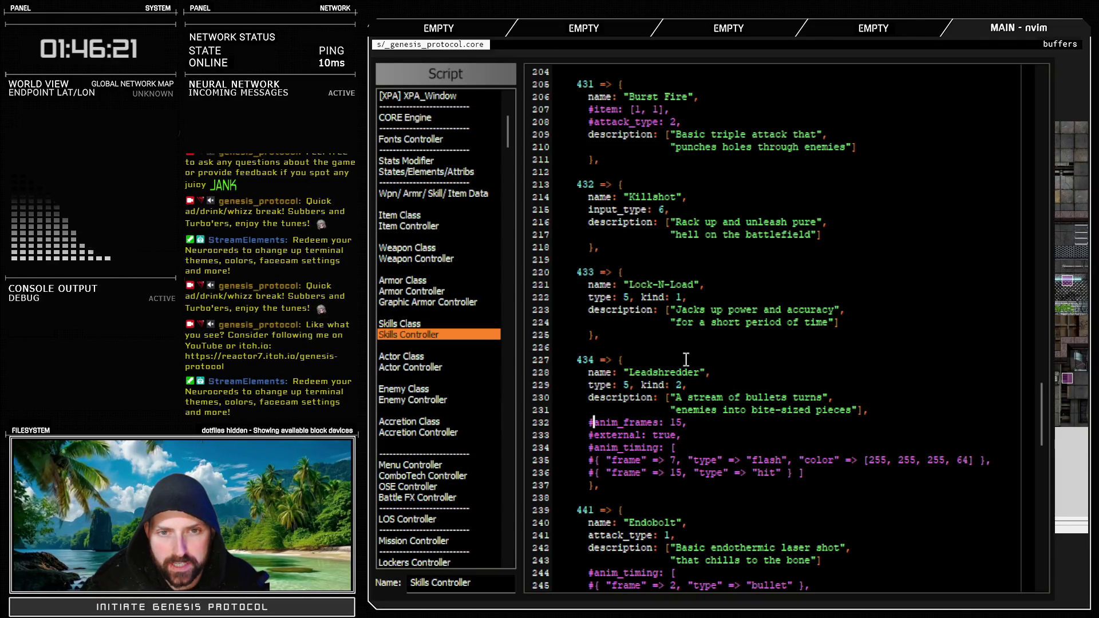
scroll(653, 364, up, 4)
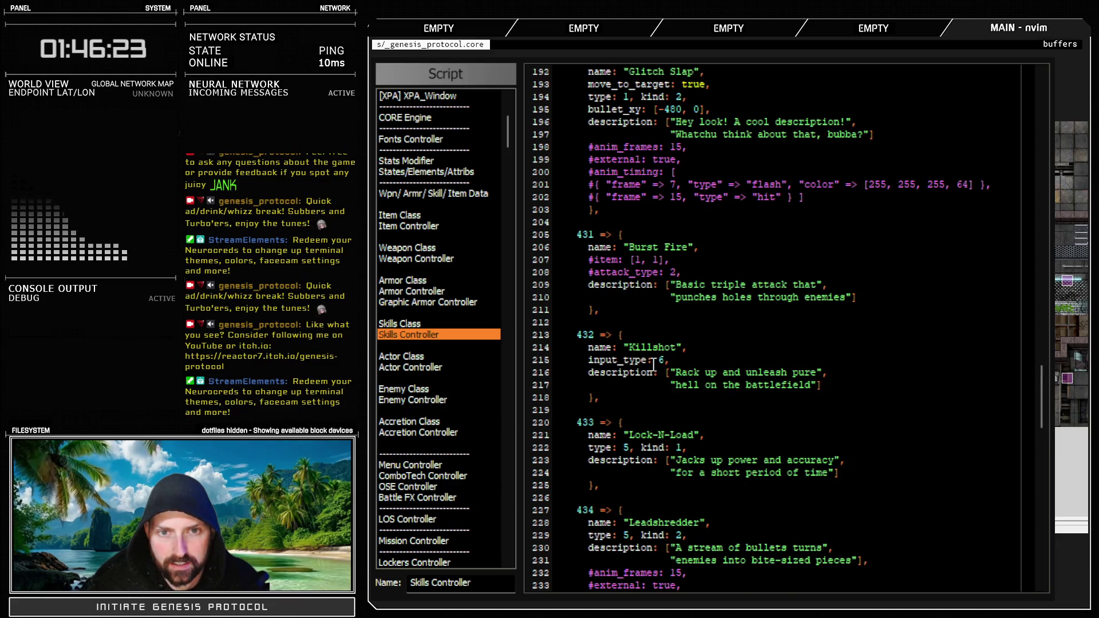
scroll(653, 363, up, 2)
drag(589, 184, 712, 185)
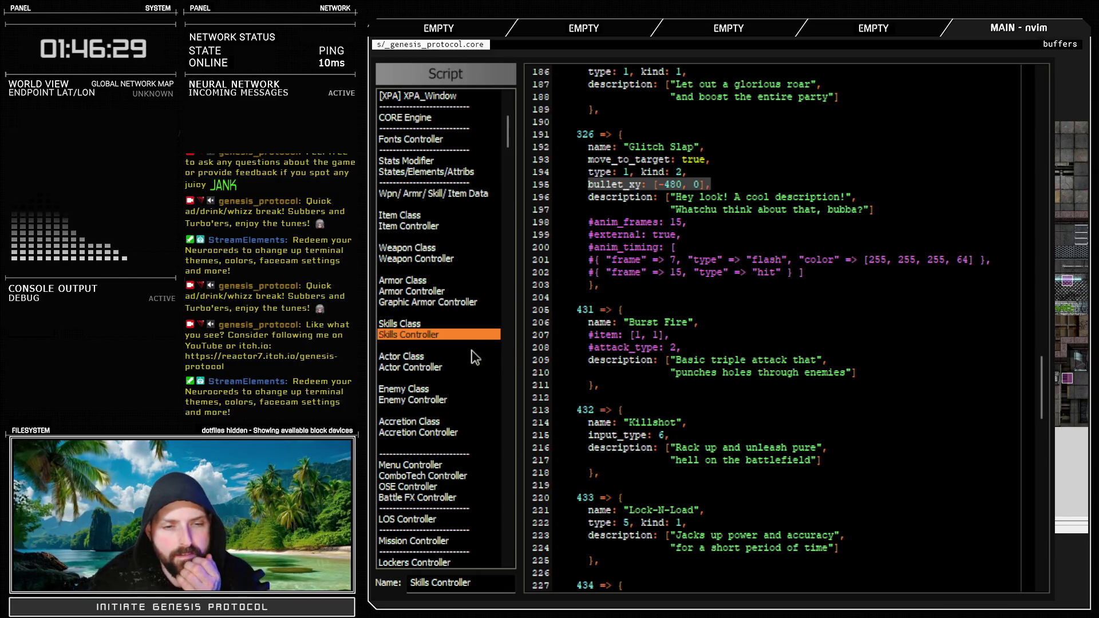
Uncomment Lidda's bullet_xy [36, 22] line in Actor Controller and close the editor
click(451, 367)
scroll(697, 372, down, 15)
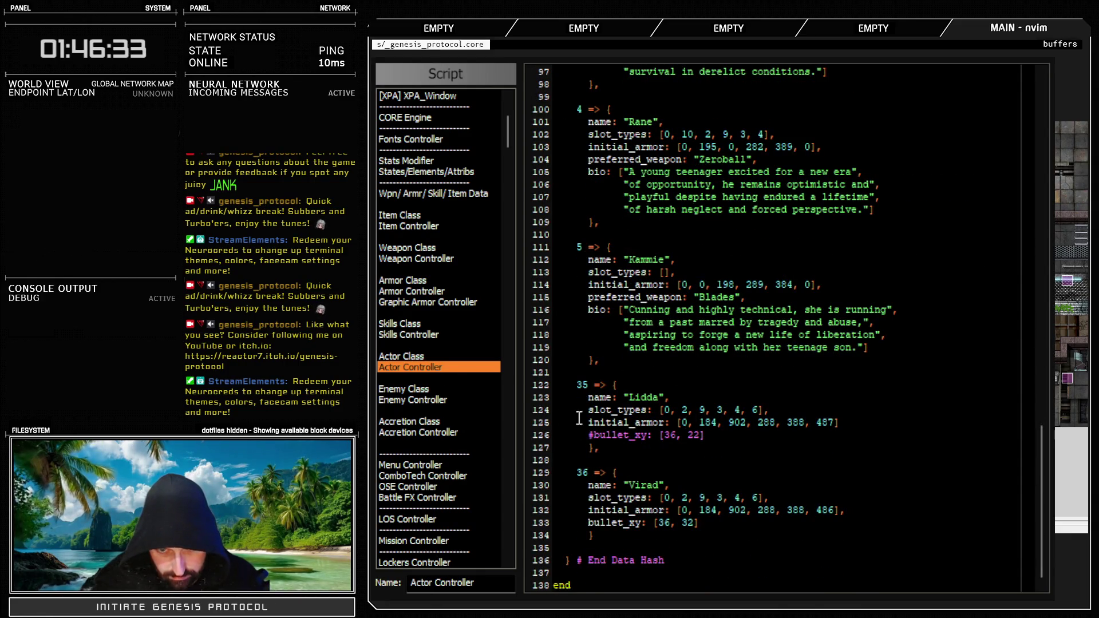
click(590, 436)
key(Delete)
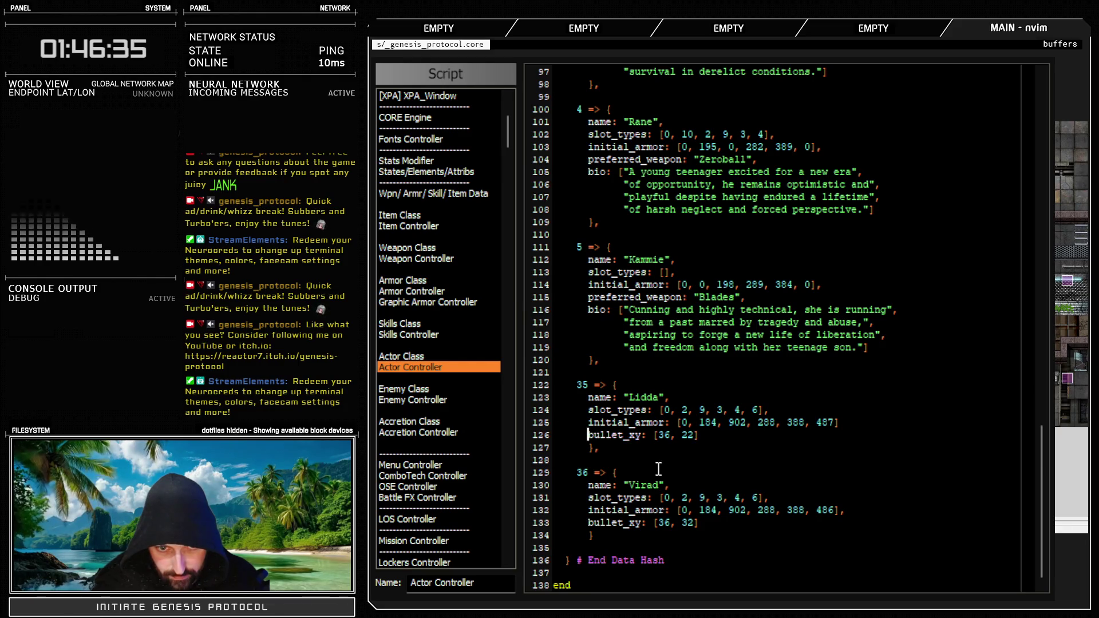
key(F12)
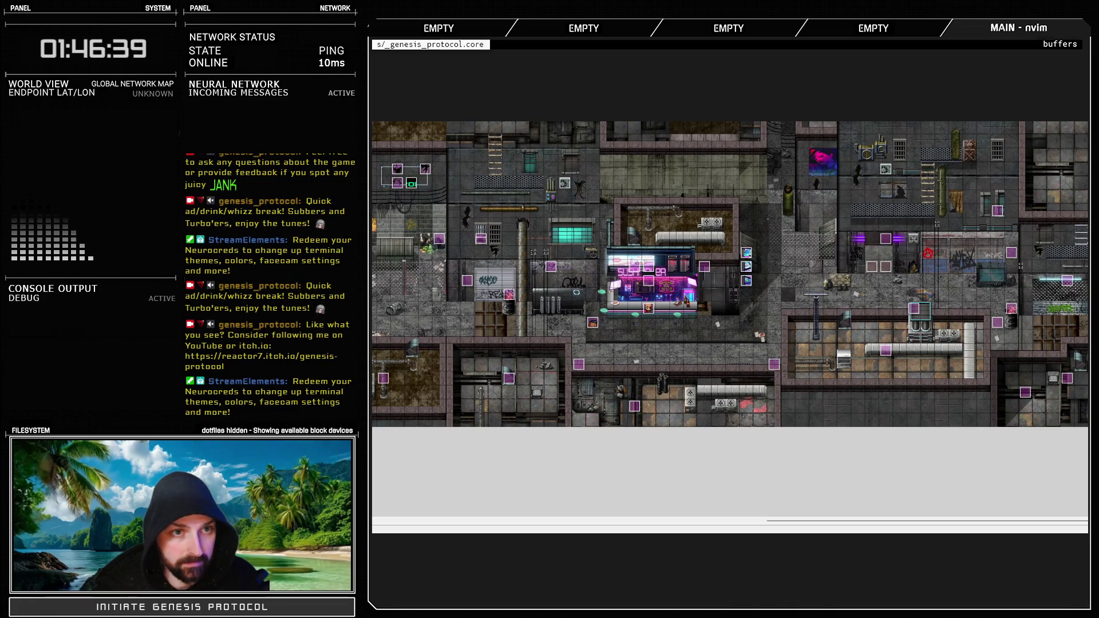
key(F9)
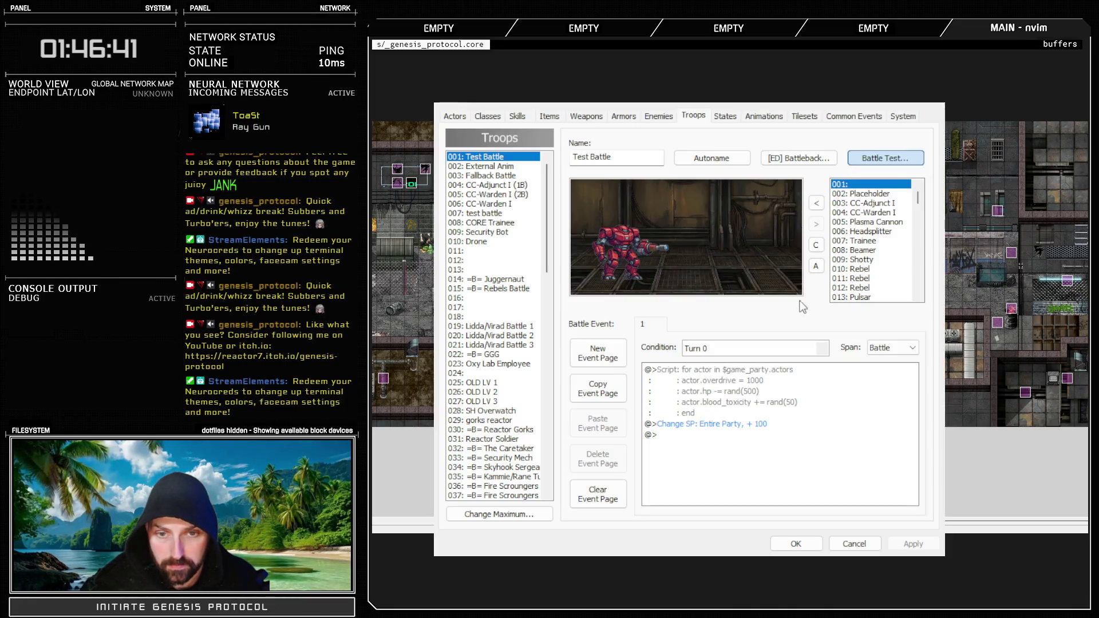
double_click(735, 430)
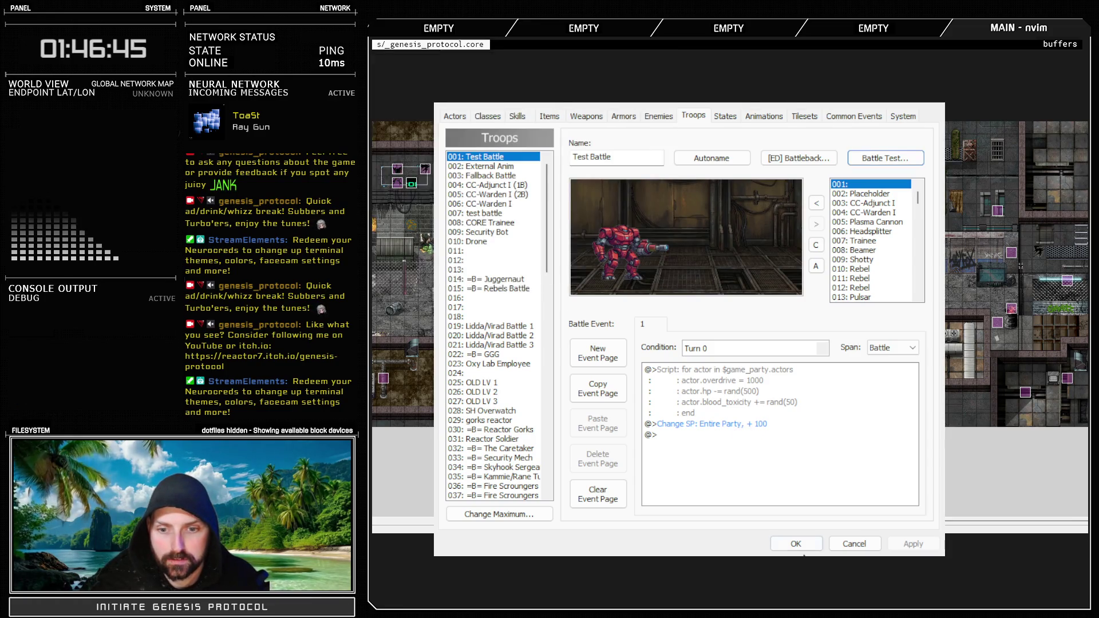
key(Return)
key(F11)
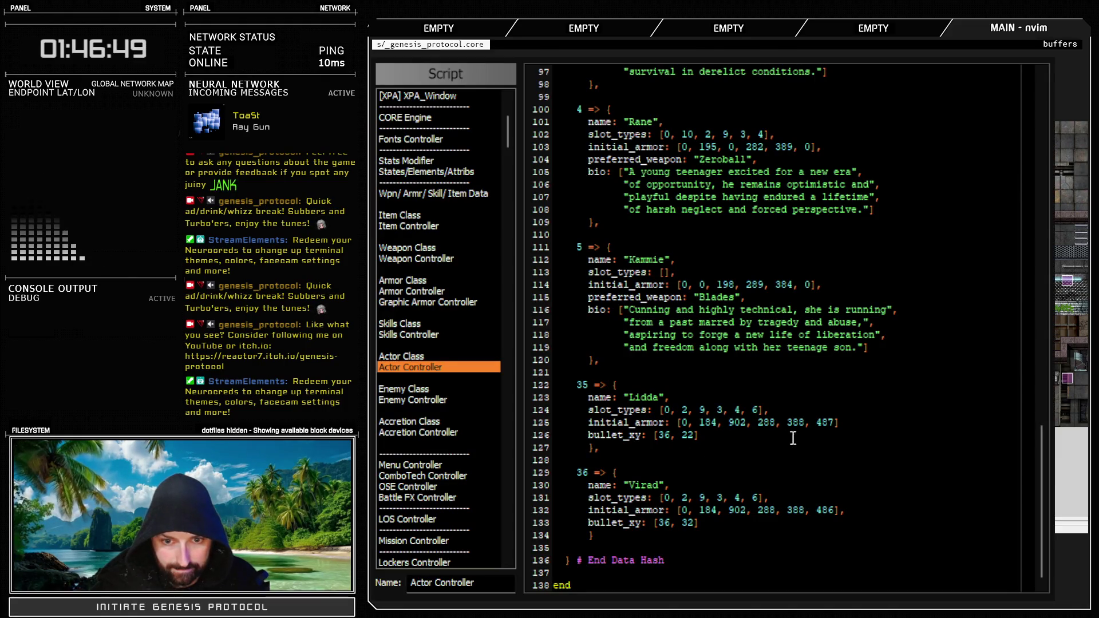
click(836, 433)
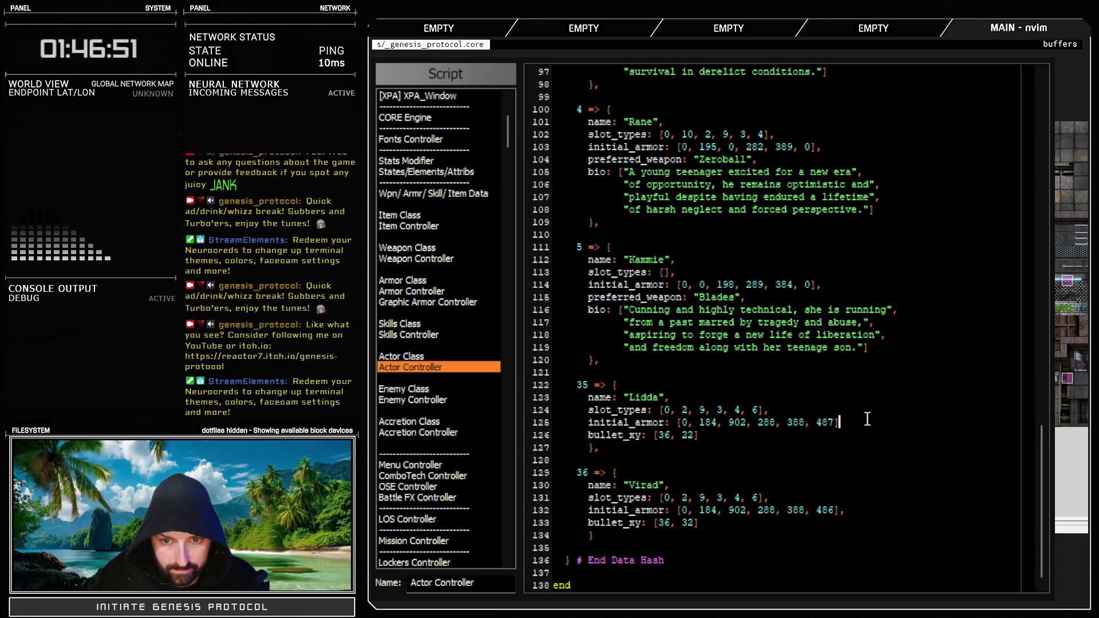
text(,)
key(Escape)
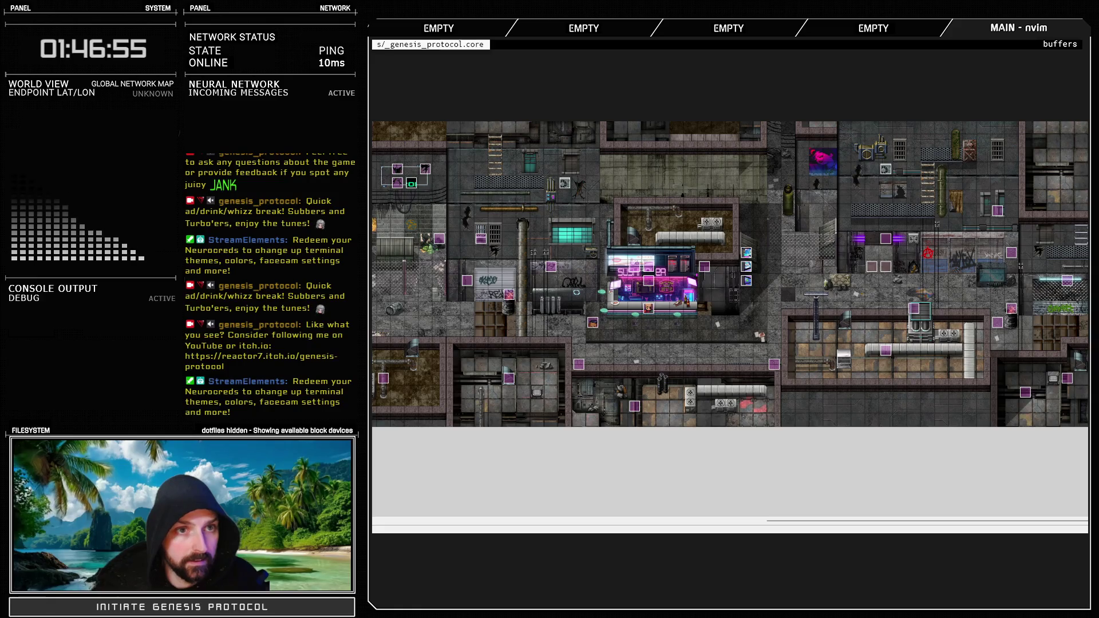
key(F9)
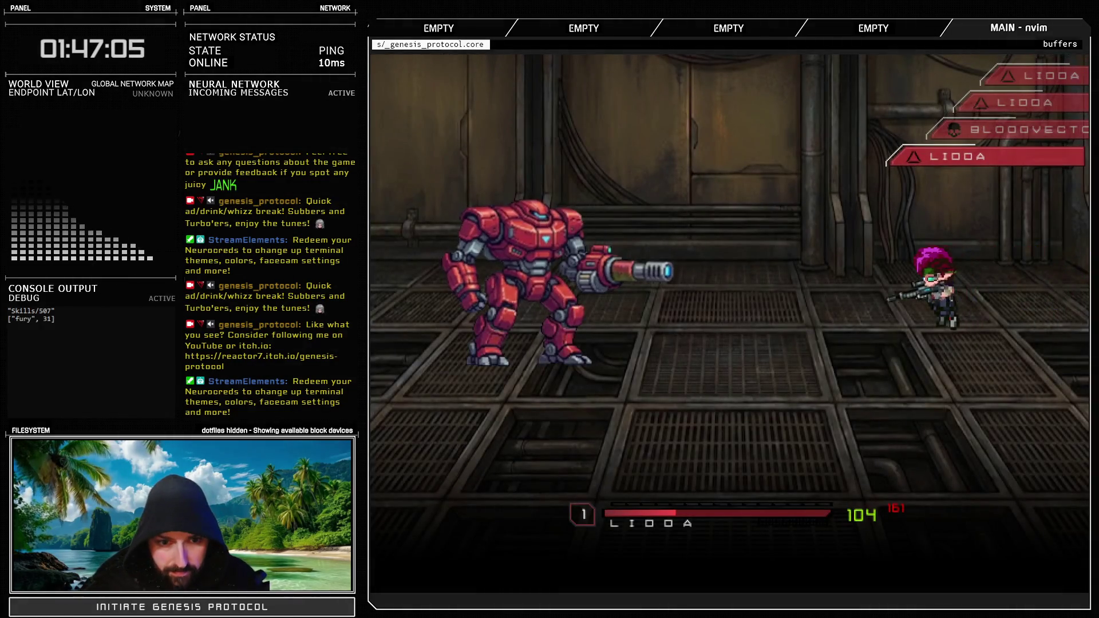
Have Lidda use Leadshredder on the red mech, then flee to end the test
key(Return)
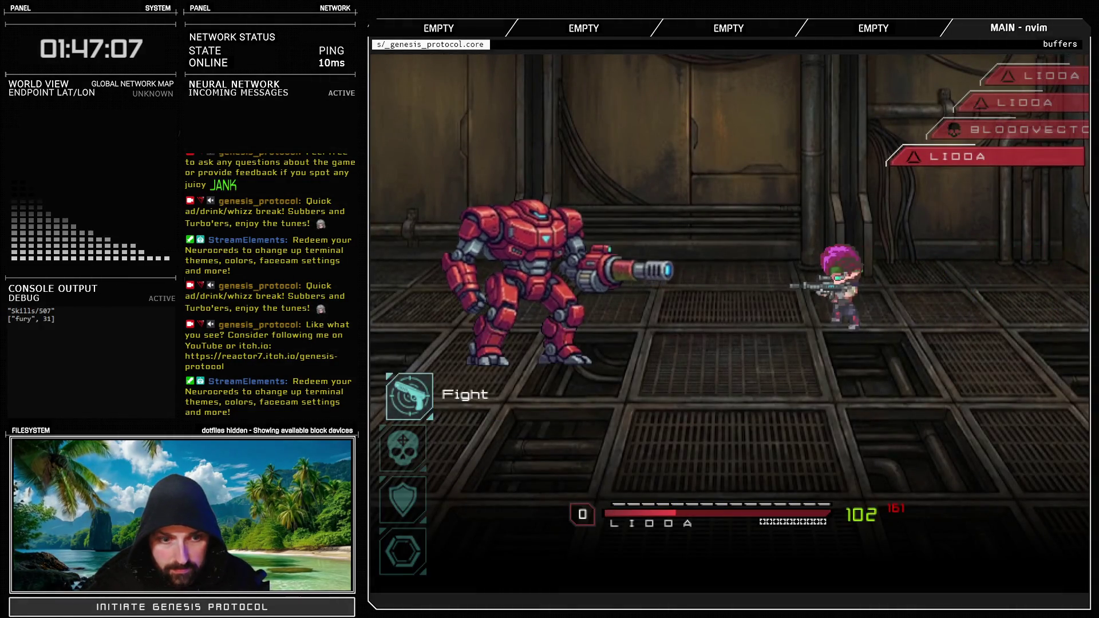
key(Down)
key(Return)
key(Return)
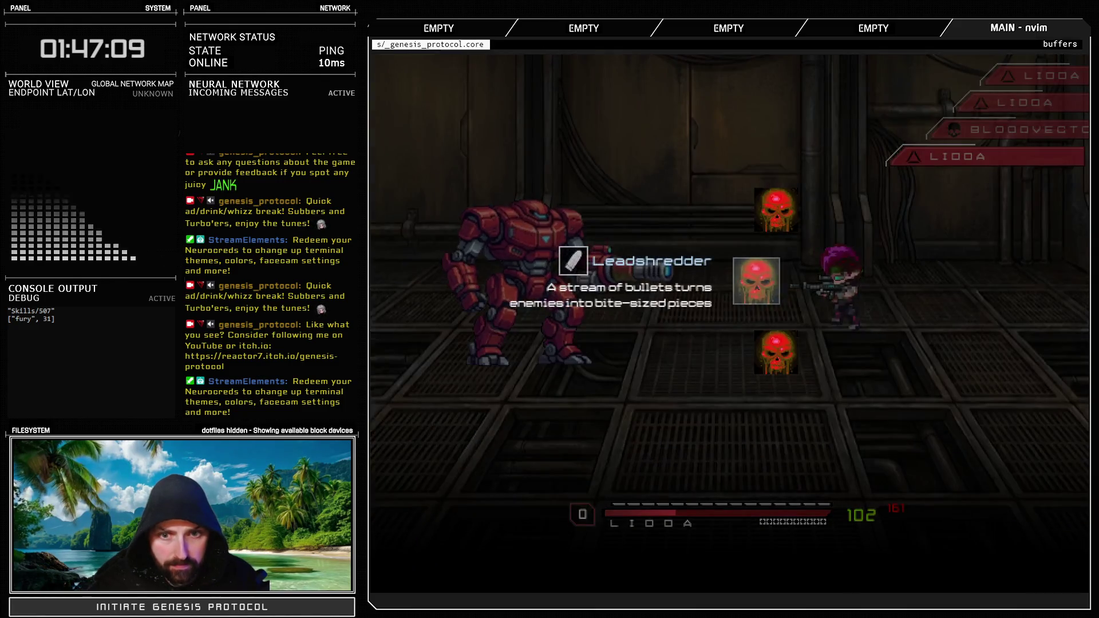
key(Return)
key(Return)
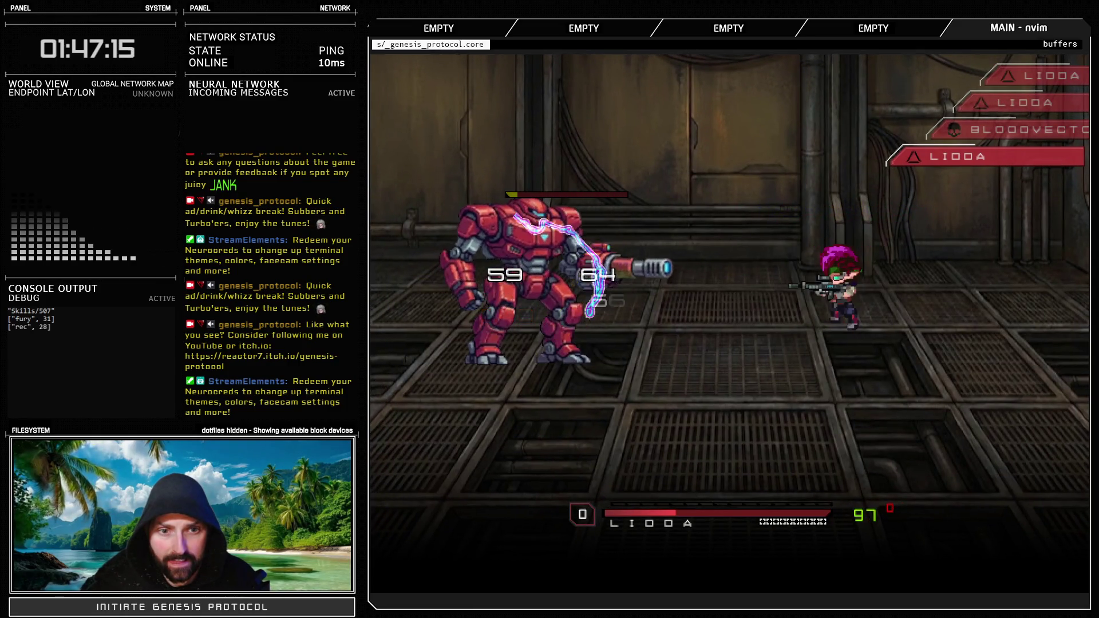
key(Down)
key(Down)
key(Return)
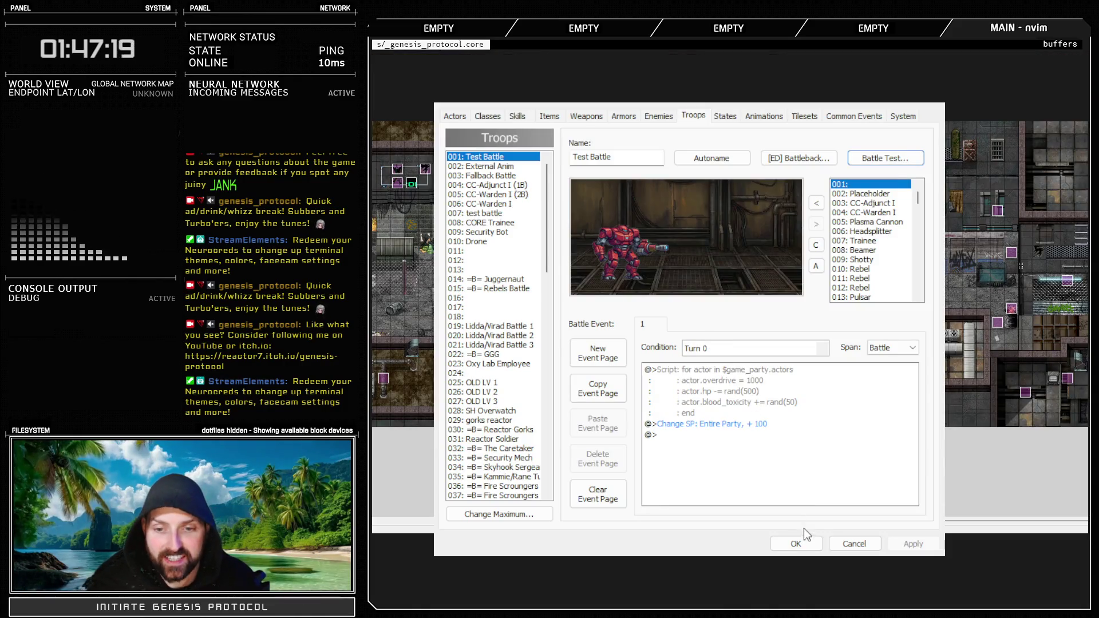
Edit the vertical 22 in Lidda's bullet_xy on line 126 of the Actor Controller script
click(800, 542)
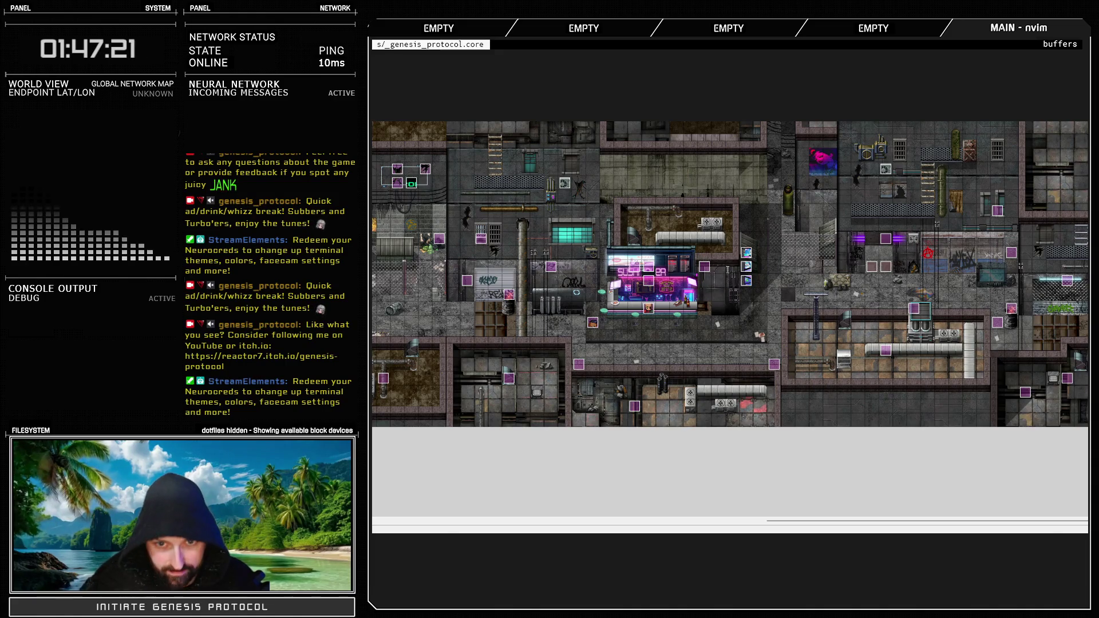
key(F11)
click(687, 435)
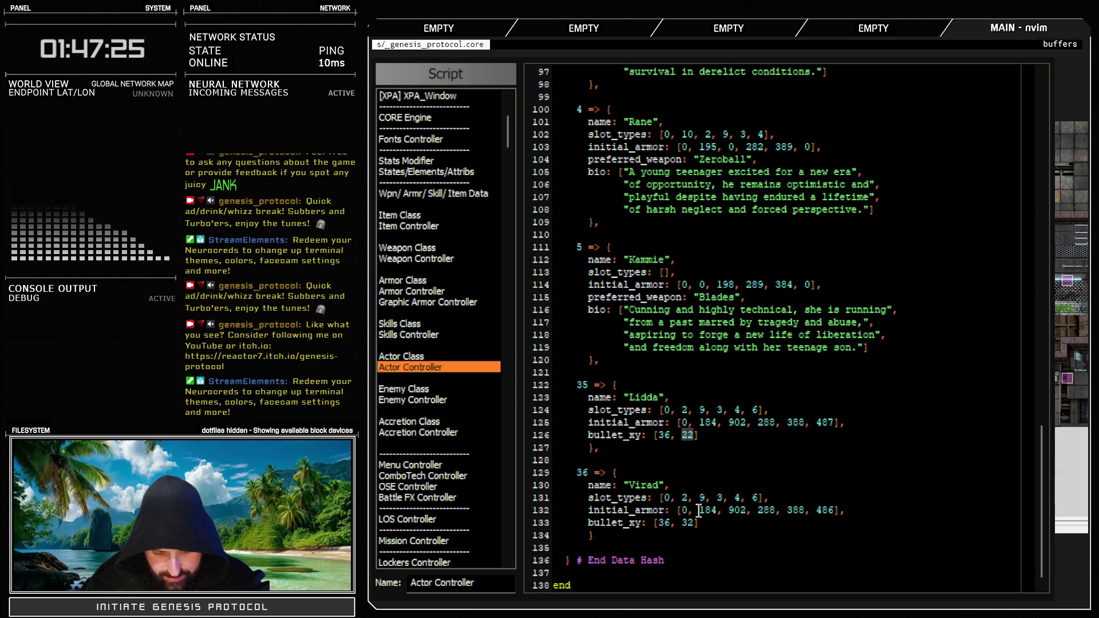
Start a battle test of the Test Battle troop from the Troops database
key(Escape)
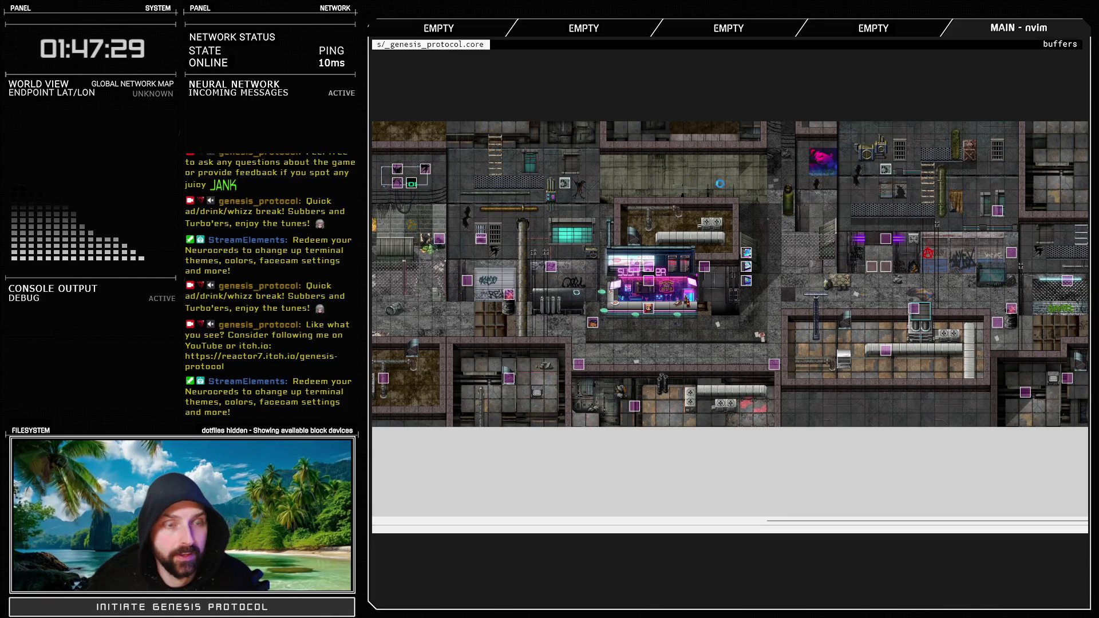
key(F9)
click(886, 161)
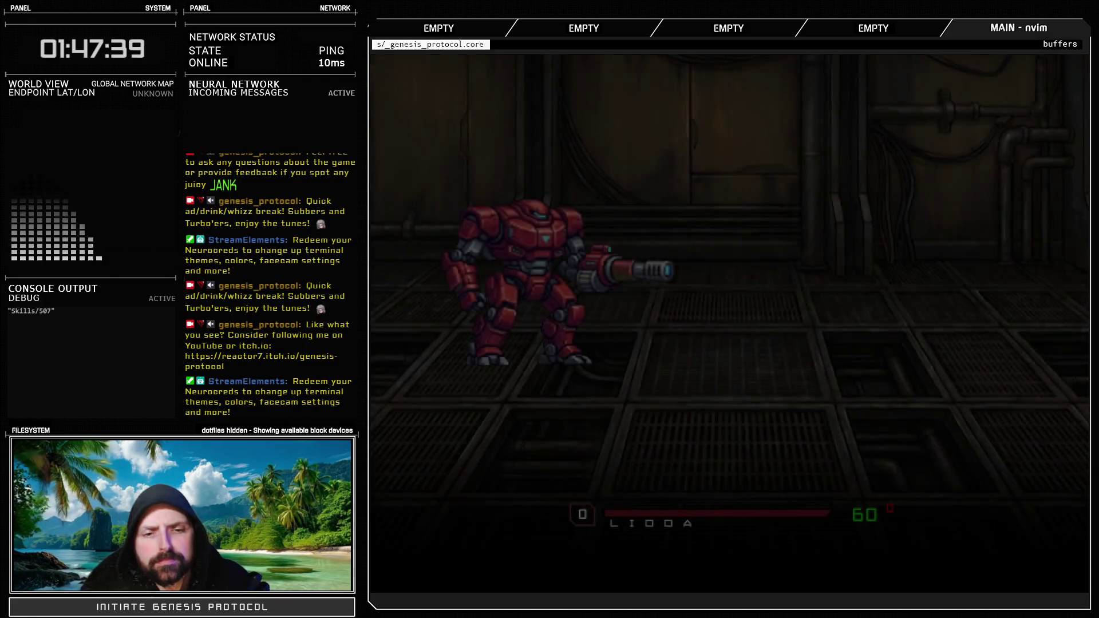
Fire Leadshredder at Bloodvector for 61–70 damage hits, then flee the battle
key(Down)
key(Return)
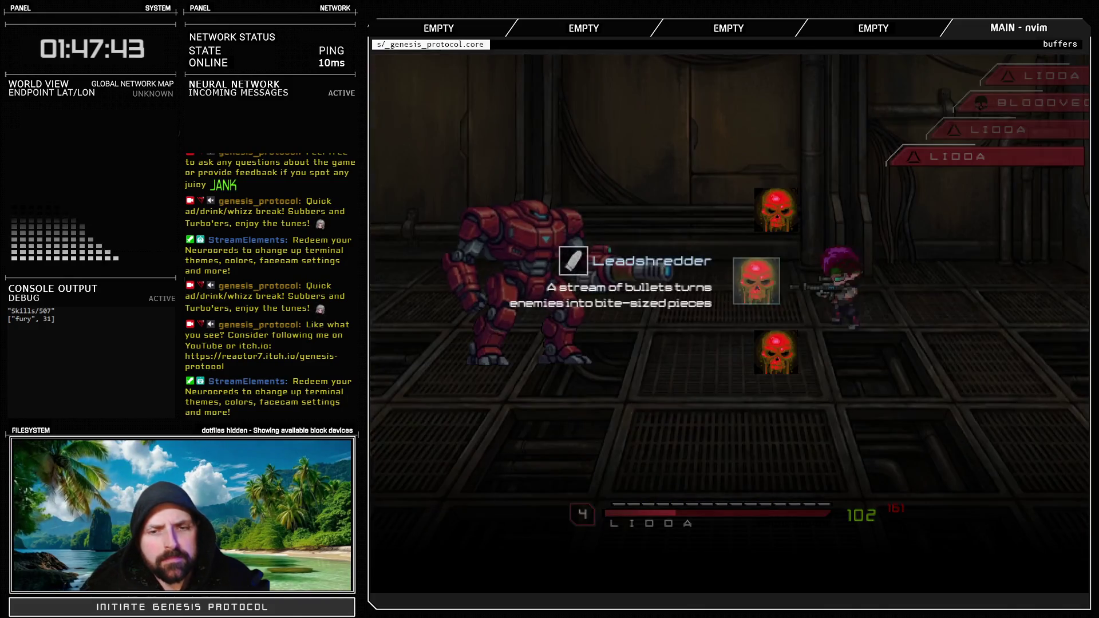
key(Return)
key(Return)
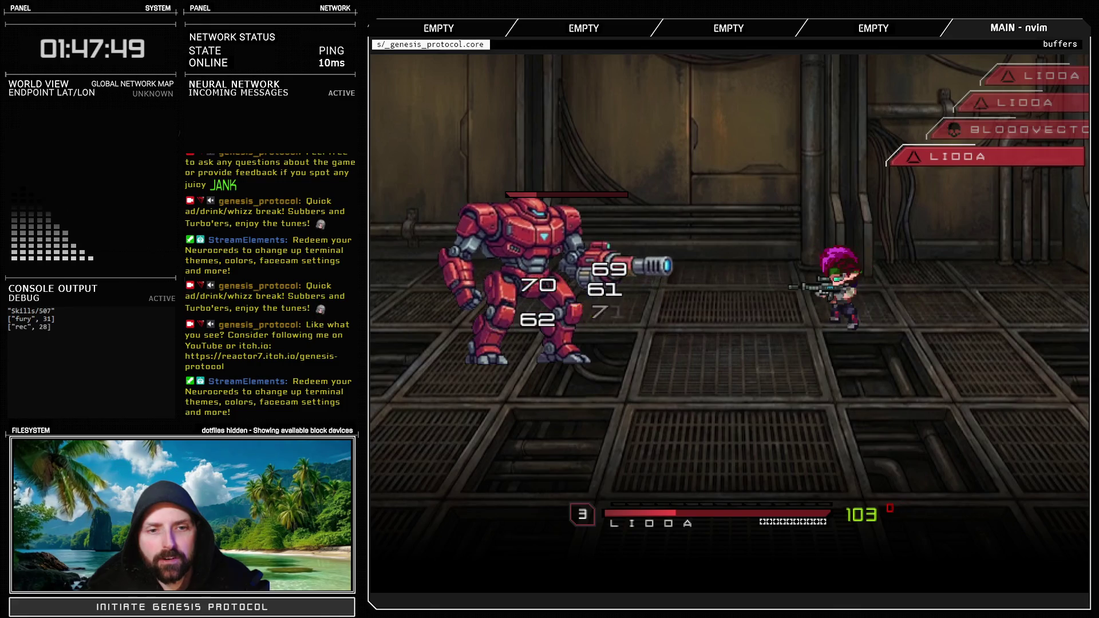
key(Down)
key(Down)
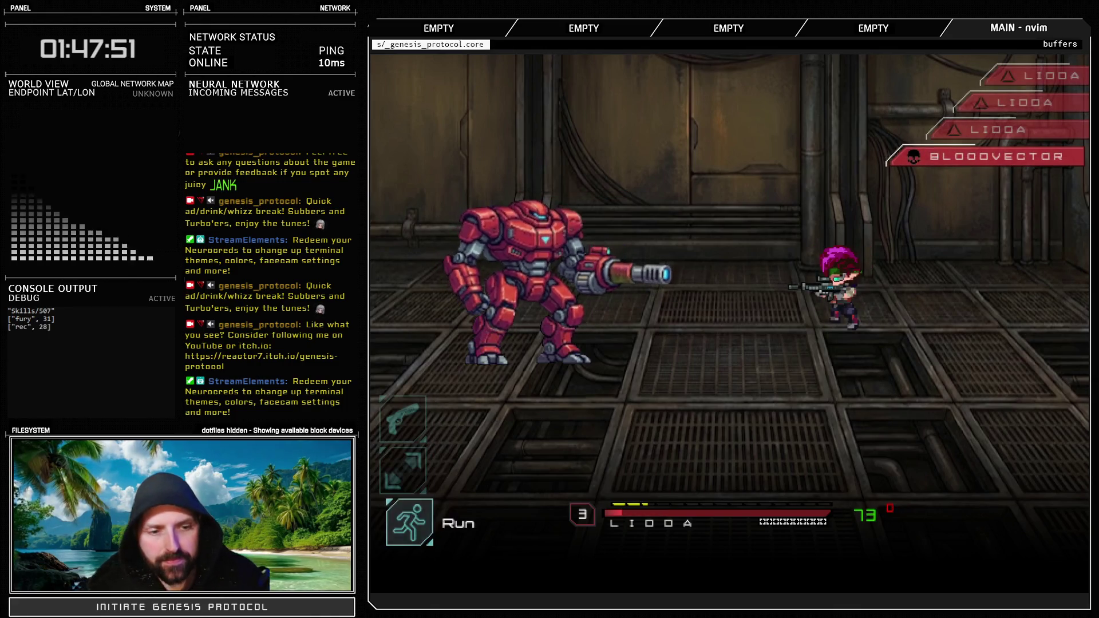
key(Return)
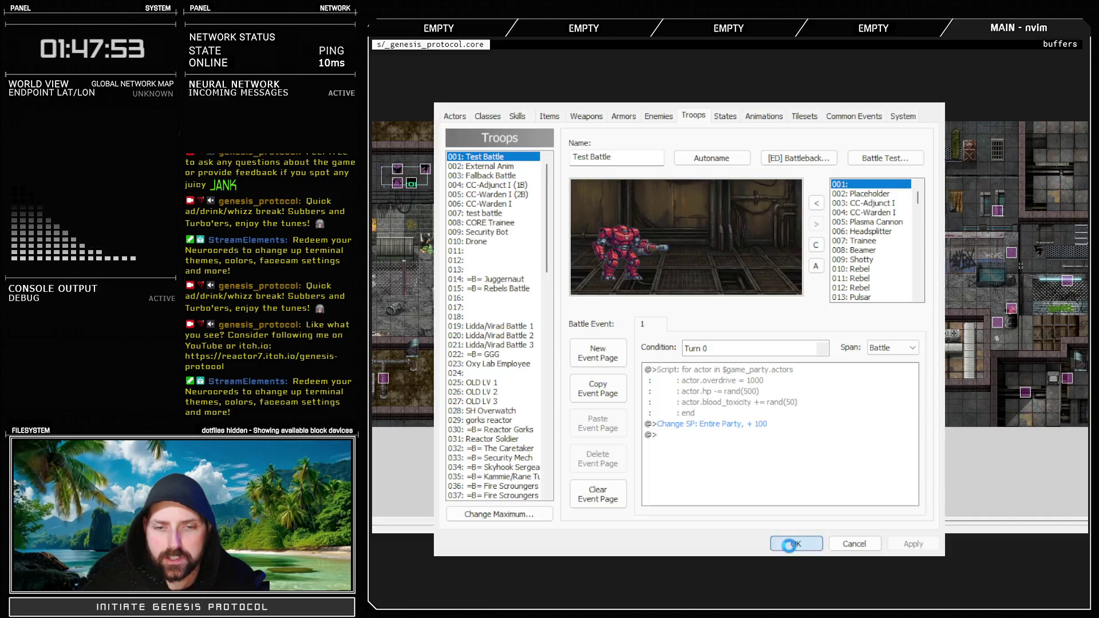
Change Lidda's bullet_xy vertical digit to 4, making it [36, 14] in Actor Controller
click(795, 544)
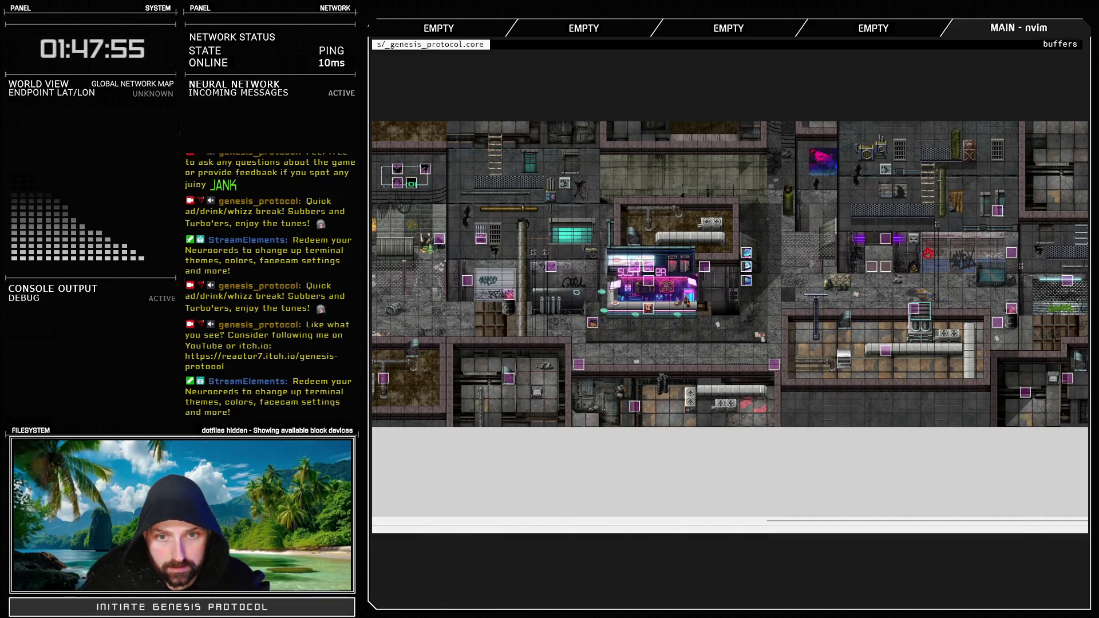
key(F11)
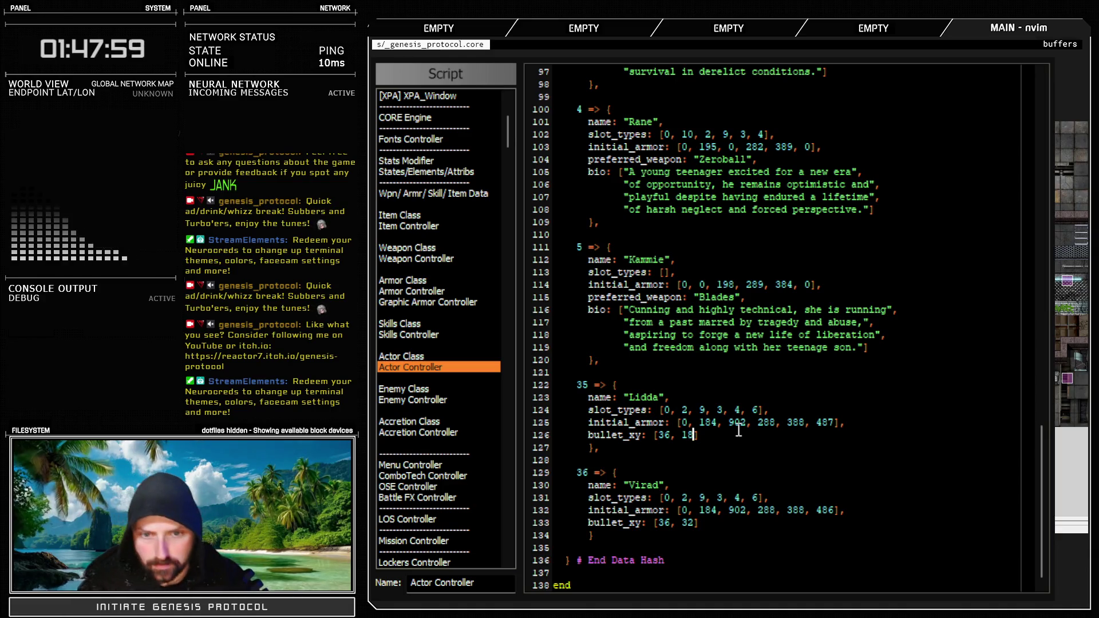
key(BackSpace)
text(4)
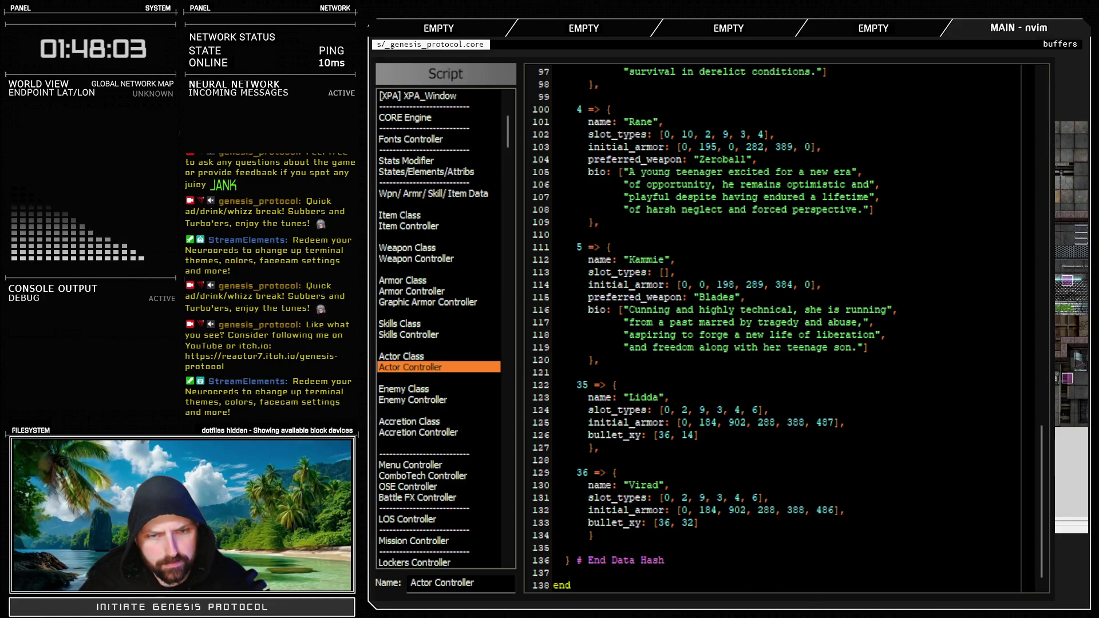
key(Escape)
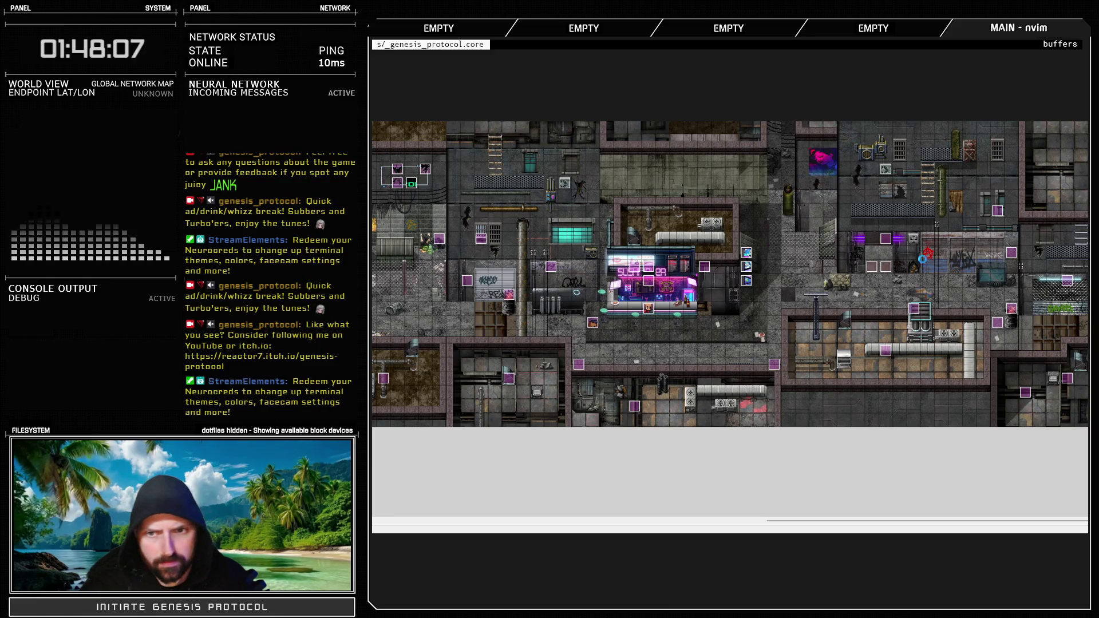
Battle-test Test Battle from Troops and choose Lidda's Burst Fire attack command
key(F9)
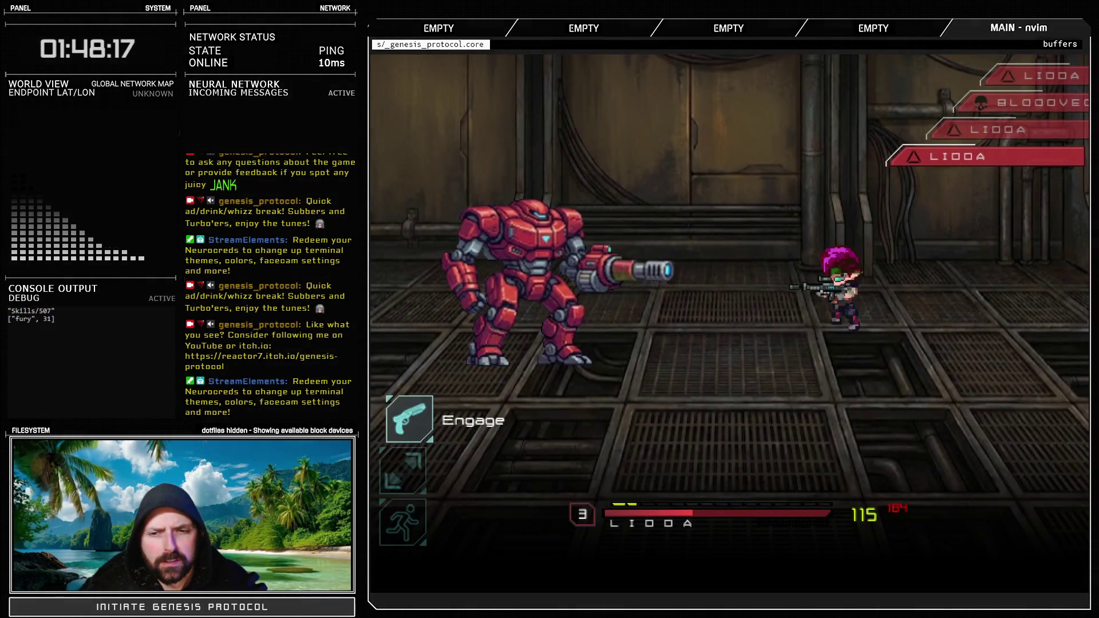
key(Down)
key(Down)
key(Up)
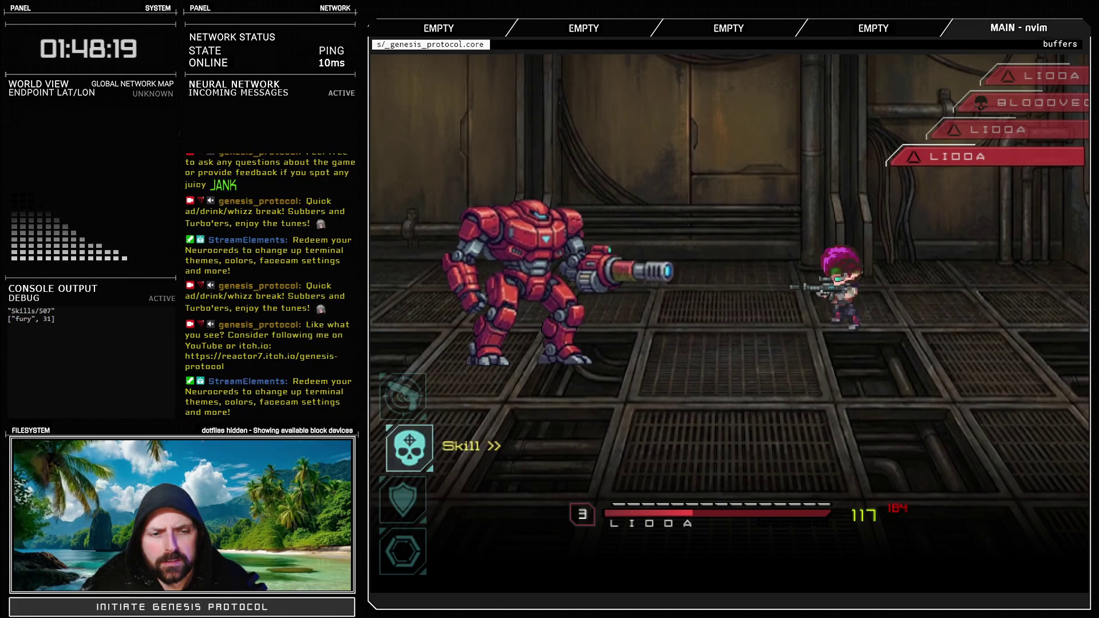
key(Up)
key(Return)
key(Return)
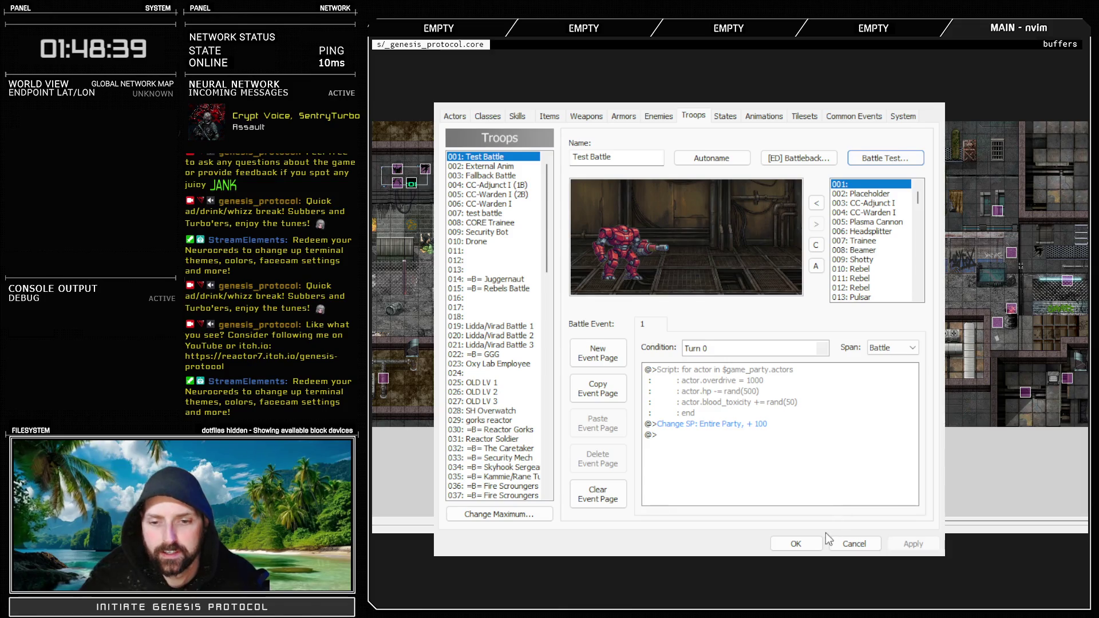
Enter 24 into Lidda's bullet_xy offset in the Actor Controller script
click(795, 543)
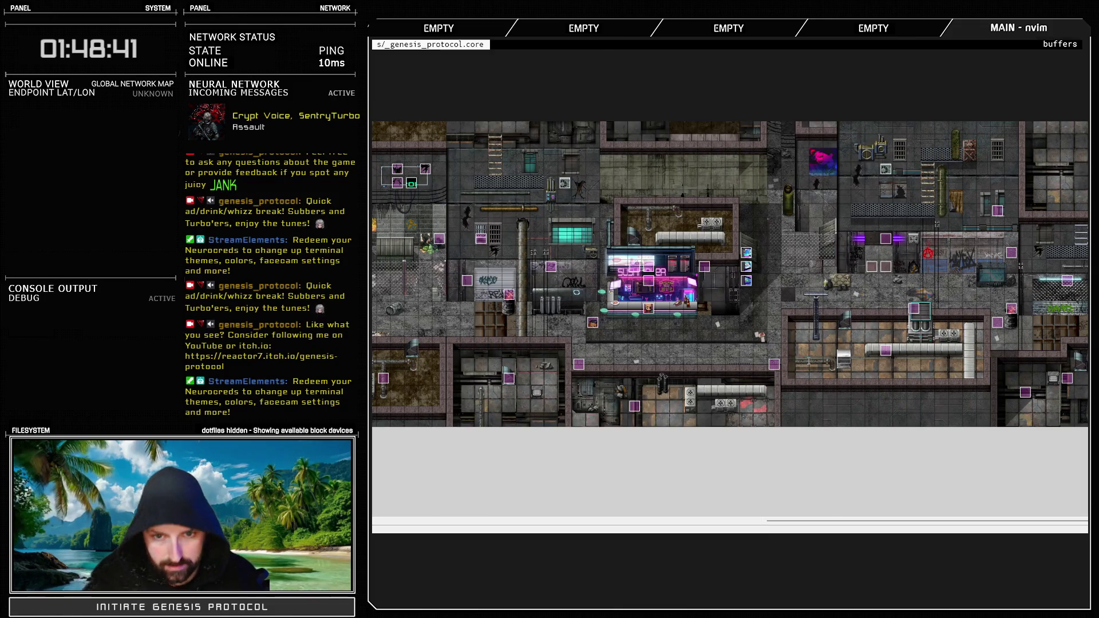
key(F11)
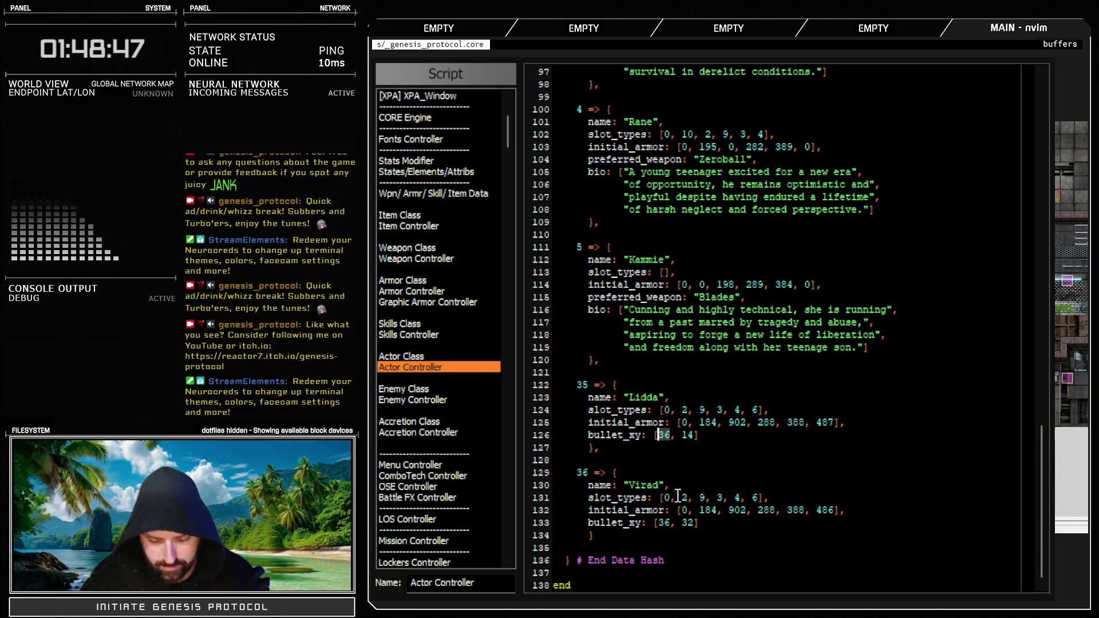
text(24)
key(Escape)
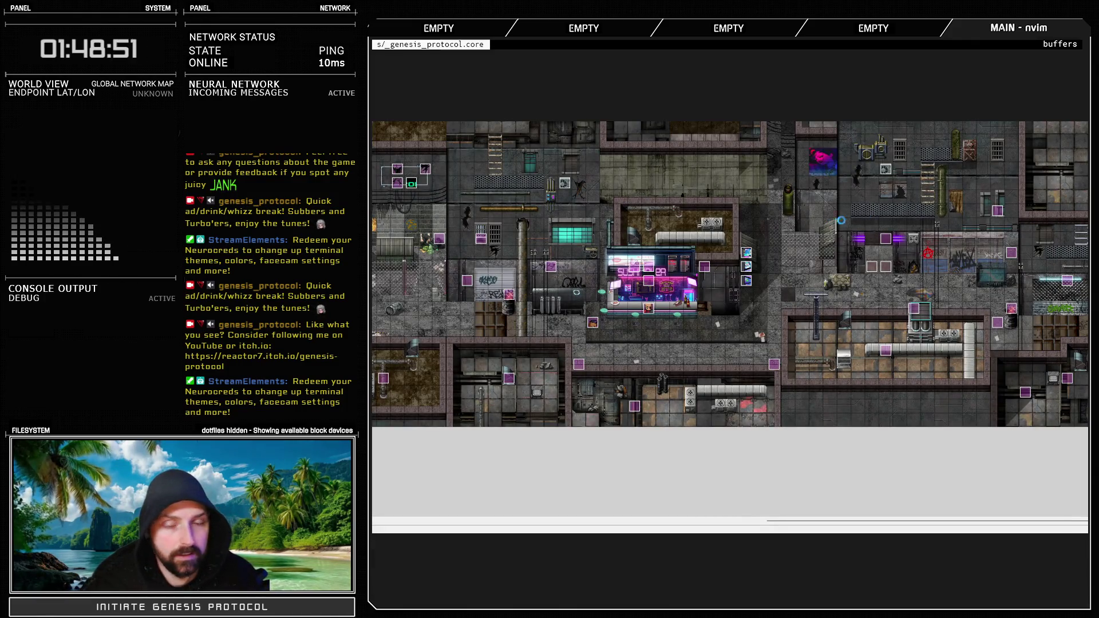
key(F9)
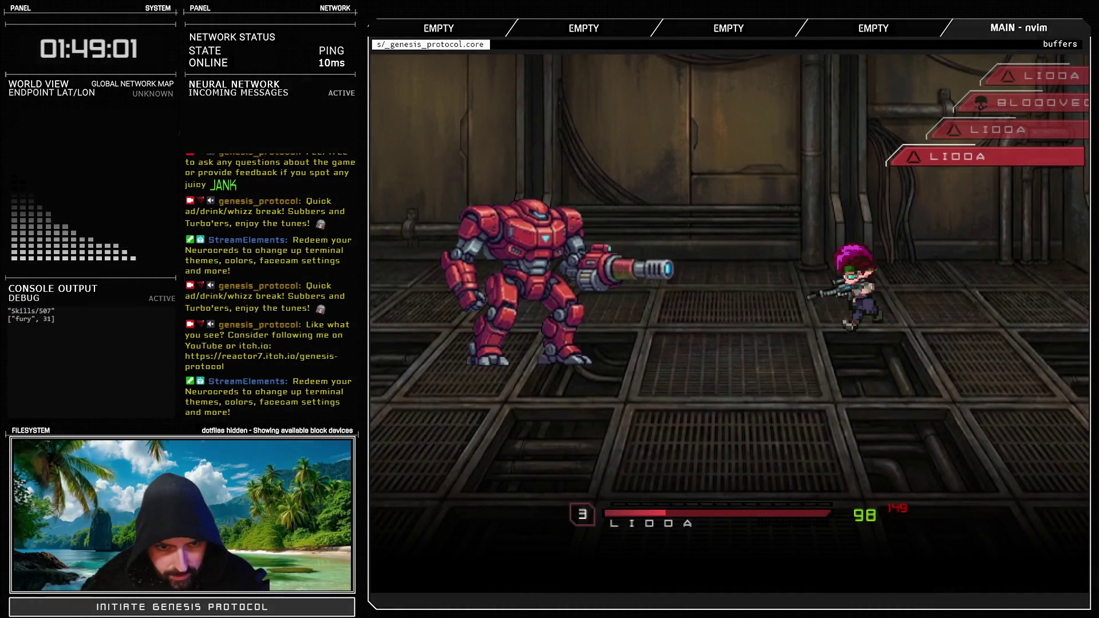
Fire Rage > Leadshredder at Bloodvector for 68–81 and 157 damage, then flee
key(Return)
key(Down)
key(Return)
key(Return)
key(Return)
key(Return)
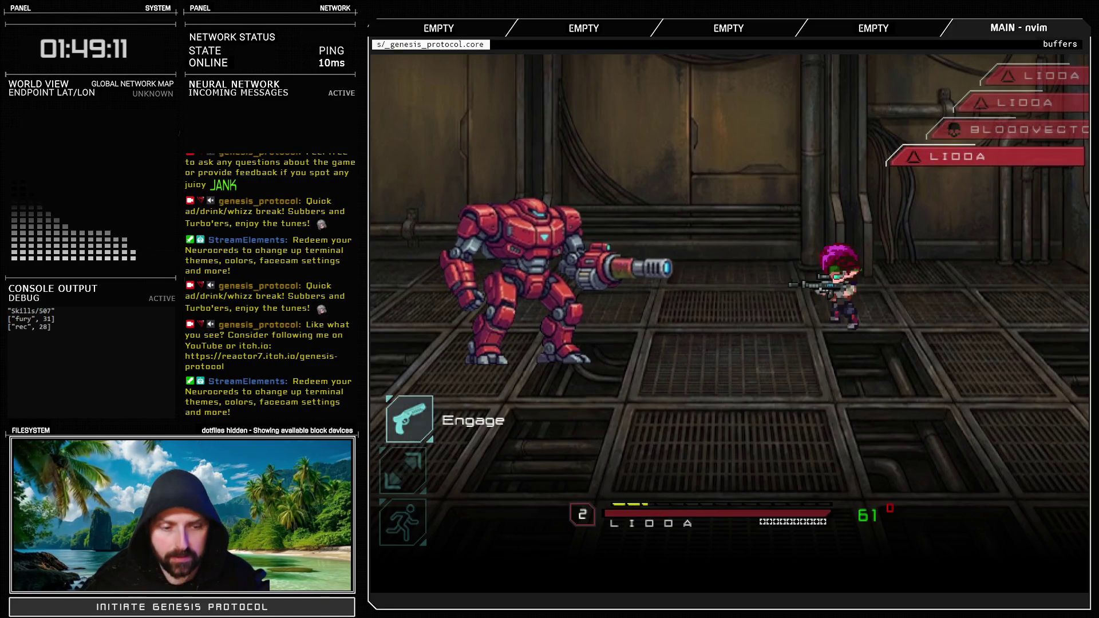
key(Down)
key(Down)
key(Return)
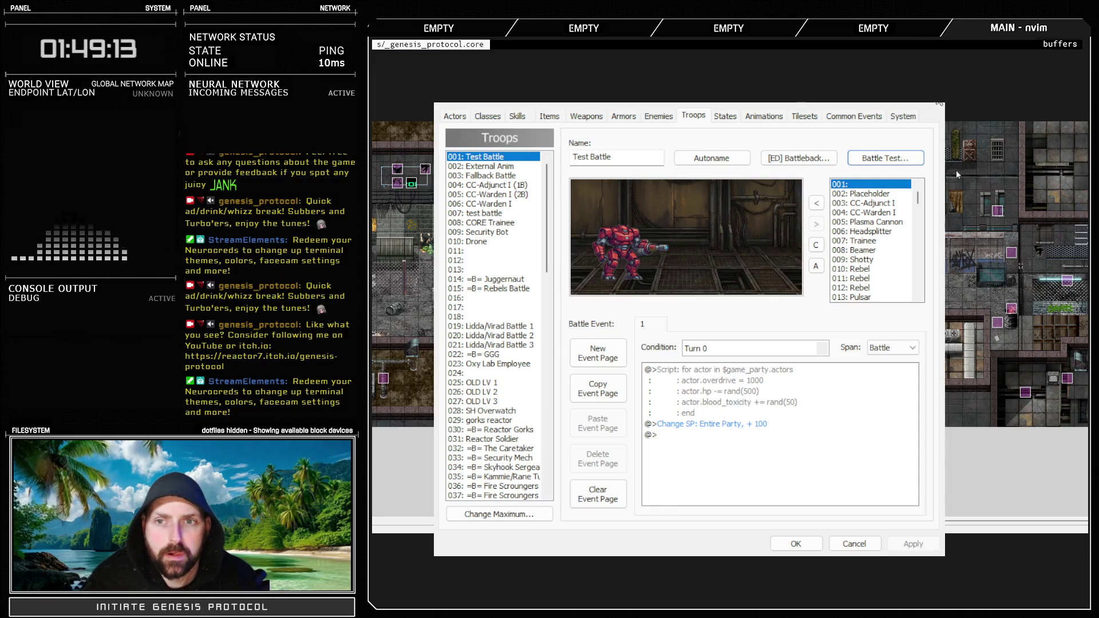
Review Lidda's bullet_xy entry in the Actor Controller script
key(Escape)
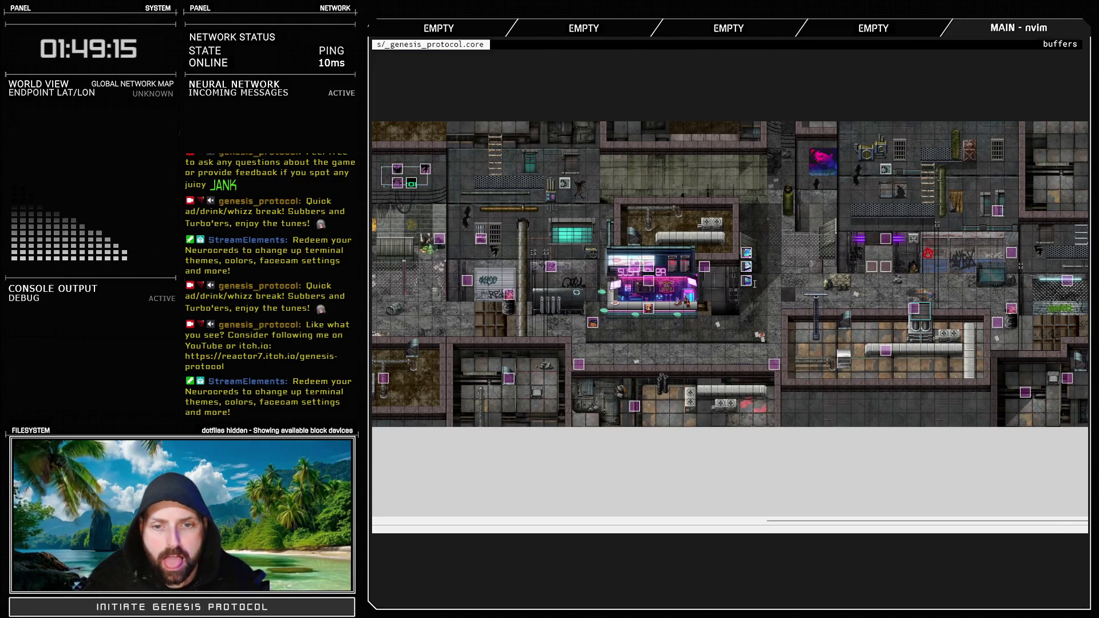
key(F11)
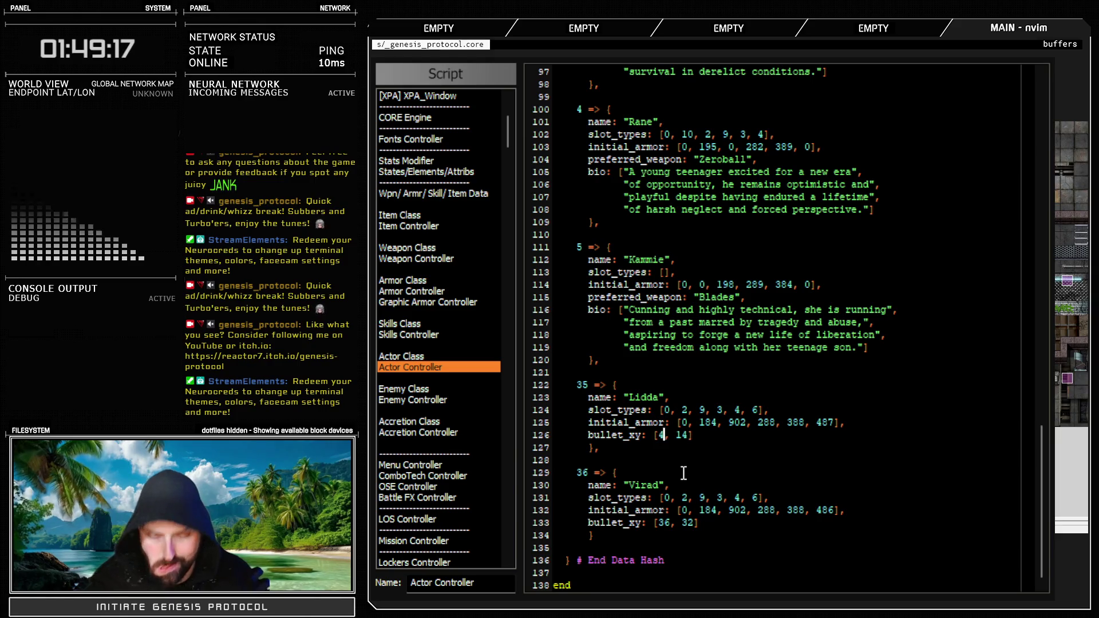
key(Escape)
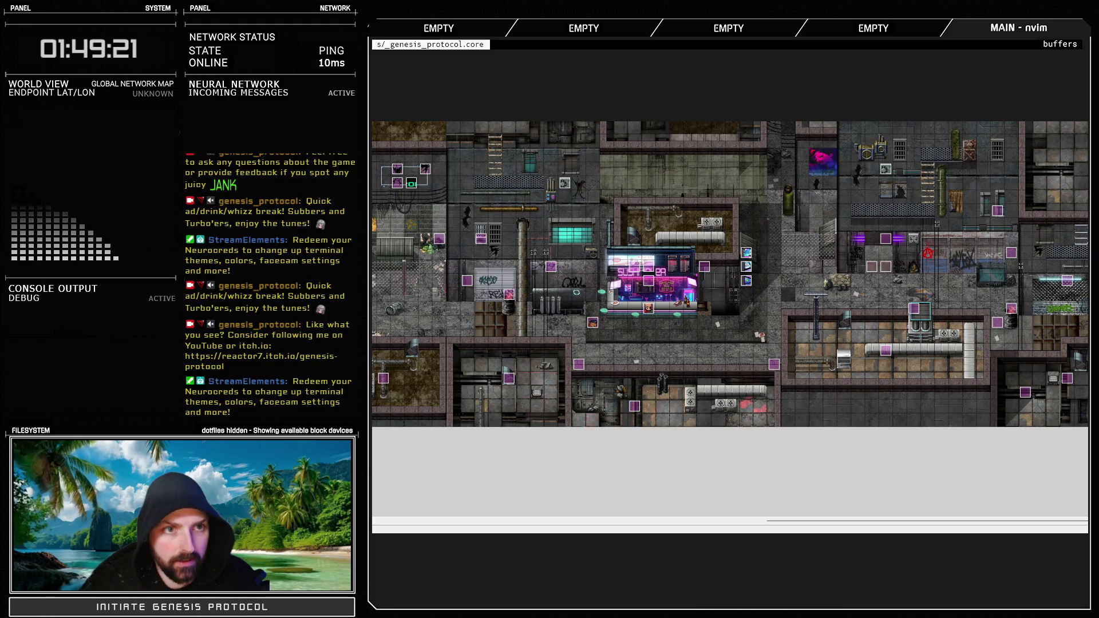
Battle-test Test Battle again; Lidda's volley hits the red mech for 58–76 each
key(F9)
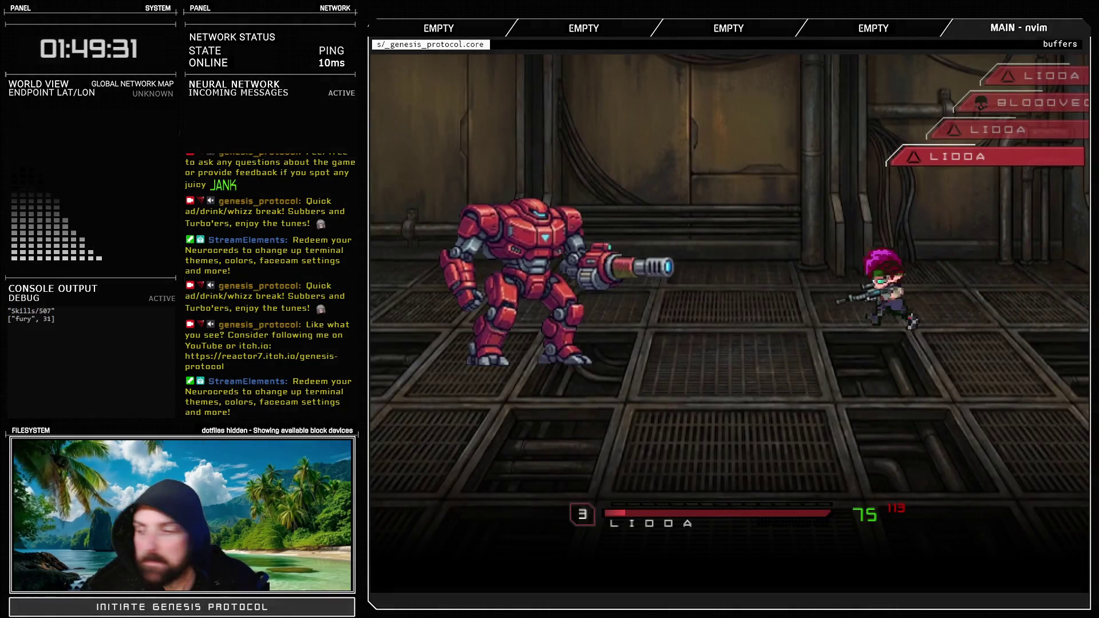
key(Return)
key(Return)
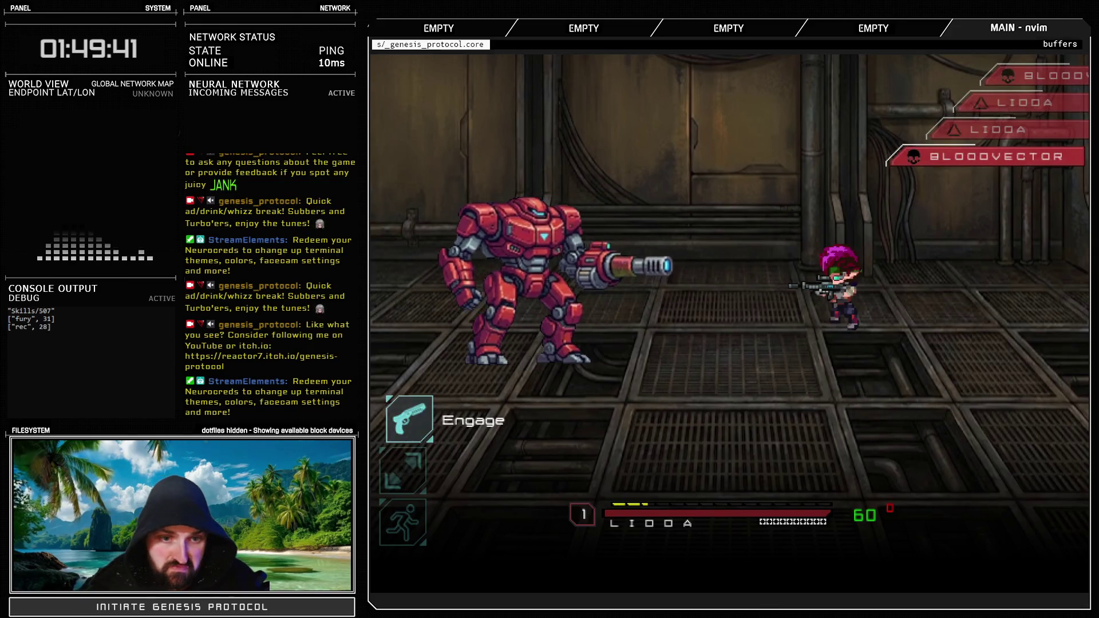
key(Return)
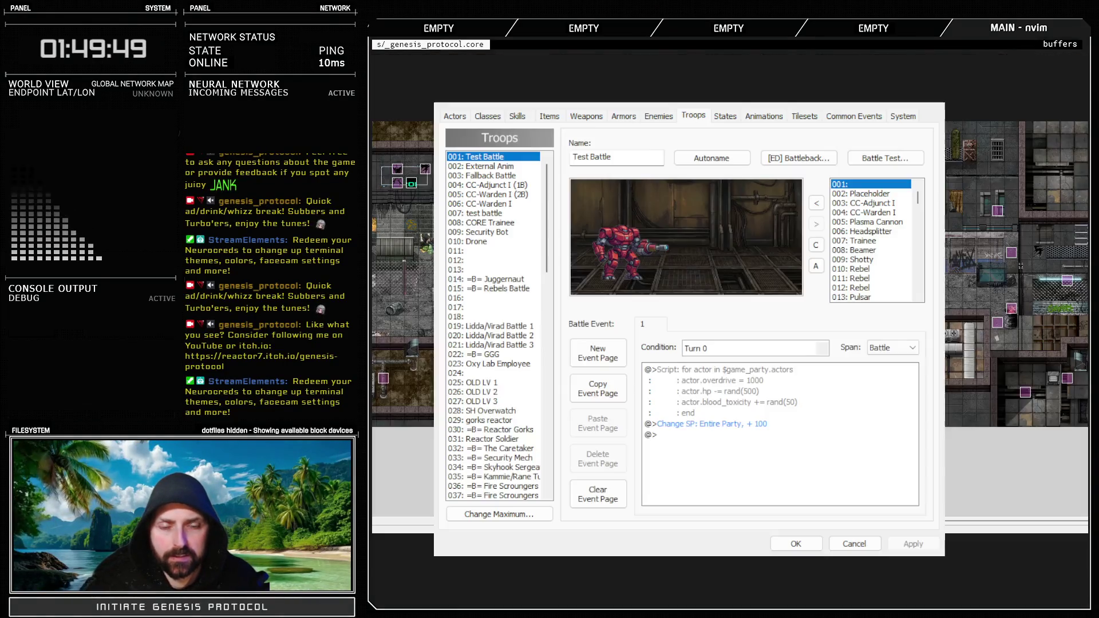
Confirm Lidda's bullet_xy reads [64, 14] in the Actor Controller script
click(782, 543)
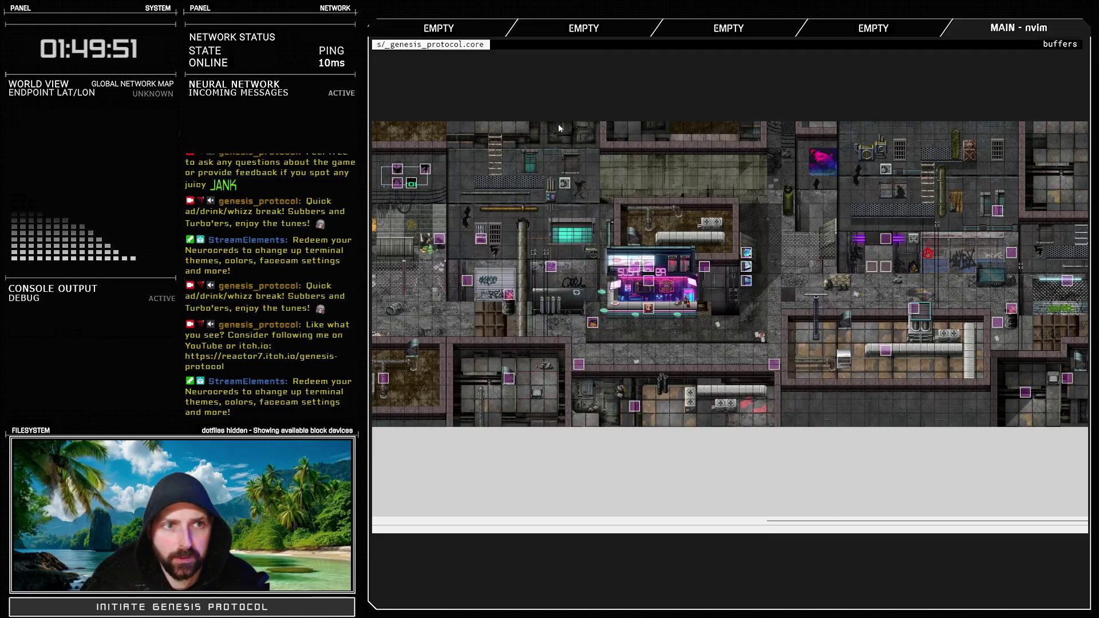
key(F11)
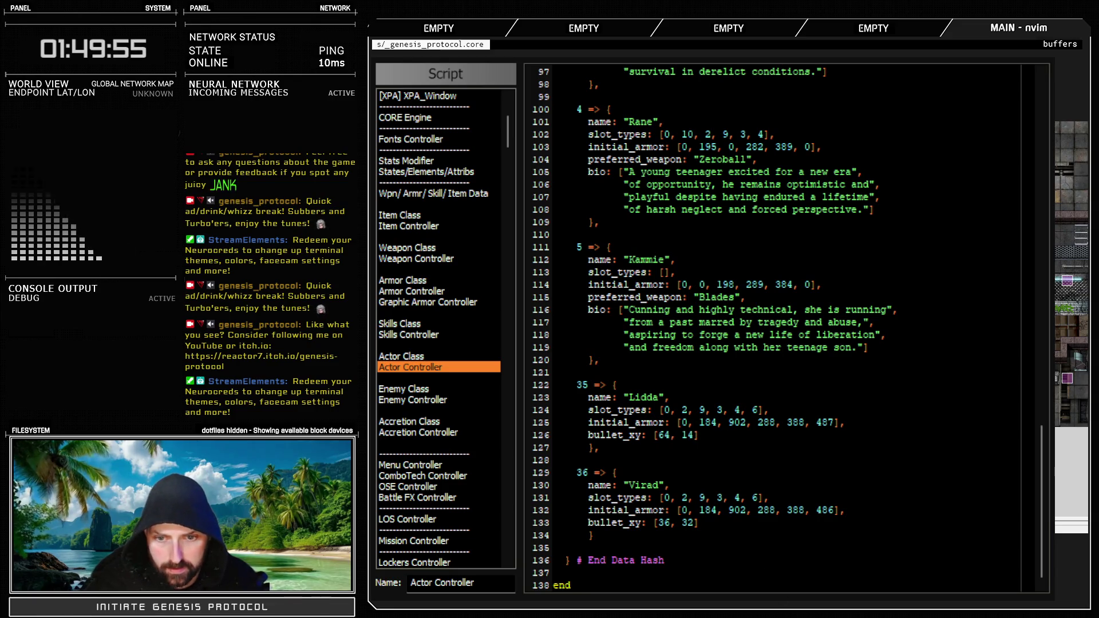
key(Escape)
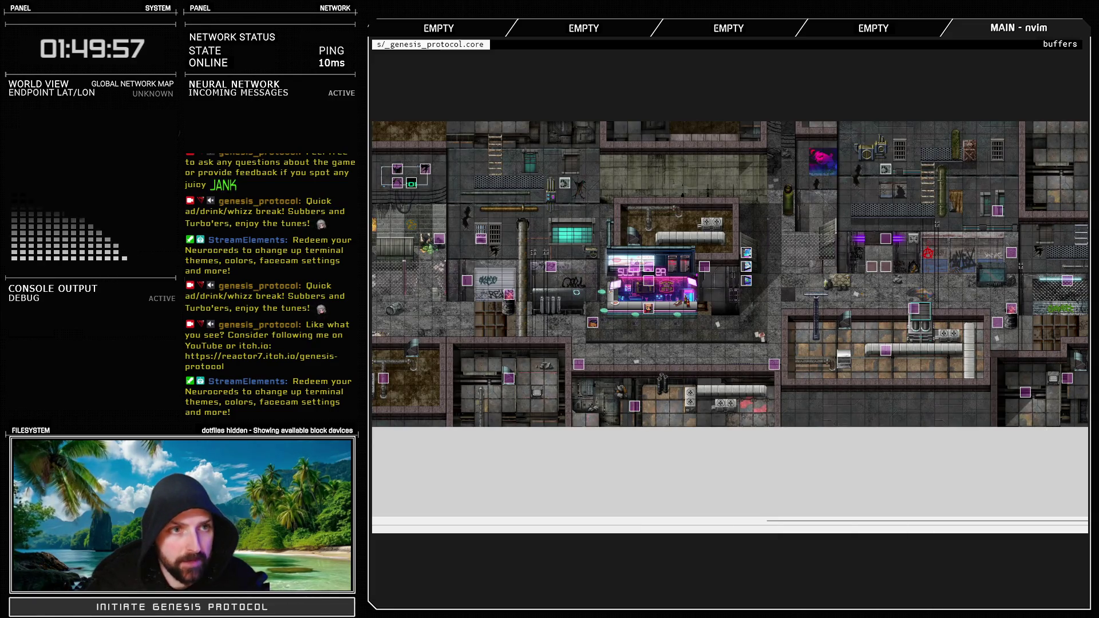
key(F9)
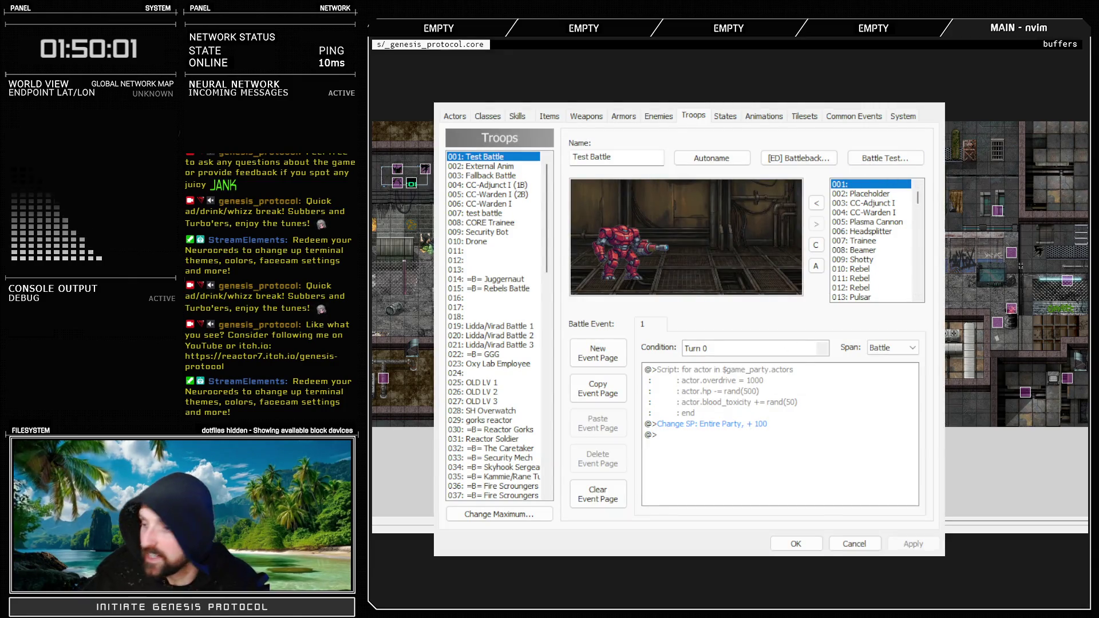
Battle-test the troop and fire Rage > Leadshredder at Bloodvector
key(F12)
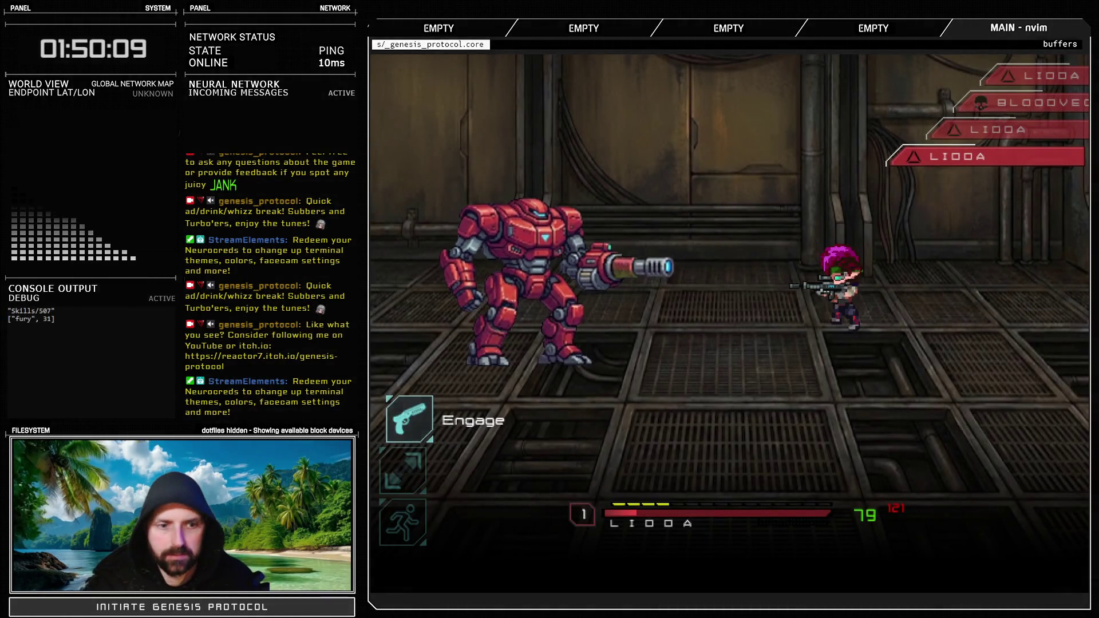
key(Down)
key(Return)
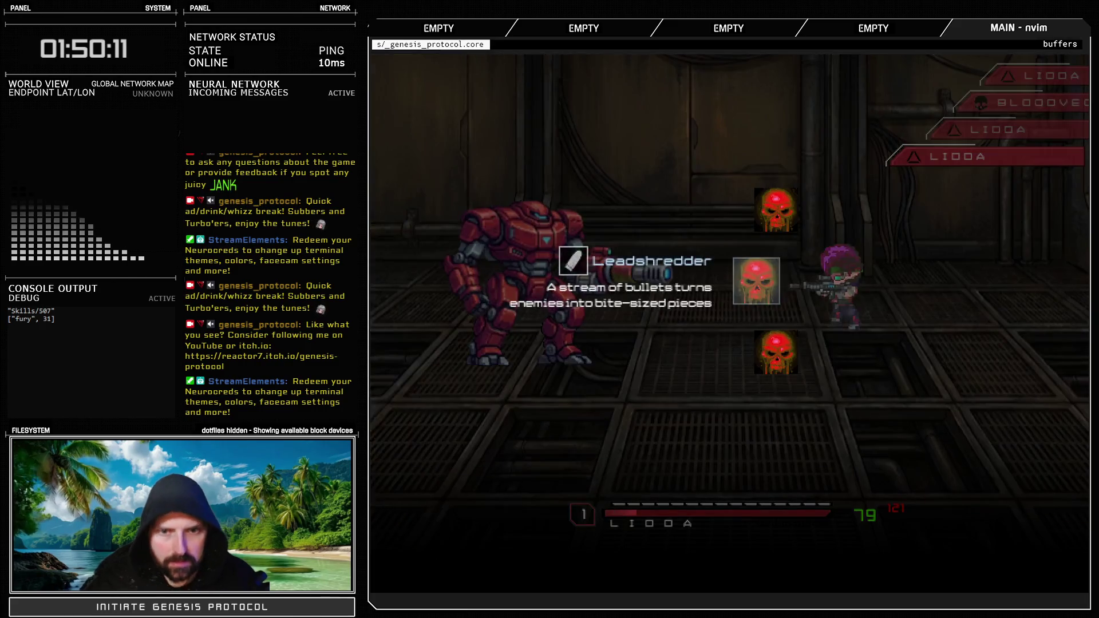
key(Return)
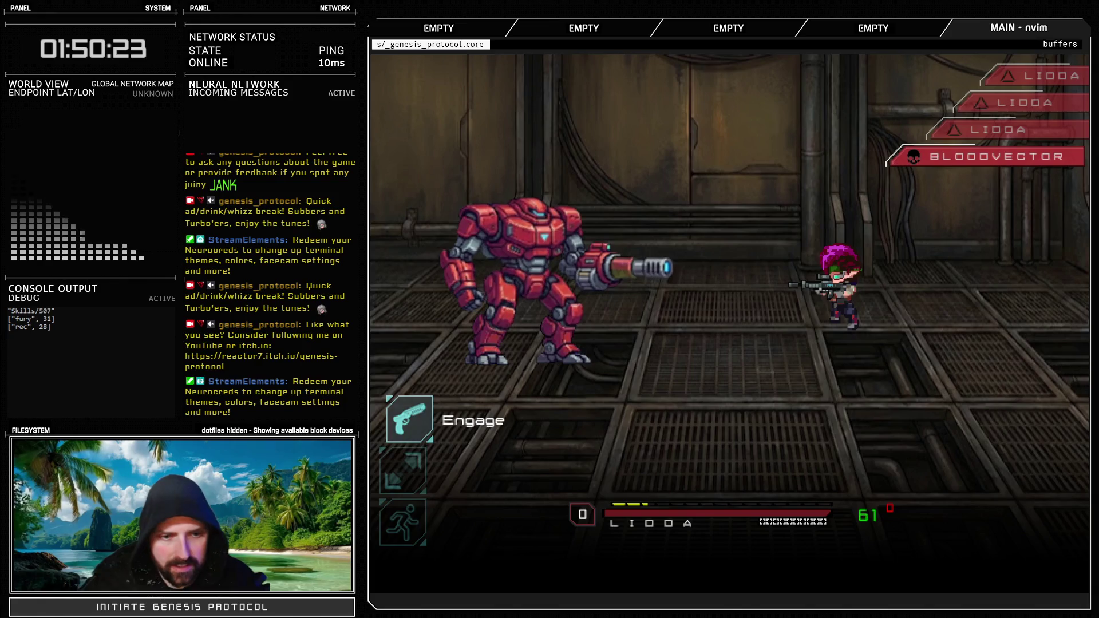
Use the Cranio item on Lidda, keeping battle actions on manual control
key(Down)
key(Up)
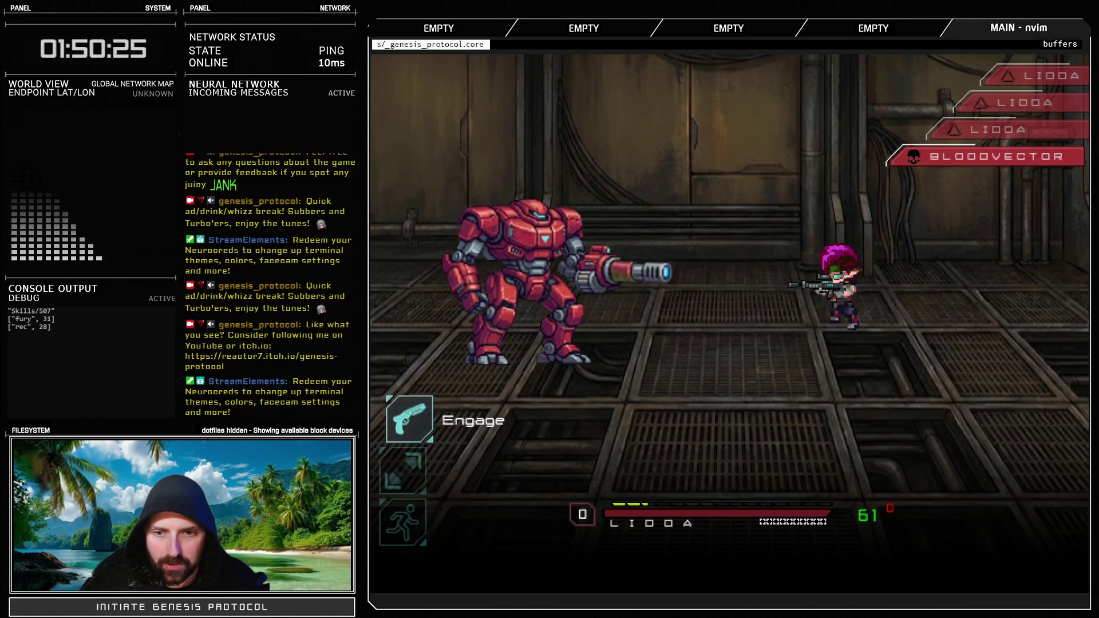
key(Return)
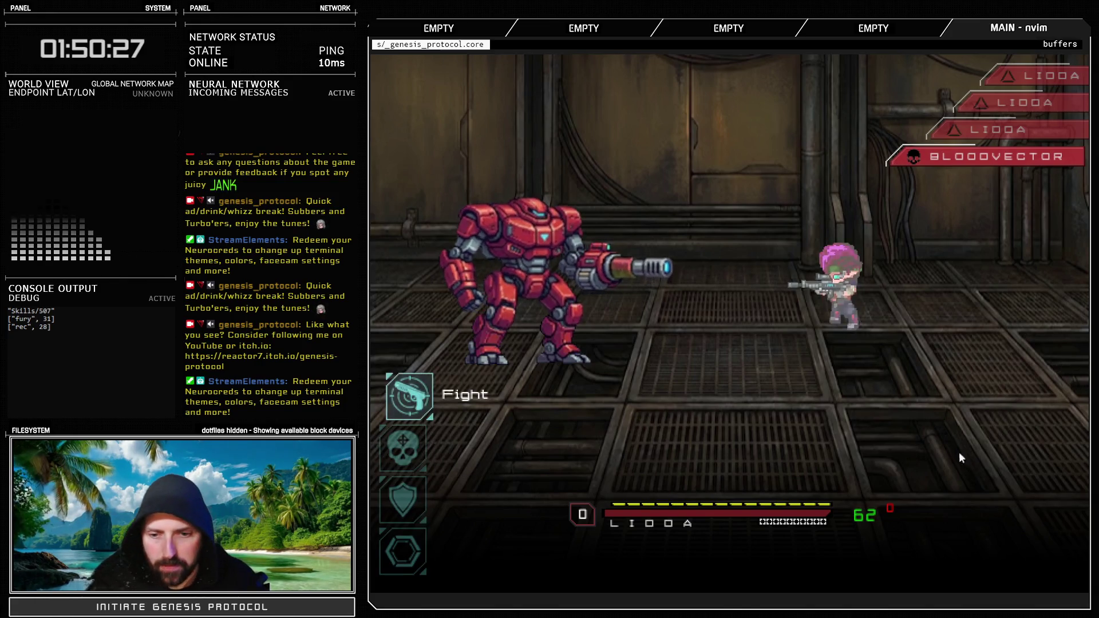
key(Down)
key(Down)
key(Return)
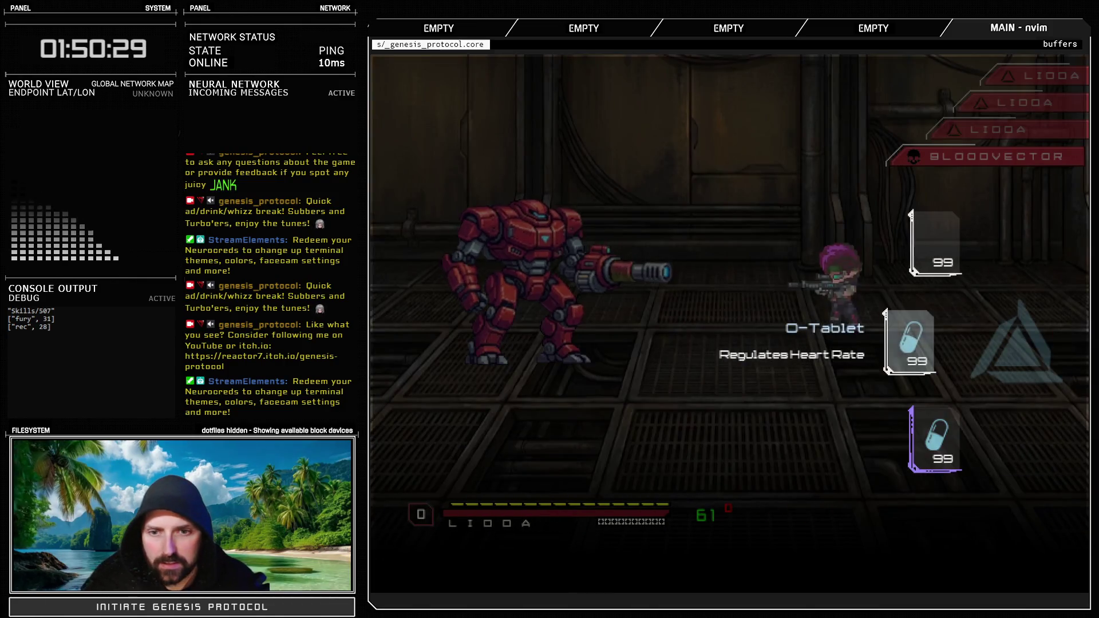
key(Down)
key(Down)
key(Down)
key(Down)
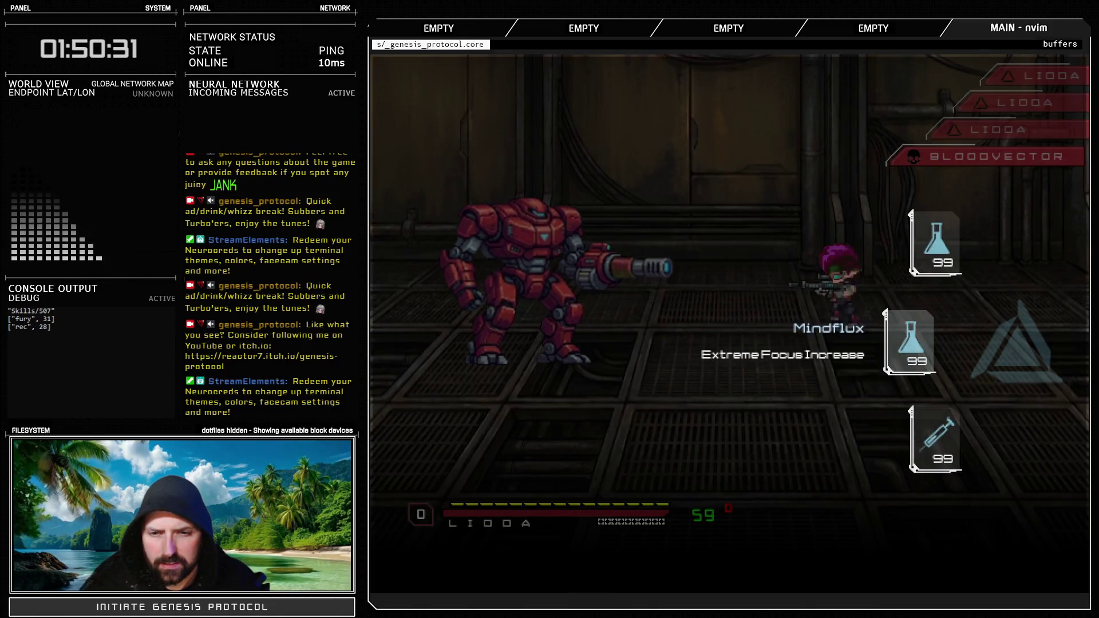
key(Down)
key(Return)
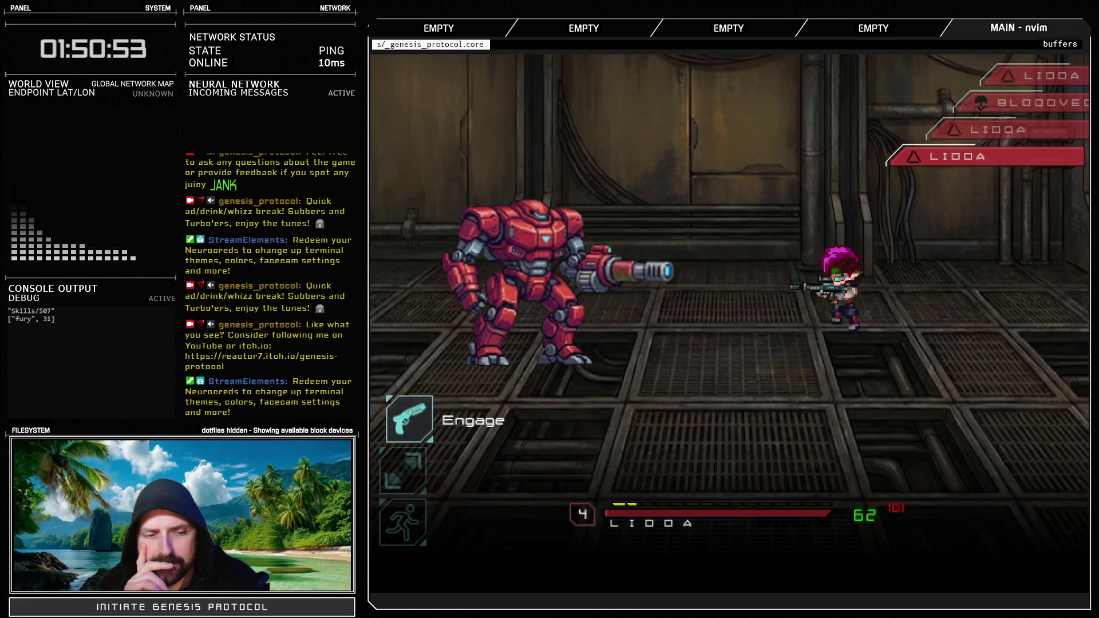
click(408, 471)
click(409, 418)
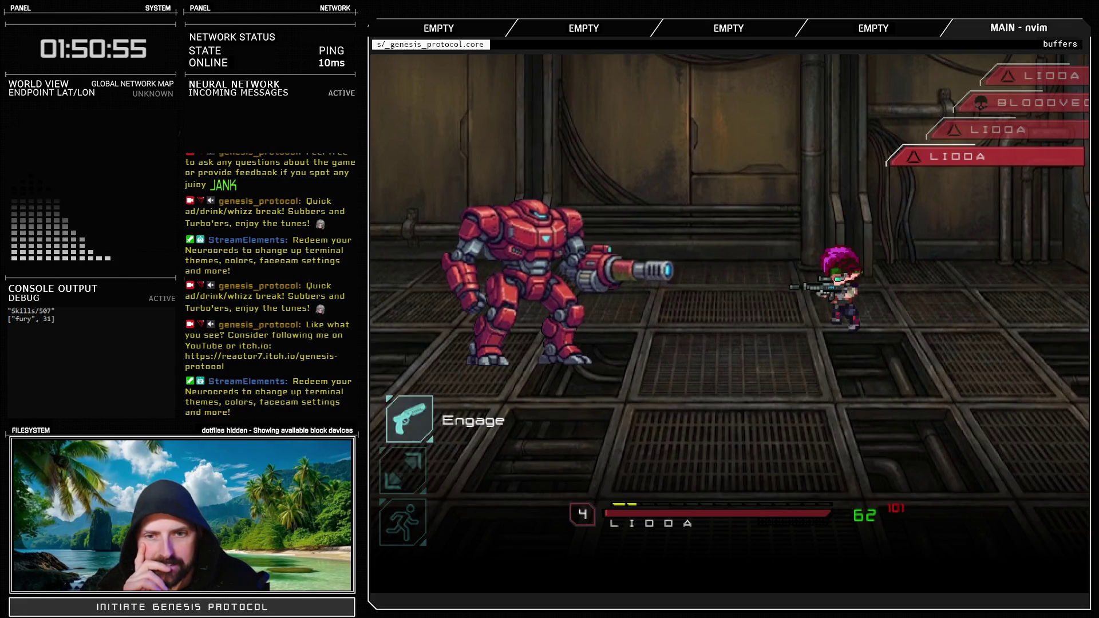